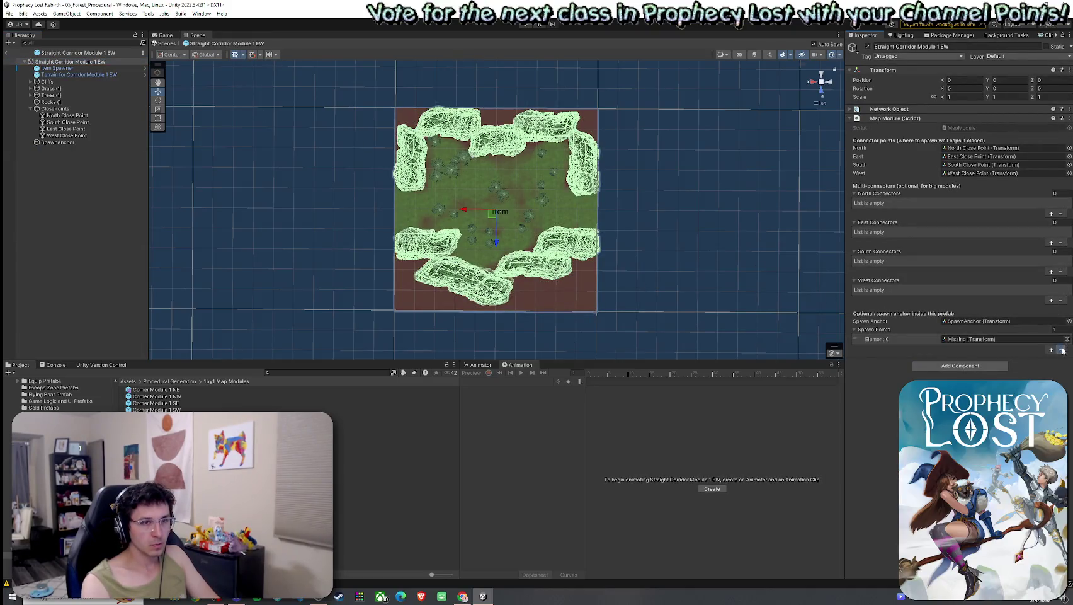
Remove the missing entry from the east-west corridor module's Spawn Points list.
click(1060, 349)
click(431, 417)
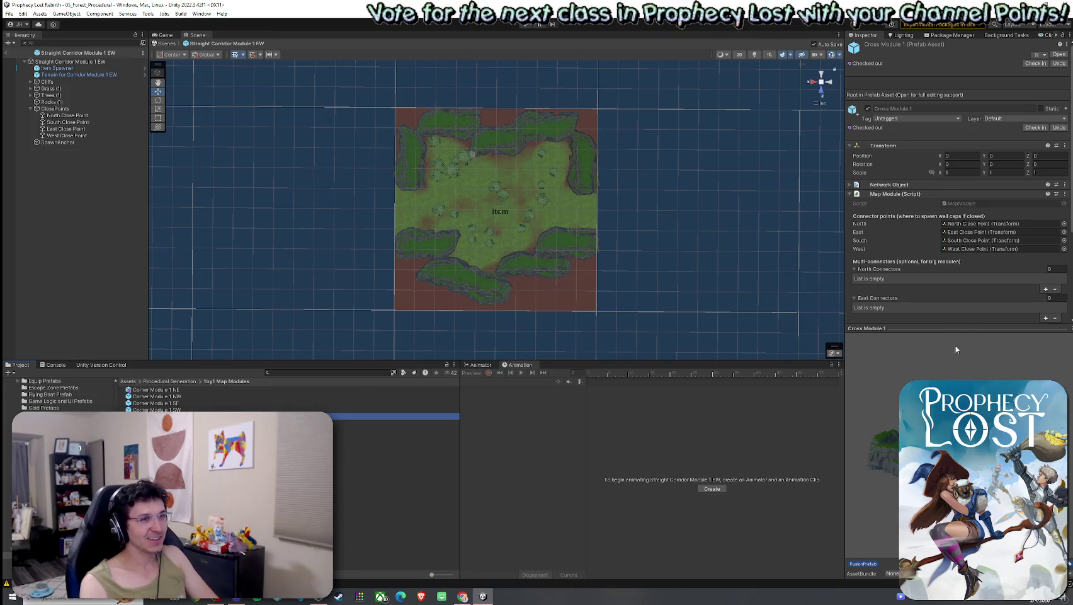
drag(955, 328, 955, 413)
Step through the corner, dead-end and corridor module prefabs with Gizmos hidden, ending on Straight Corridor Module 1 NS.
scroll(955, 252, down, 1)
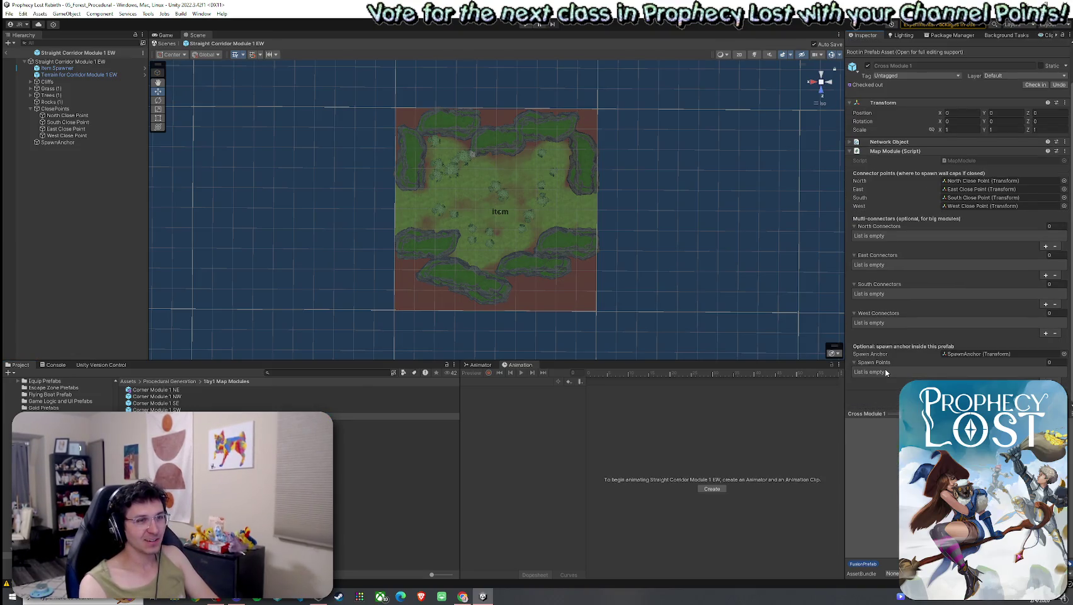
double_click(161, 397)
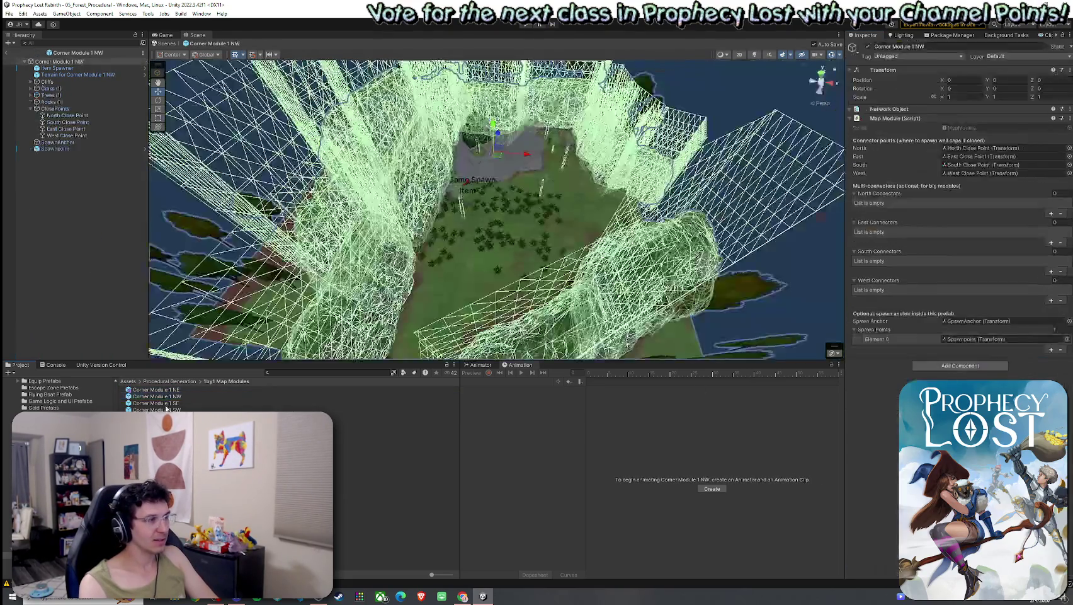
double_click(167, 409)
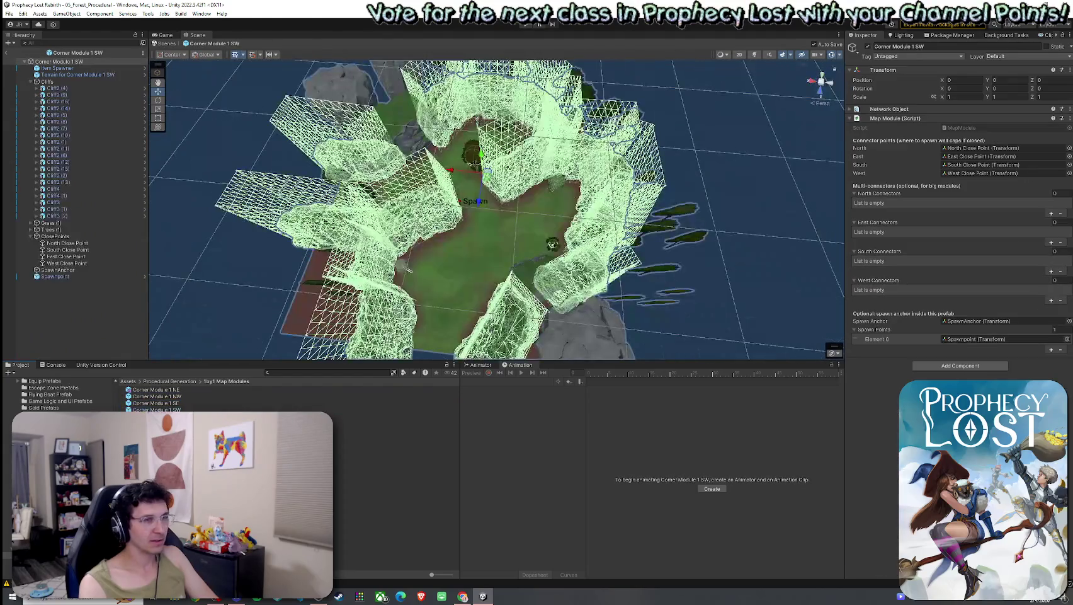
click(831, 54)
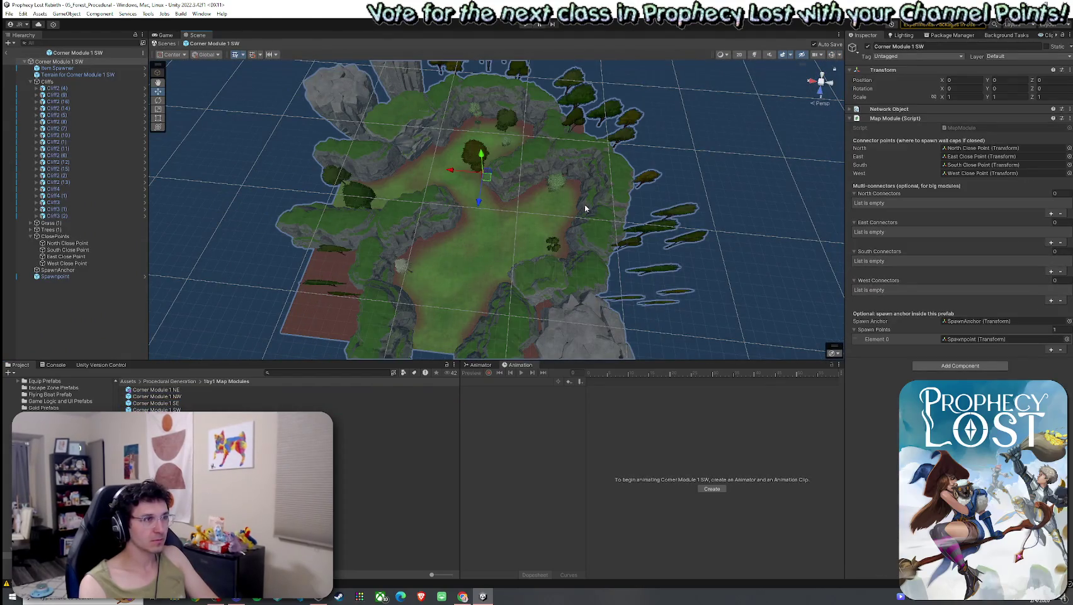
double_click(163, 463)
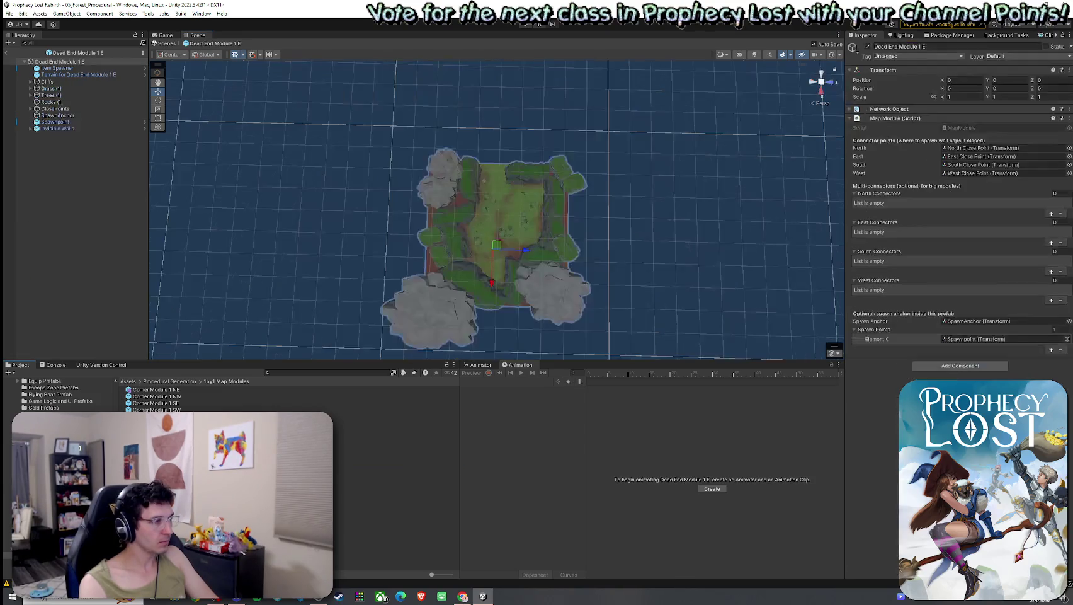
double_click(164, 490)
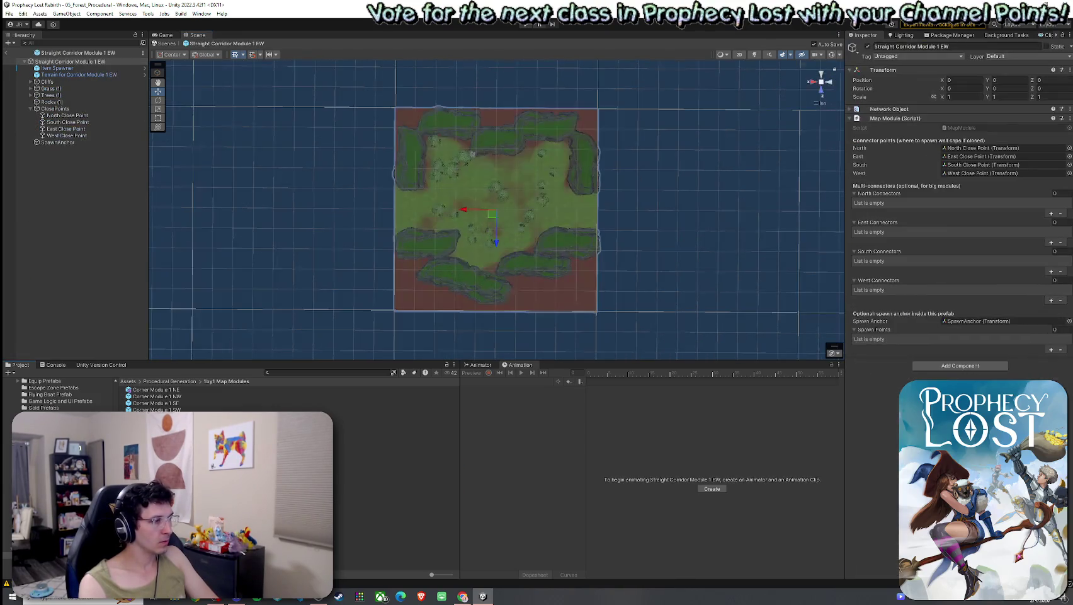
double_click(164, 497)
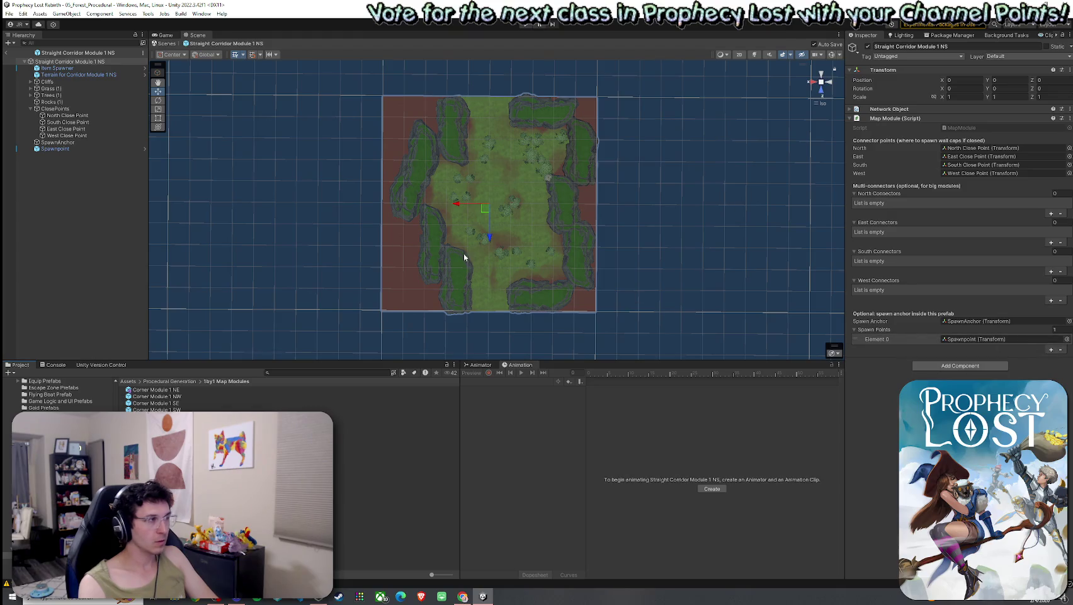
Delete the NS corridor module's Spawnpoint object and remove its missing Spawn Points entry.
click(85, 148)
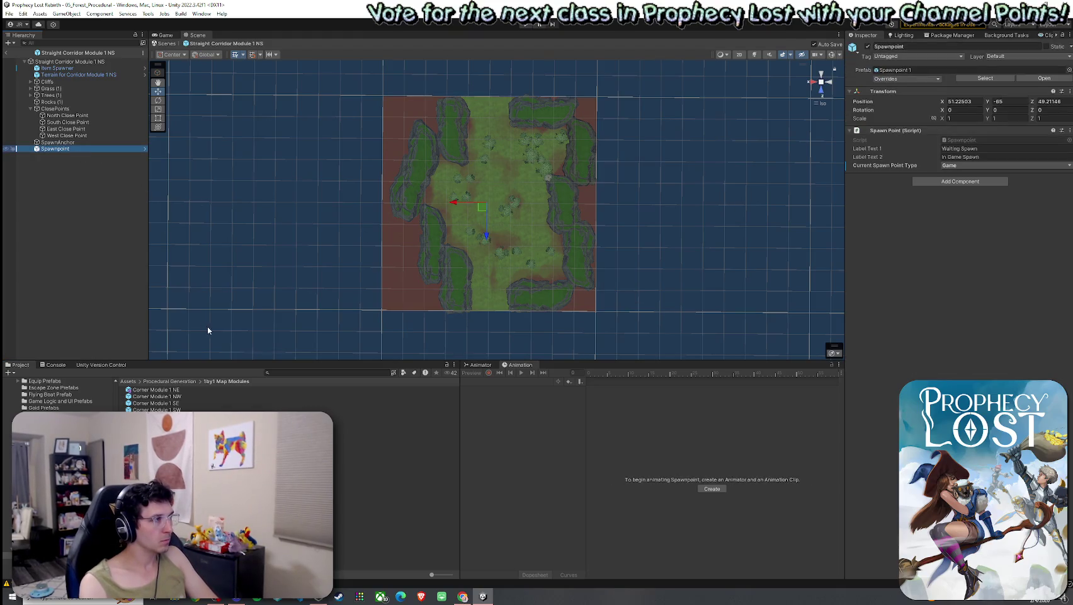
key(Delete)
click(70, 61)
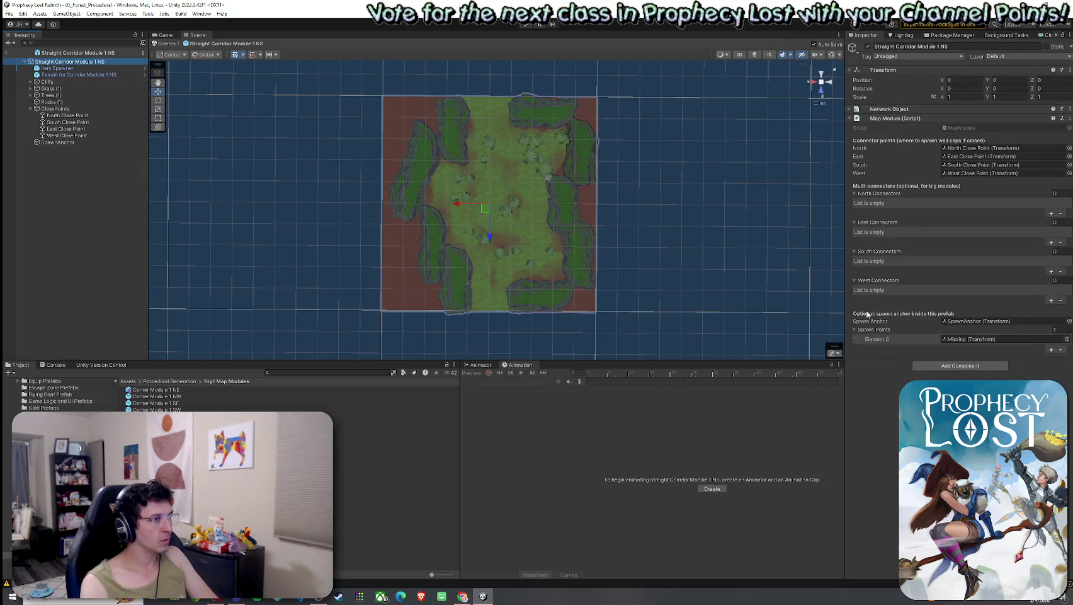
click(1060, 350)
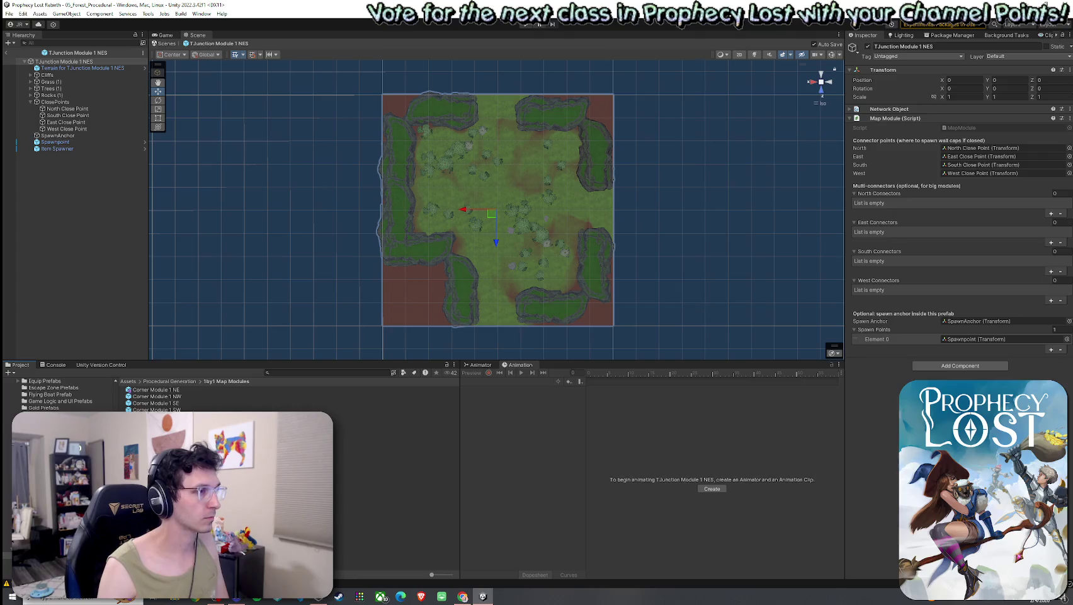
Inspect the TJunction Module 1 NES prefab's cliffs, then return to the 05_Forest_Procedural scene.
mouse_move(626, 341)
mouse_down()
mouse_move(487, 208)
mouse_move(411, 205)
mouse_up()
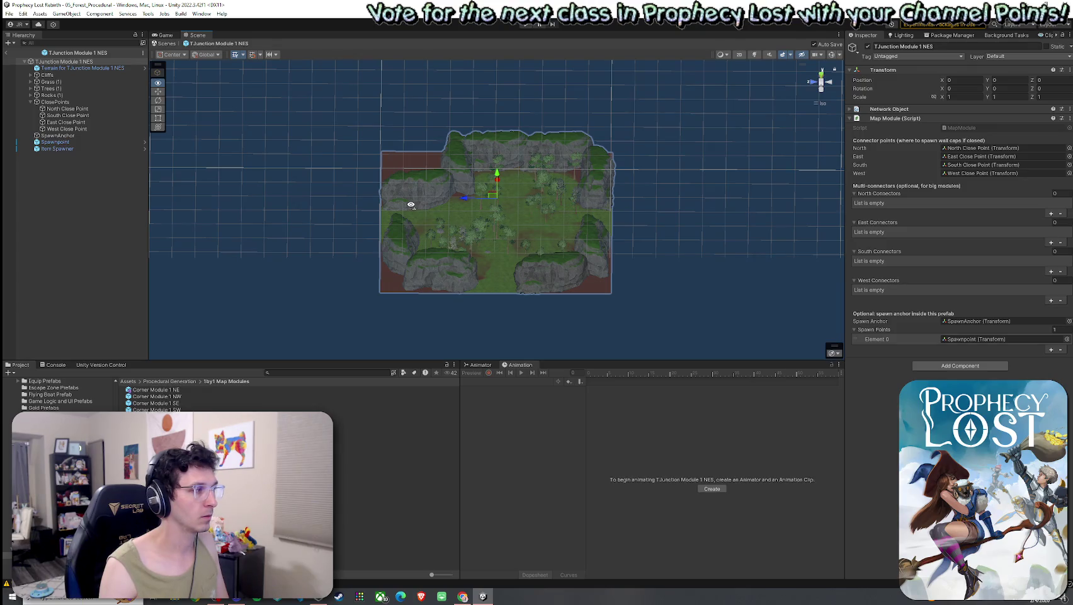
drag(411, 205, 393, 225)
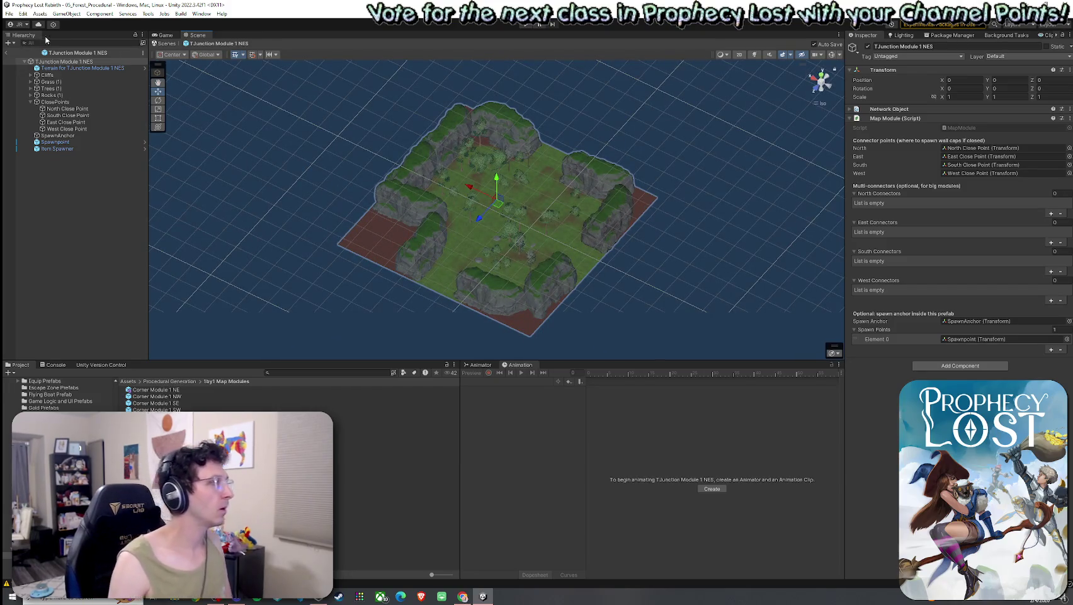
click(9, 14)
click(7, 52)
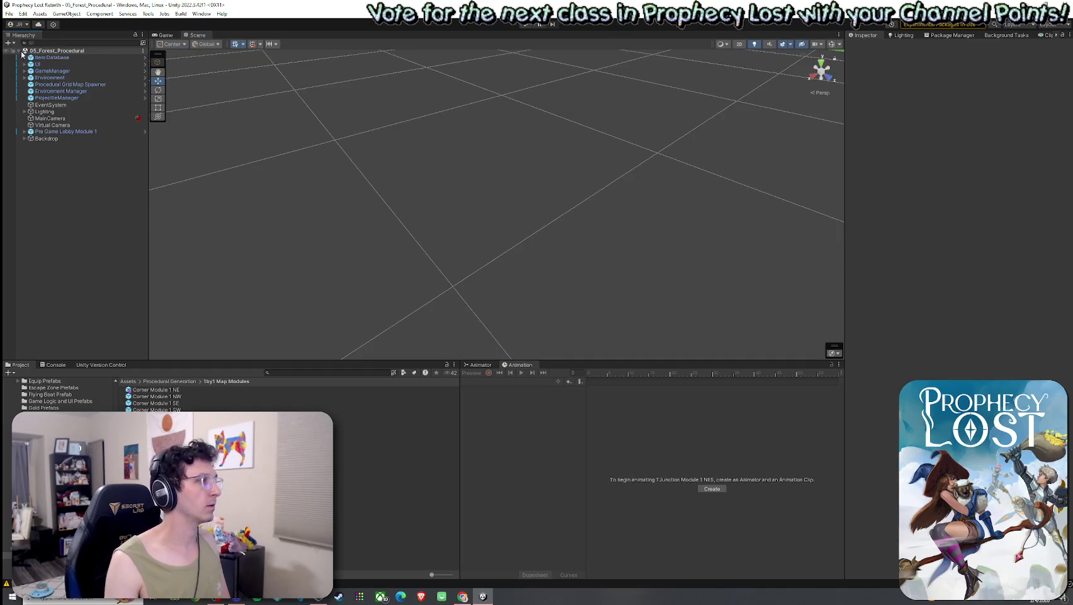
right_click(23, 54)
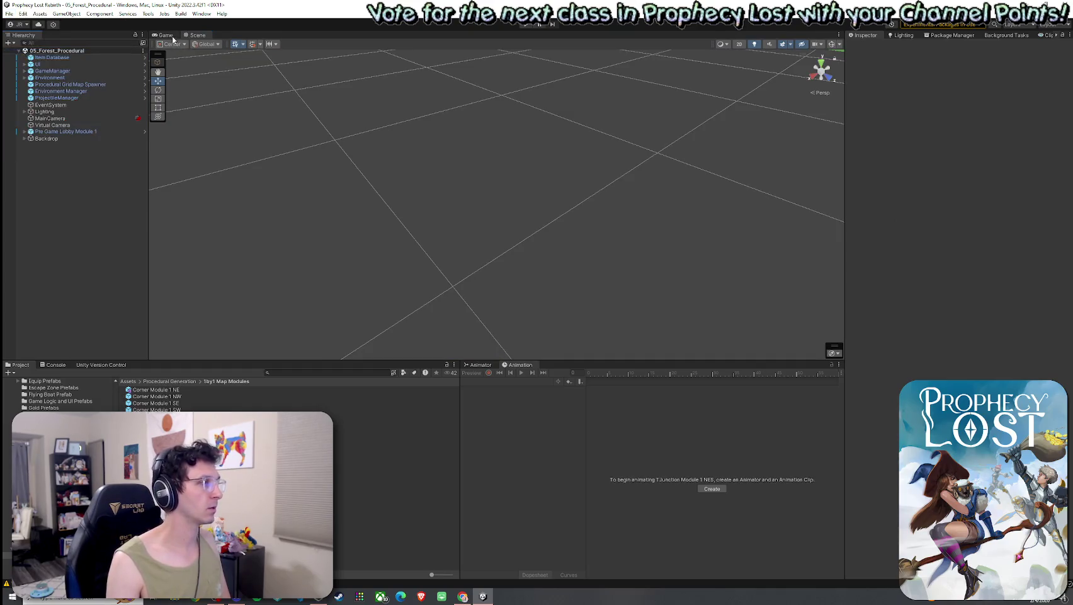
Enter Play mode and choose START GAME to begin a test run.
click(528, 24)
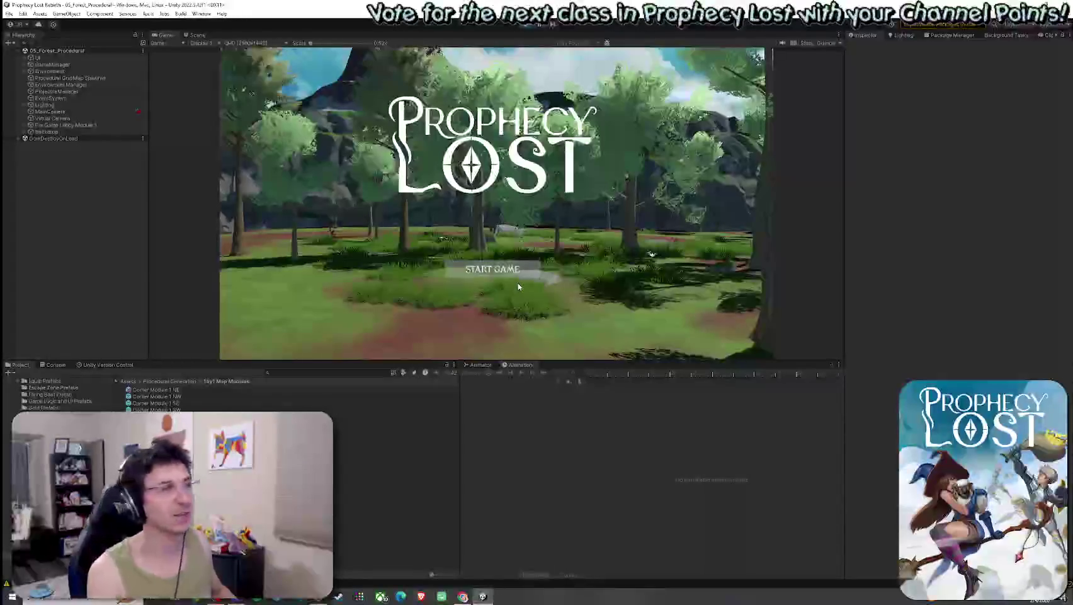
click(494, 269)
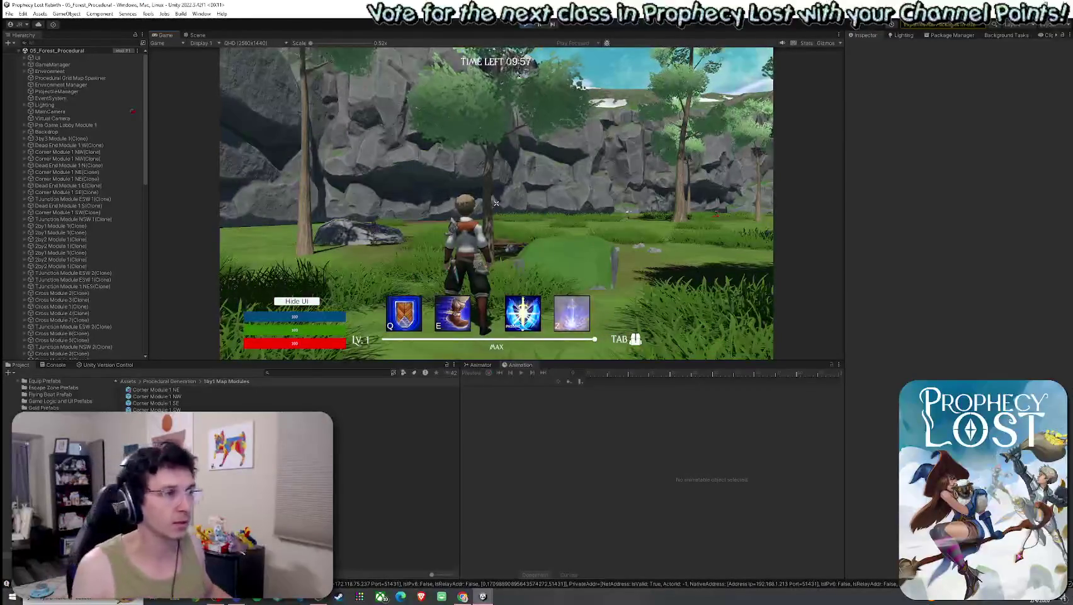
Run the character forward past the trees toward the cliff.
key(w)
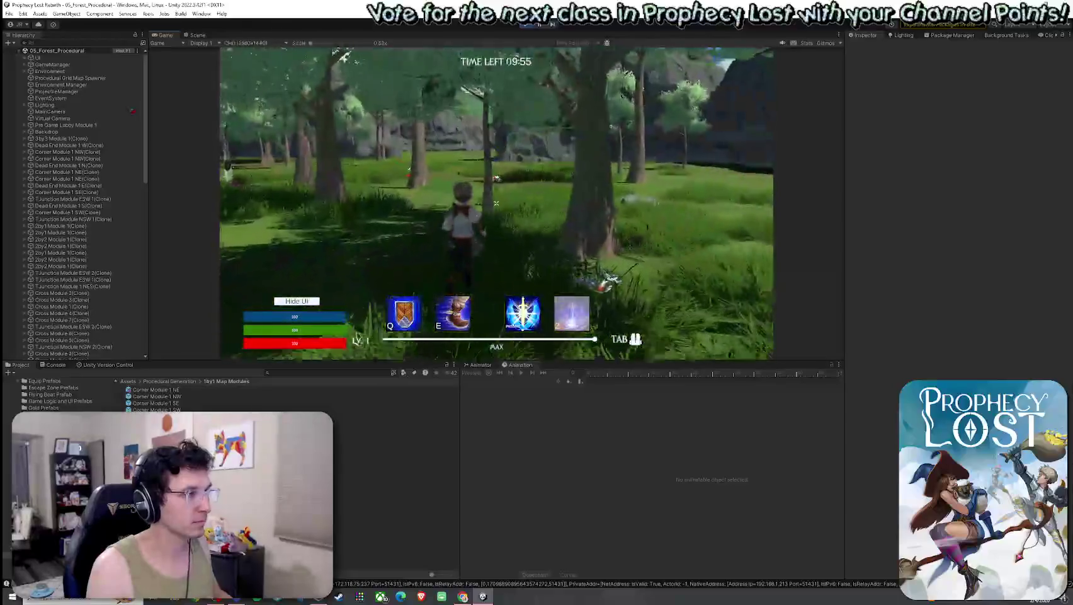
key(w)
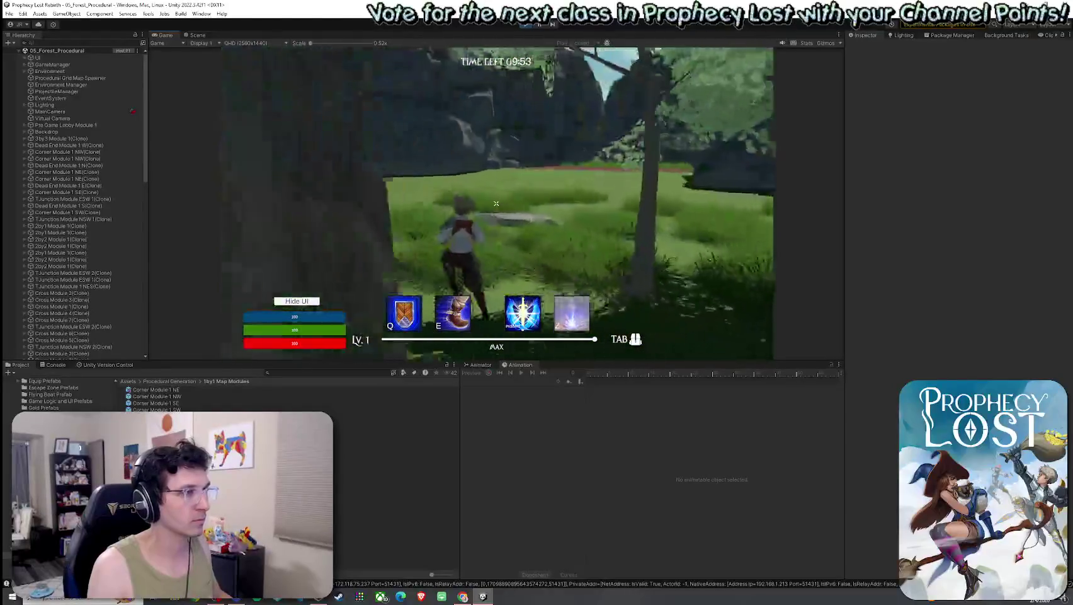
key(w)
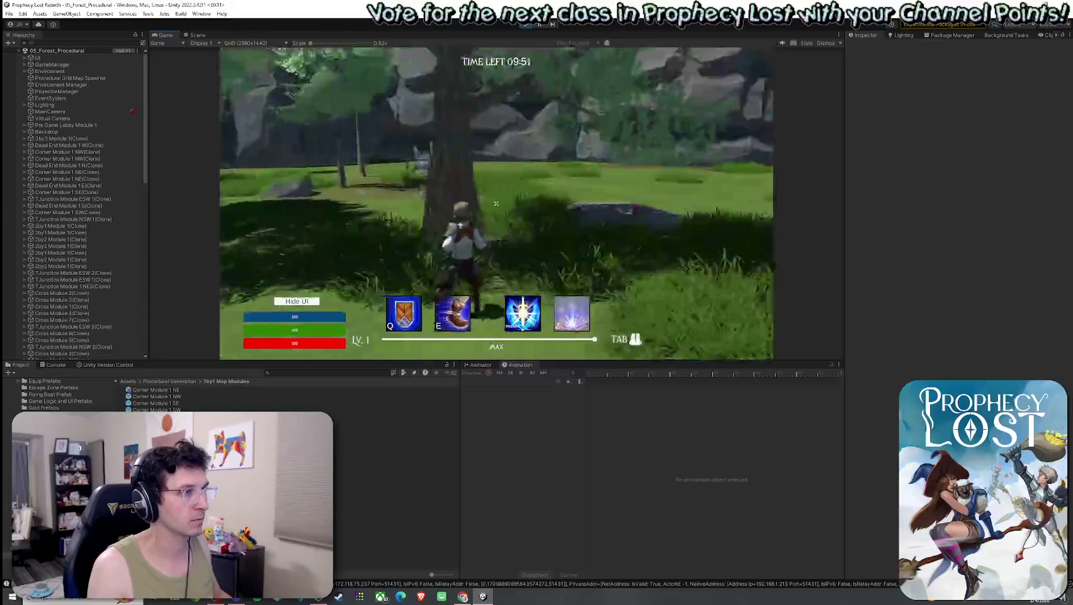
key(w)
Maximize the Scene view, orbit up to a cliff-maze overview, then stop Play mode.
click(197, 34)
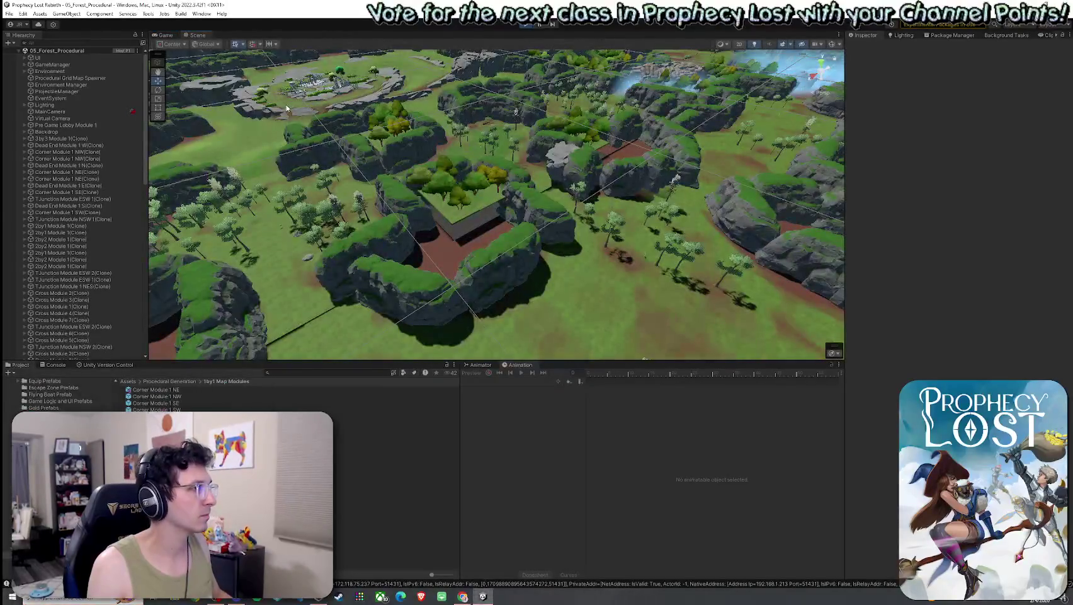
key(shift+space)
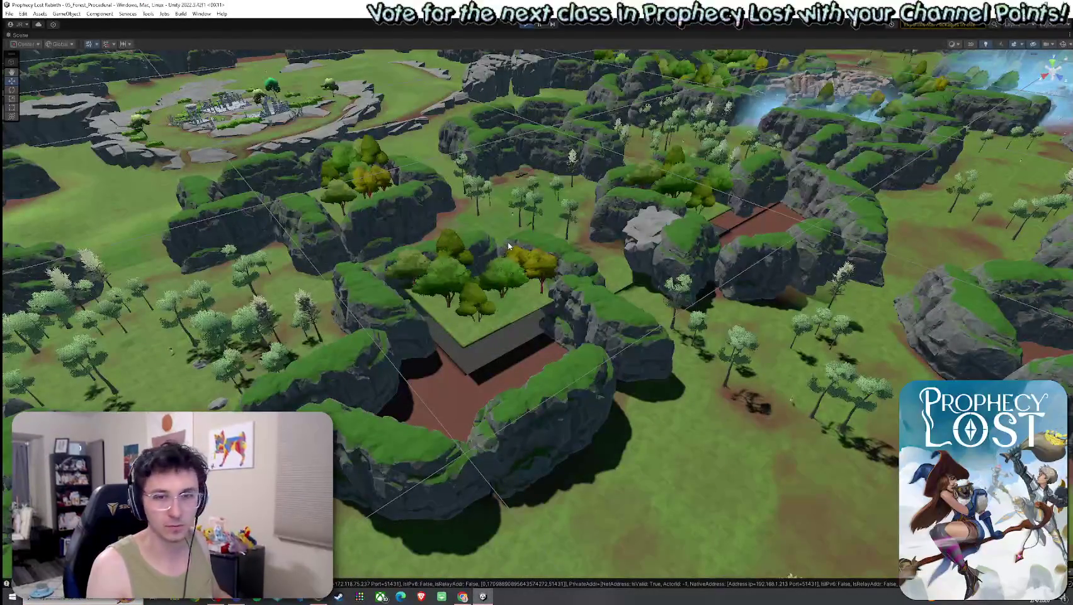
mouse_move(517, 250)
mouse_down()
mouse_move(428, 252)
mouse_move(353, 295)
mouse_move(335, 235)
mouse_move(370, 186)
mouse_move(160, 193)
mouse_move(61, 233)
mouse_move(55, 261)
mouse_move(75, 232)
mouse_move(971, 283)
mouse_move(1024, 271)
mouse_move(838, 212)
mouse_up()
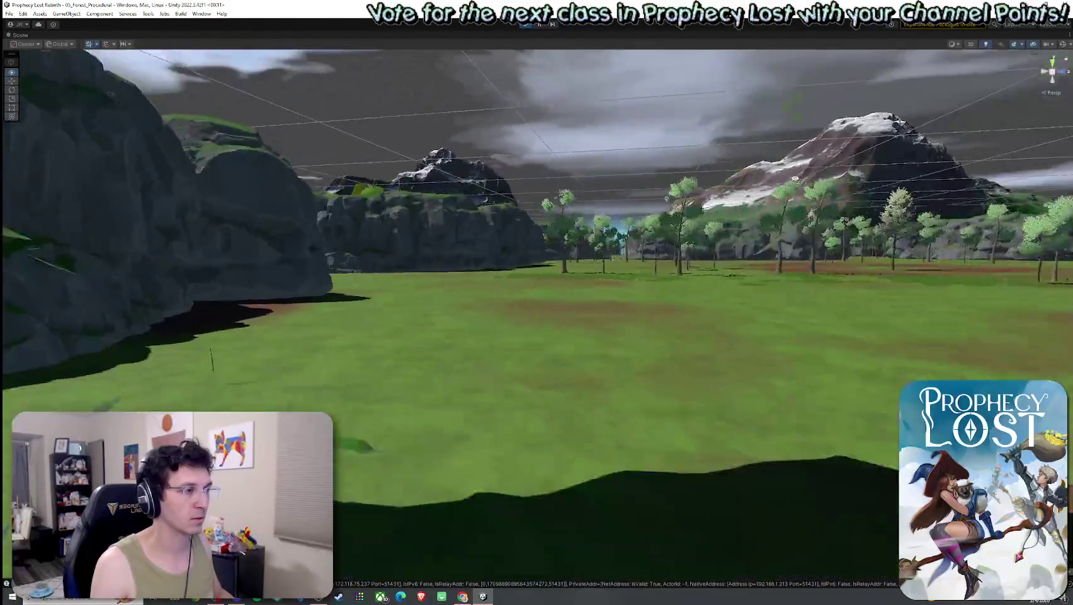
mouse_move(795, 179)
mouse_down()
mouse_move(884, 276)
mouse_move(1028, 308)
mouse_move(536, 312)
mouse_move(769, 293)
mouse_move(775, 279)
mouse_move(867, 254)
mouse_move(712, 189)
mouse_move(536, 88)
mouse_up()
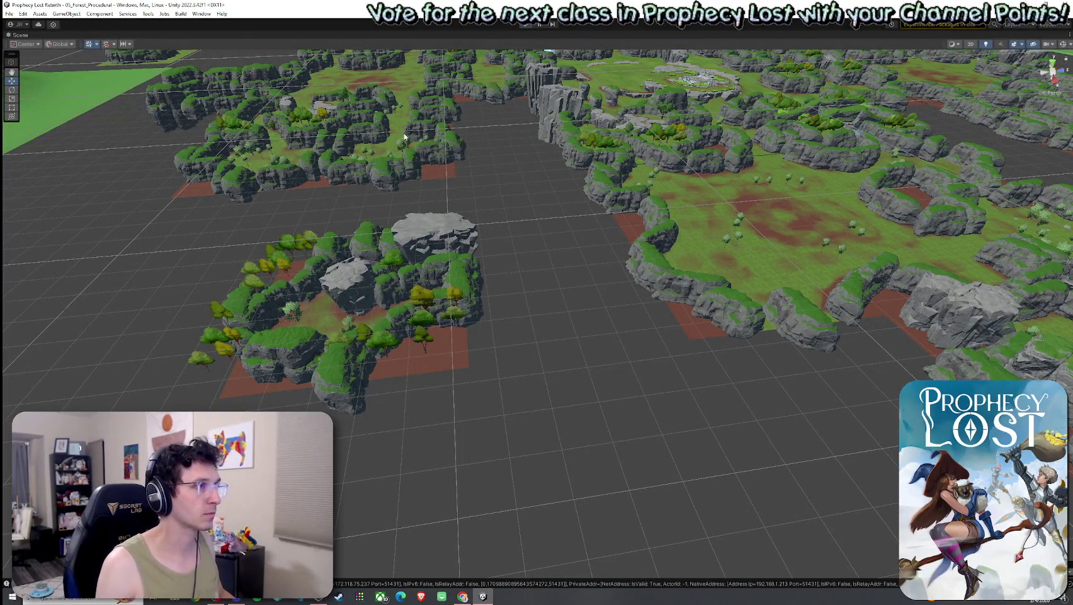
key(ctrl+p)
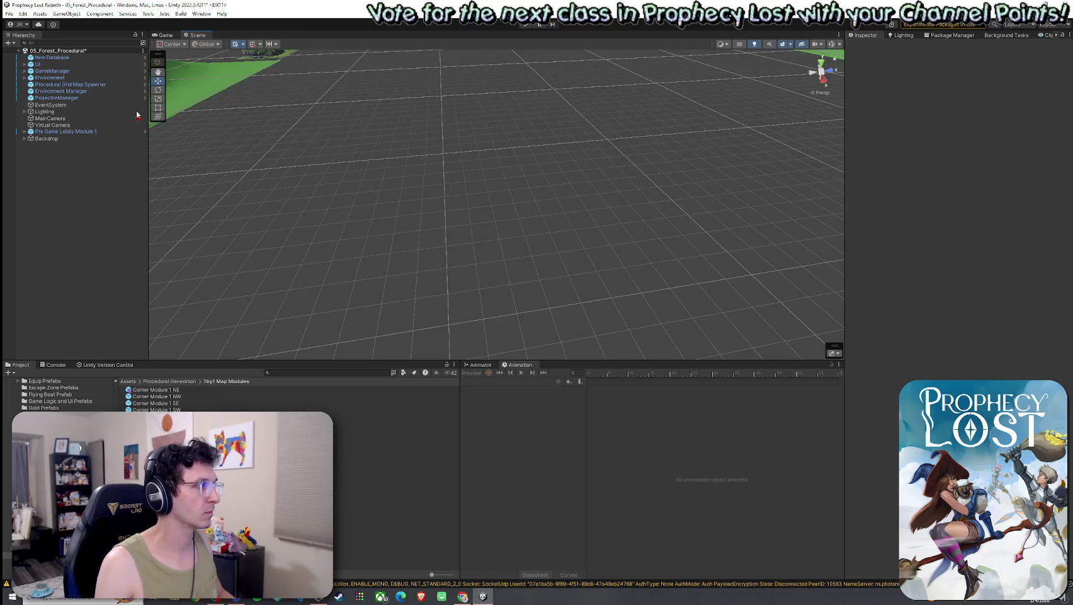
Set the Procedural Grid Map Spawner's Same Prefab Min Separation Cells to 1 and Seed to 69696.
click(112, 84)
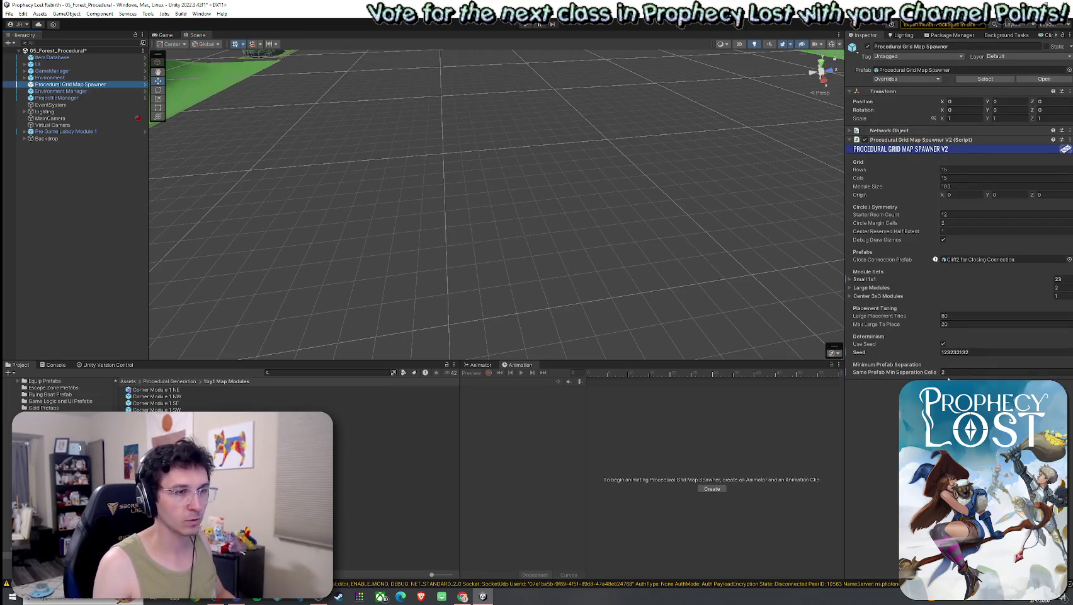
click(945, 372)
text(1)
click(868, 351)
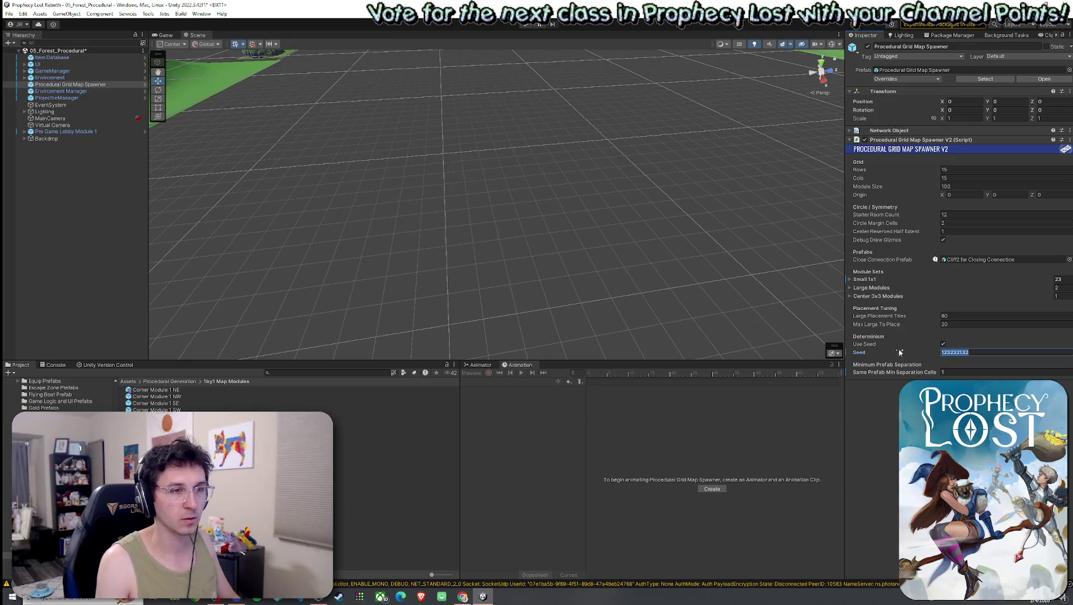
text(69696)
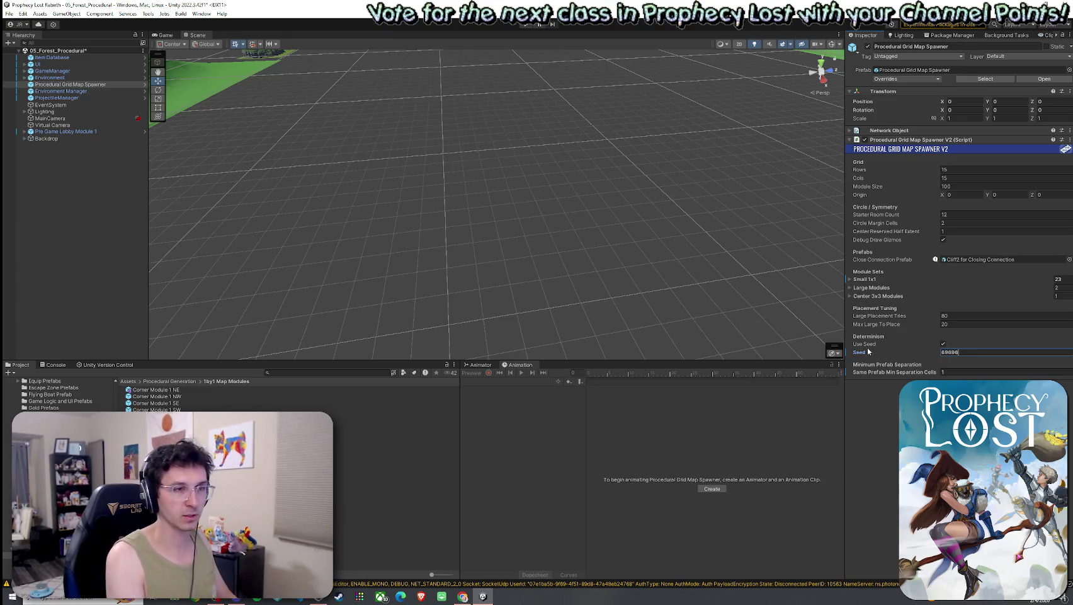
Save the scene and enter Play mode with the new seed.
click(9, 13)
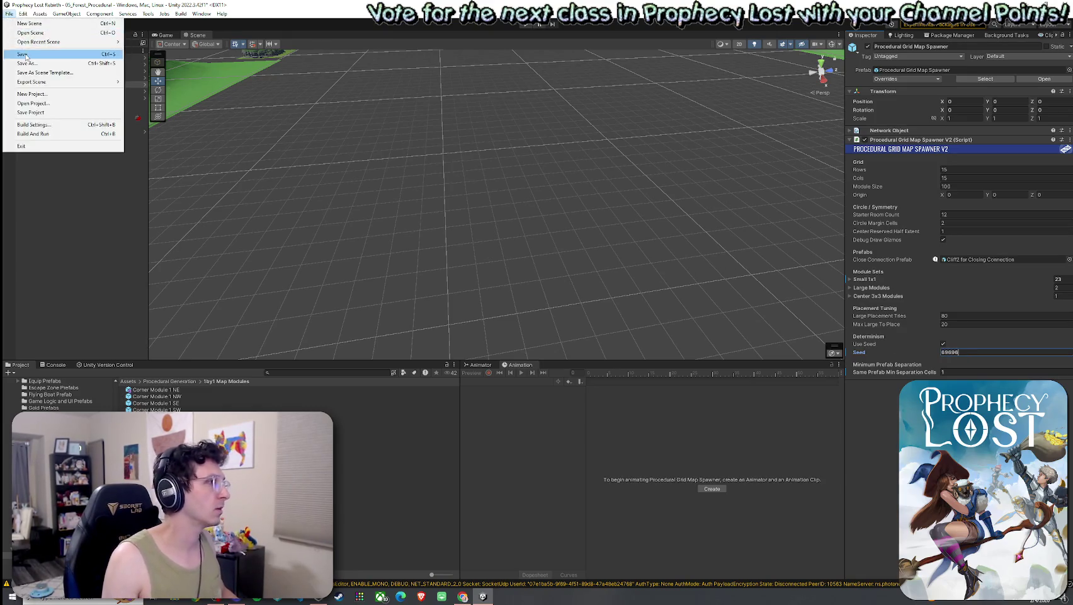
click(25, 42)
click(525, 25)
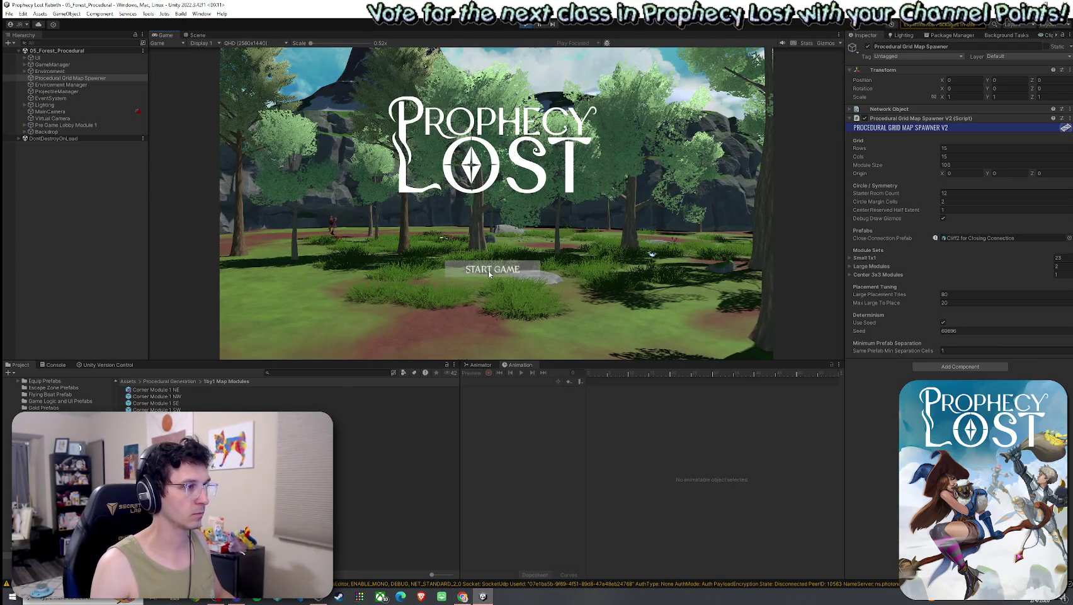
Start a game, then fly the Scene camera over the grassy trees and into the red-dirt canyon.
click(489, 271)
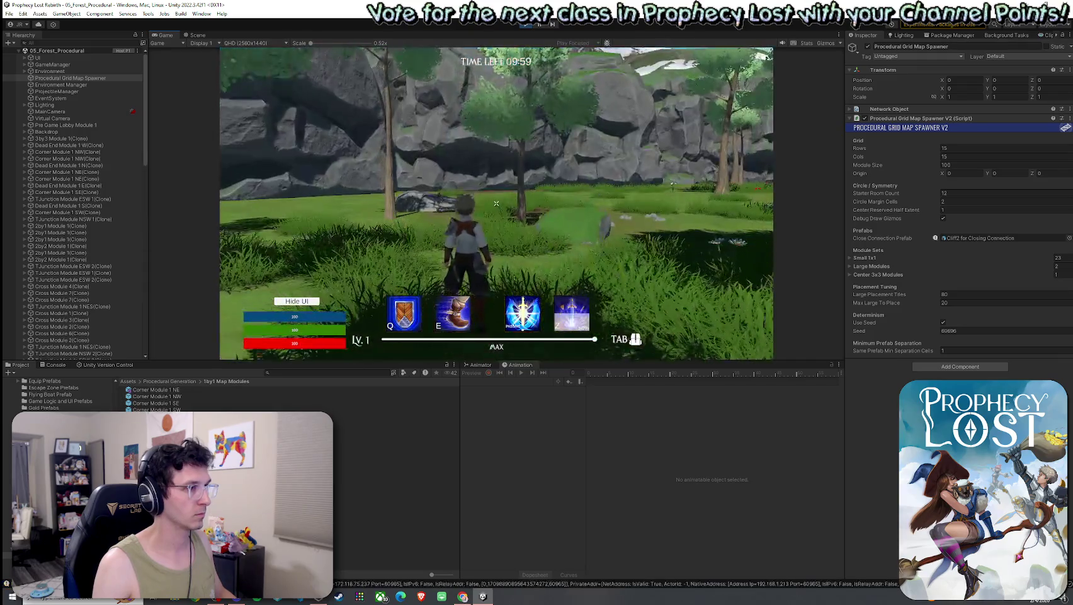
key(super)
key(super)
click(198, 35)
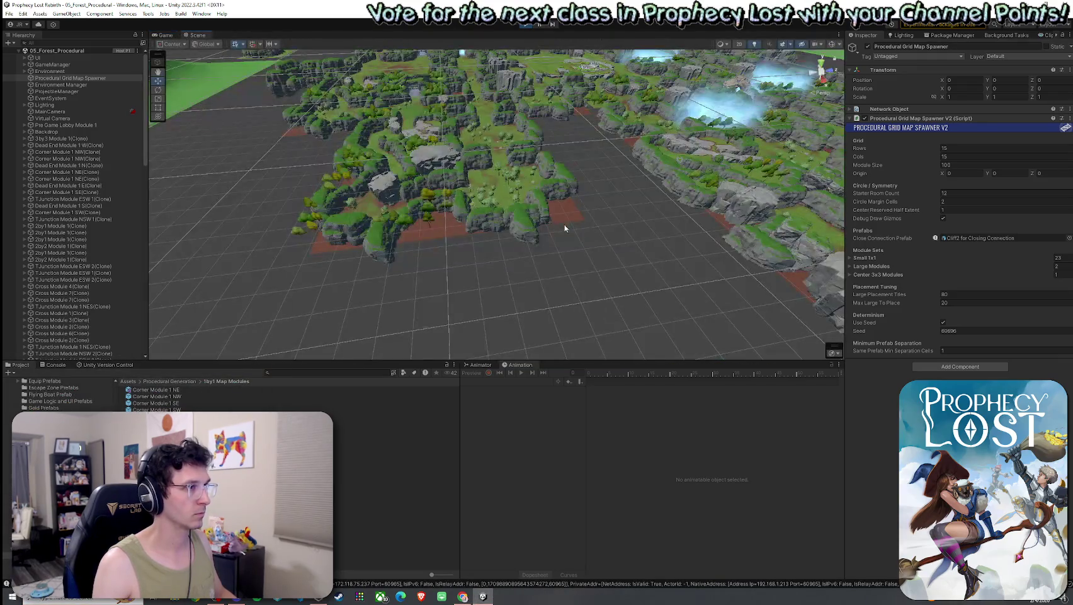
mouse_move(565, 228)
mouse_down()
mouse_move(648, 229)
mouse_move(728, 261)
mouse_move(745, 284)
mouse_up()
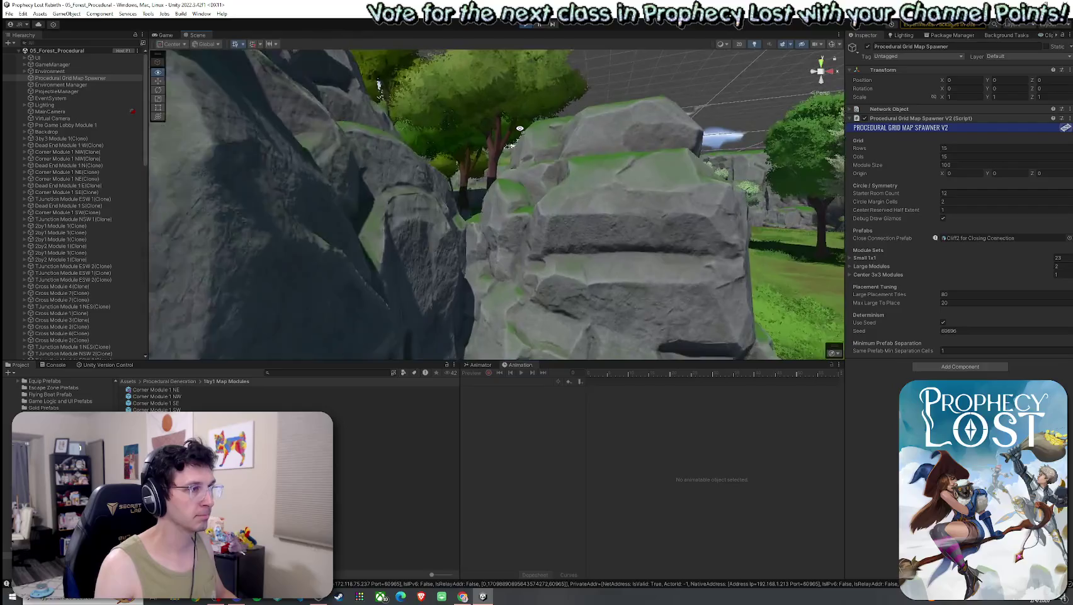
drag(520, 129, 440, 151)
mouse_move(302, 142)
mouse_down()
mouse_move(347, 150)
mouse_move(394, 138)
mouse_move(171, 142)
mouse_move(273, 208)
mouse_move(582, 250)
mouse_up()
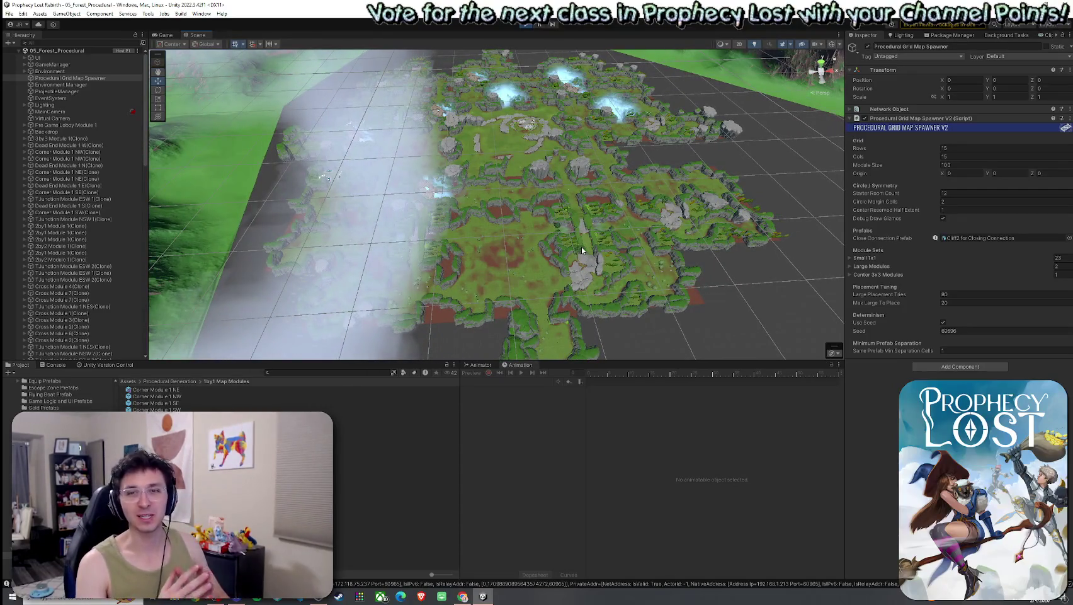
mouse_move(581, 250)
mouse_down()
mouse_move(614, 258)
mouse_move(587, 269)
mouse_up()
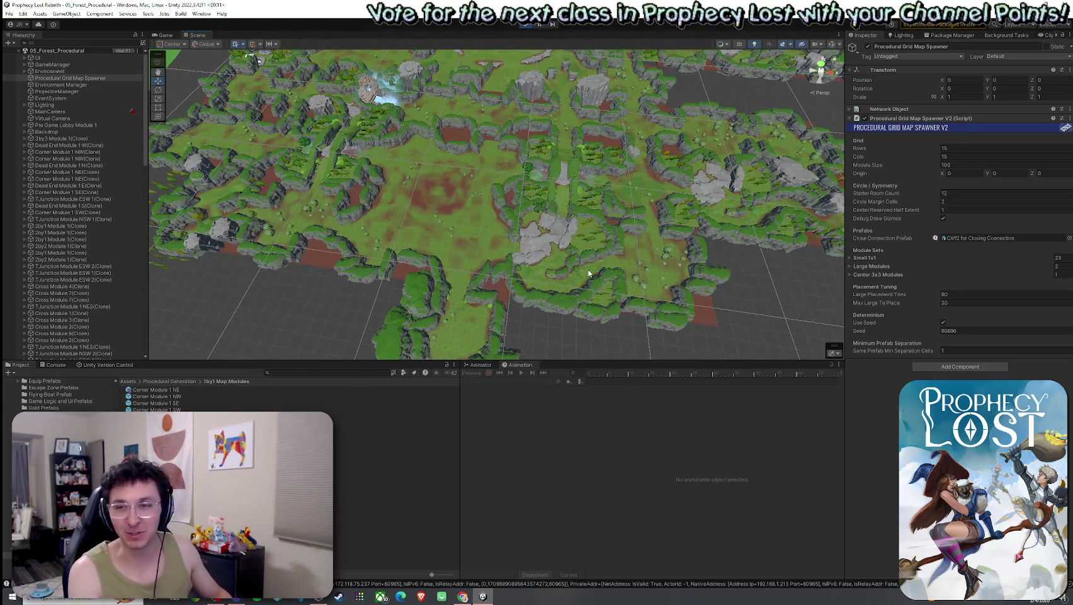
mouse_move(567, 256)
mouse_down()
mouse_move(482, 223)
mouse_move(617, 259)
mouse_move(520, 260)
mouse_move(329, 236)
mouse_move(532, 171)
mouse_up()
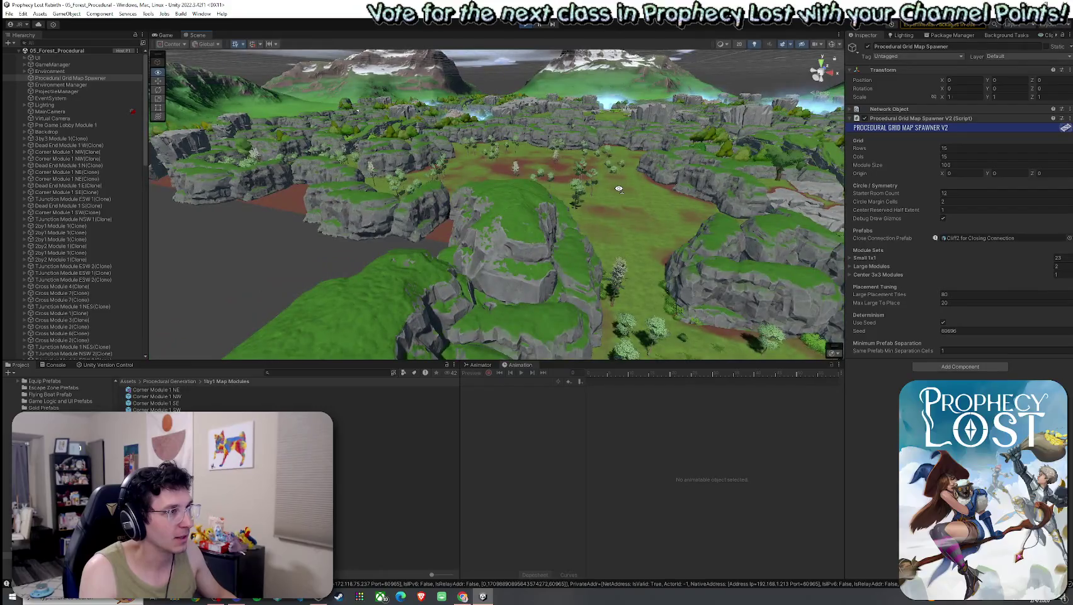
mouse_move(619, 189)
mouse_down()
mouse_move(520, 247)
mouse_move(345, 145)
mouse_up()
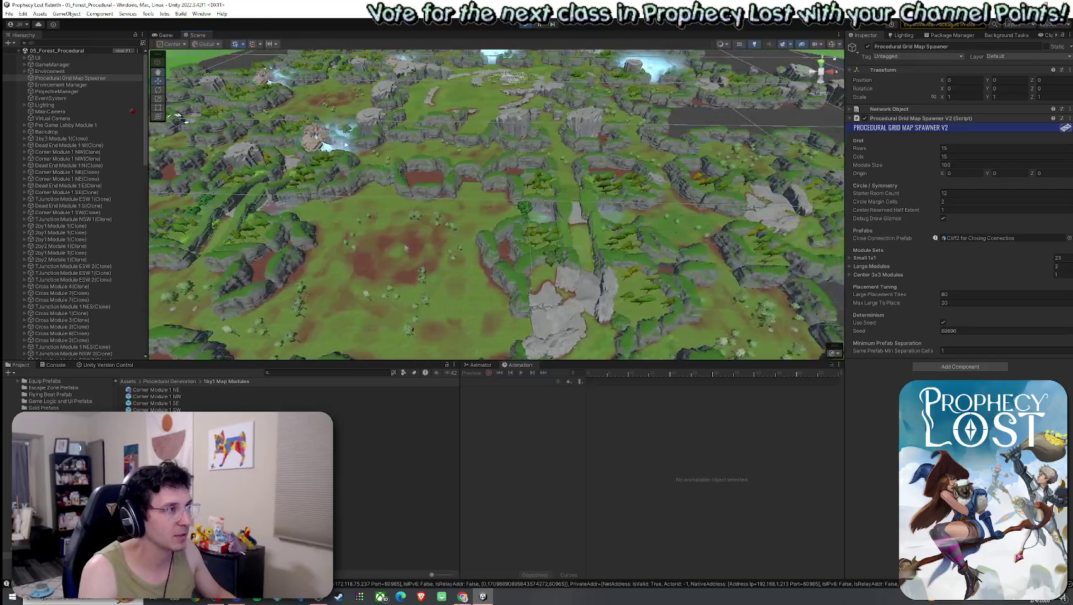
Play the scene full-size, run the character forward, then restore the editor layout.
key(ctrl+2)
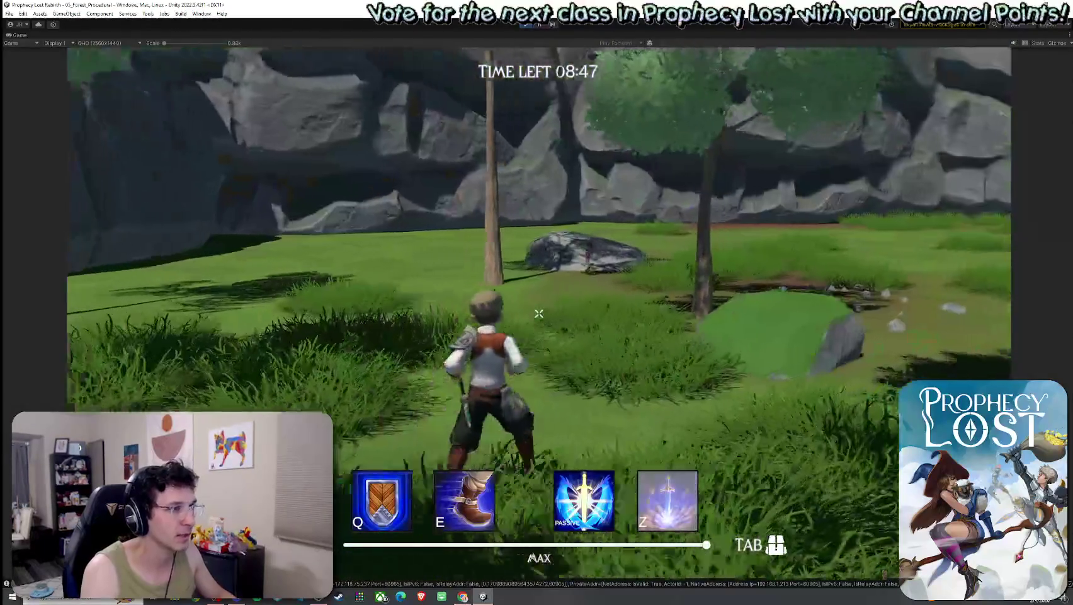
key(w)
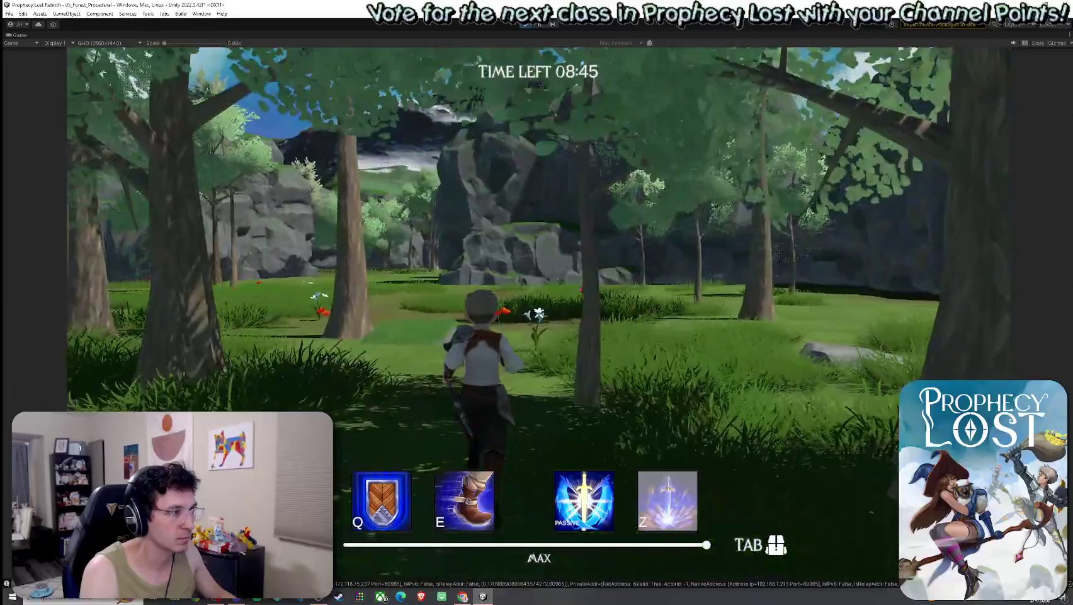
key(ctrl+p)
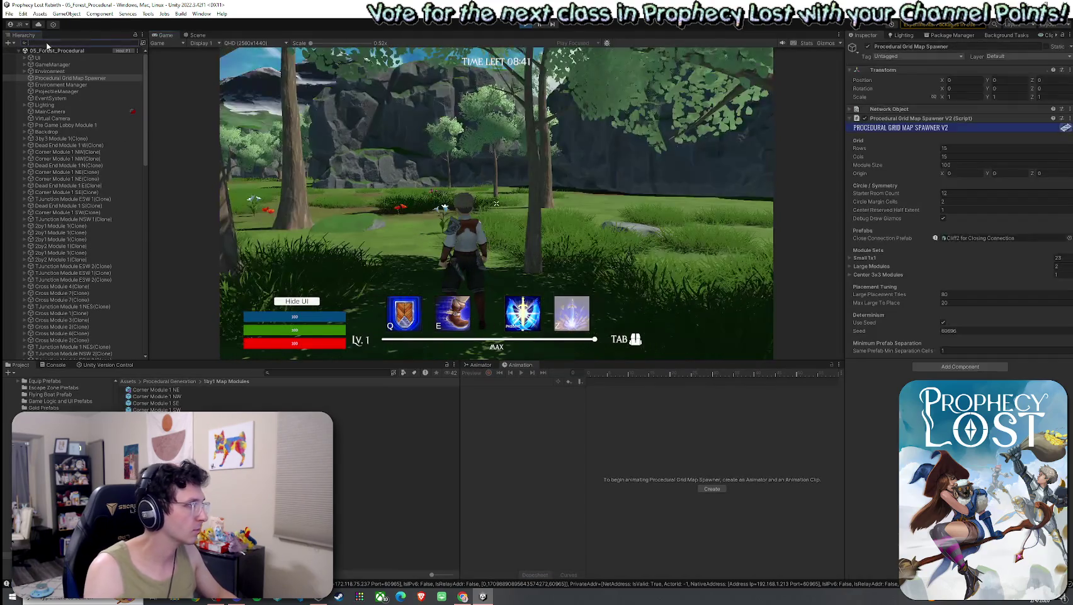
Review Player(Clone)'s Movement Setup in the Inspector, then maximize the Game view.
text(player)
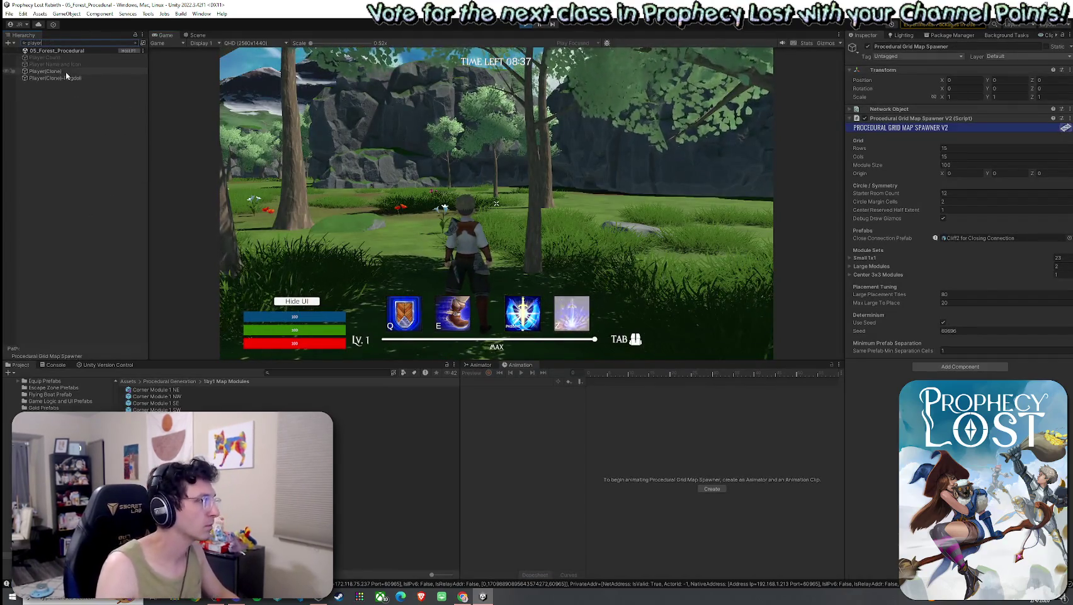
click(66, 74)
scroll(896, 290, down, 10)
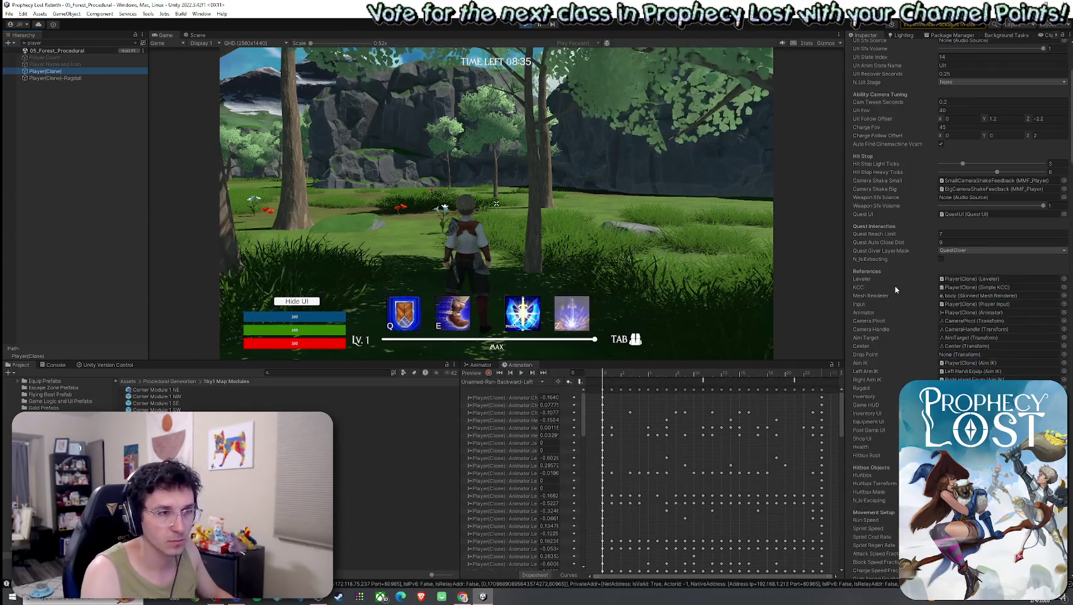
scroll(901, 299, down, 10)
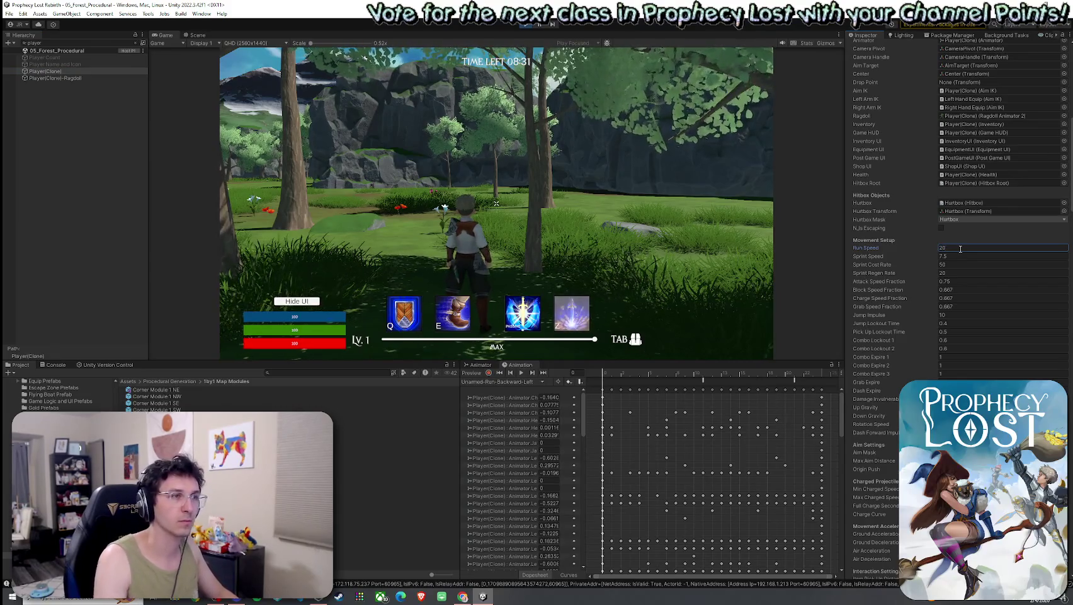
double_click(170, 35)
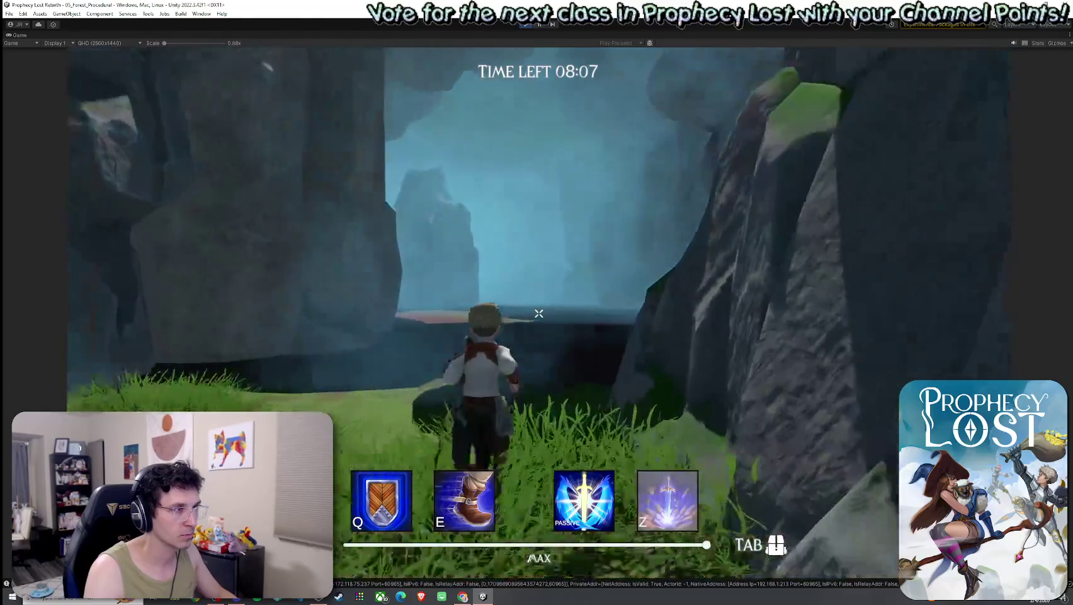
Run the character through the cave, clearings and cliff edges, then open the inventory.
key(w)
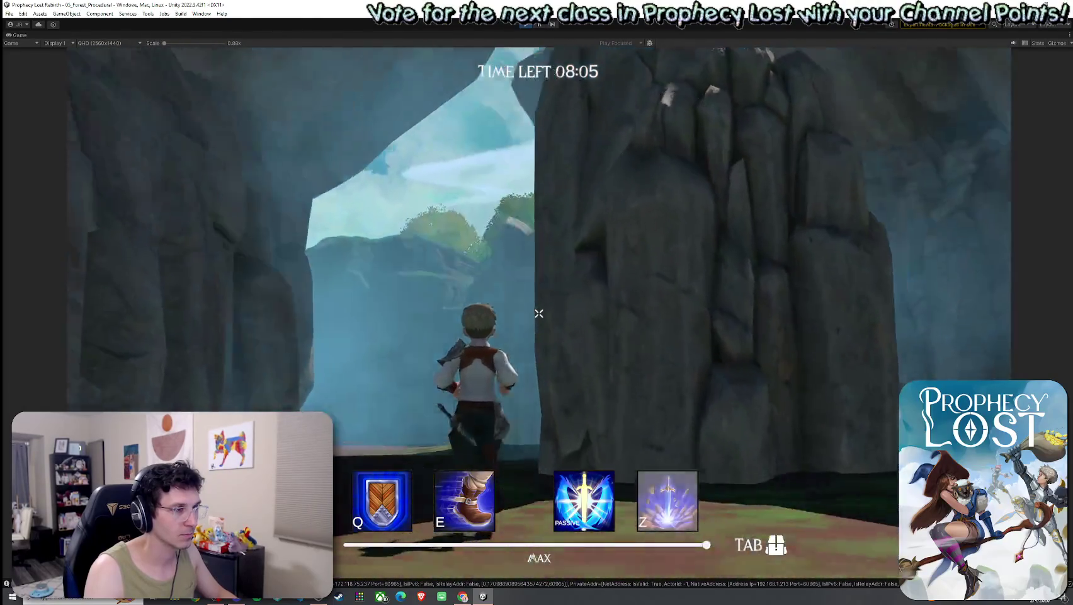
key(w)
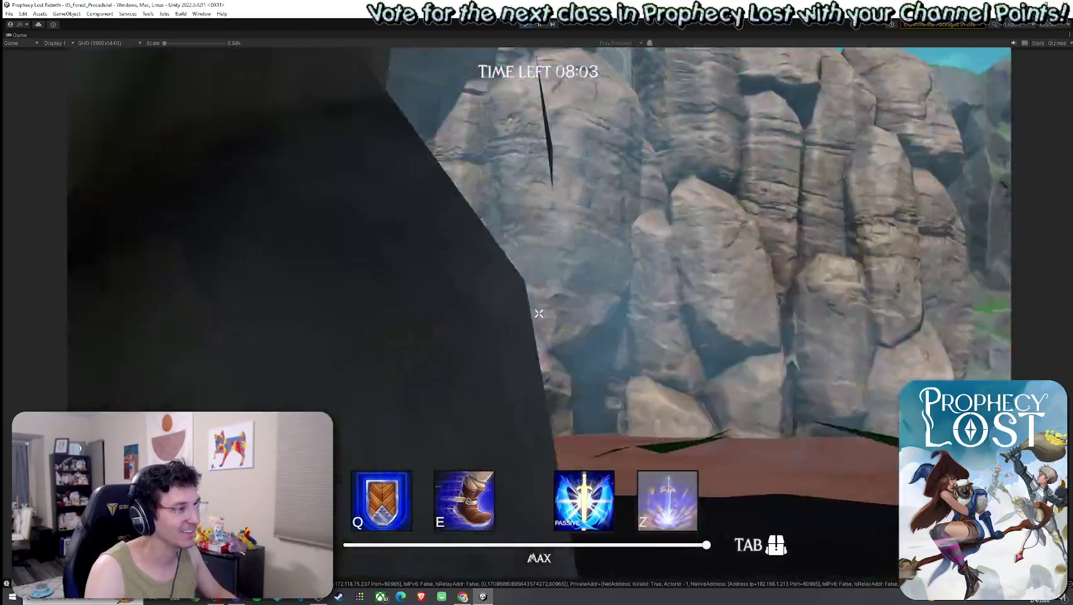
key(w)
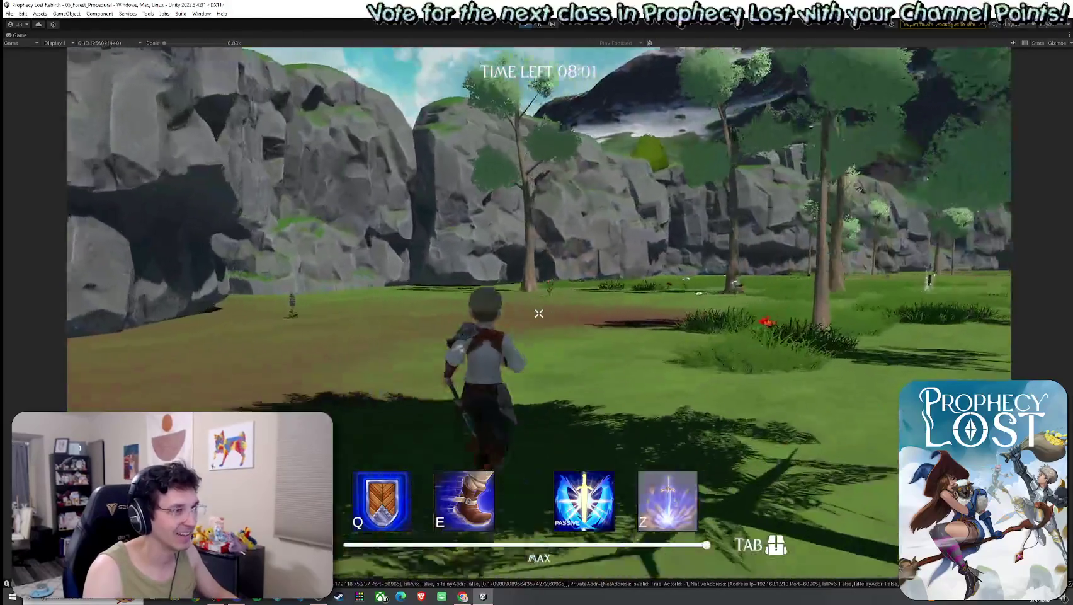
key(w)
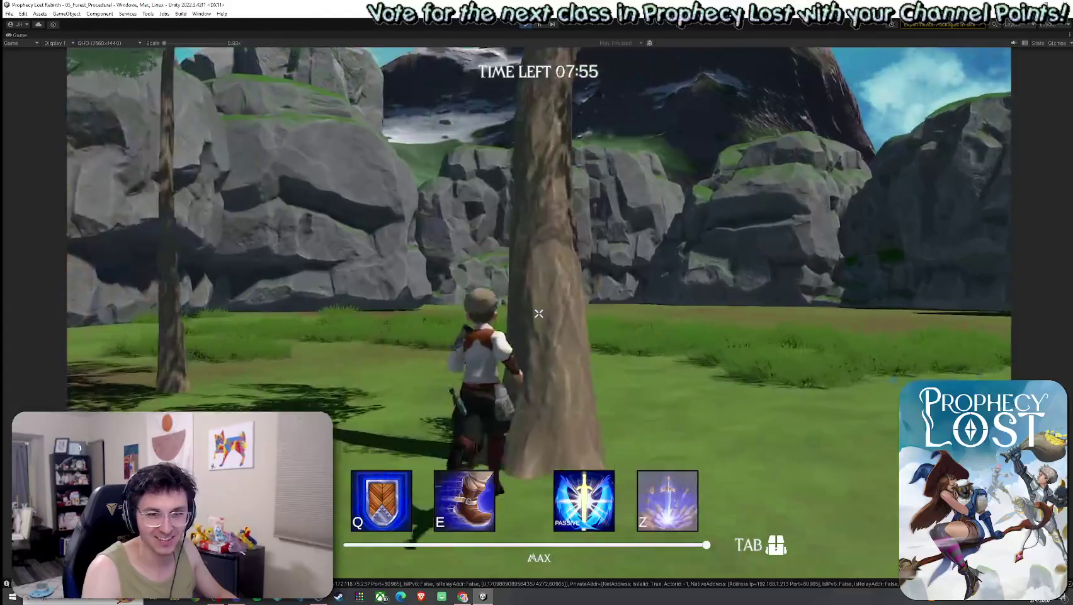
key(w)
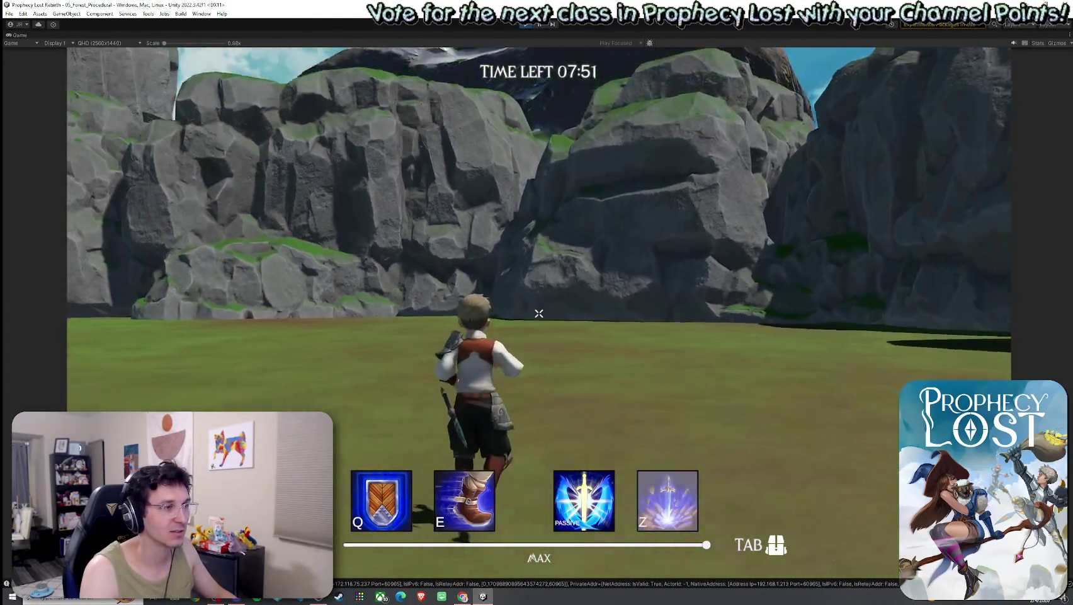
key(w)
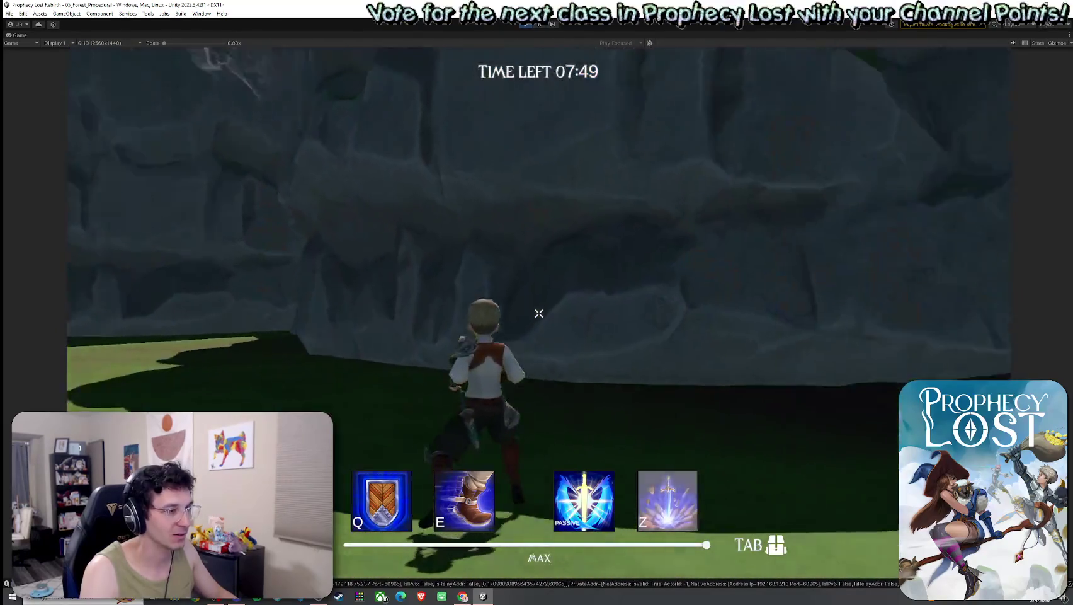
key(w)
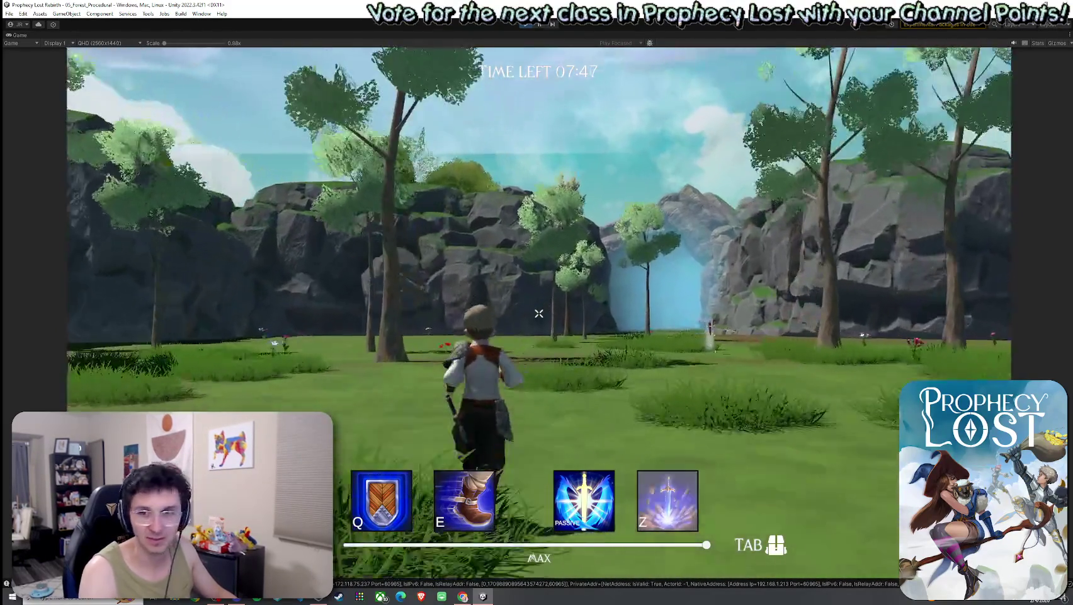
key(w)
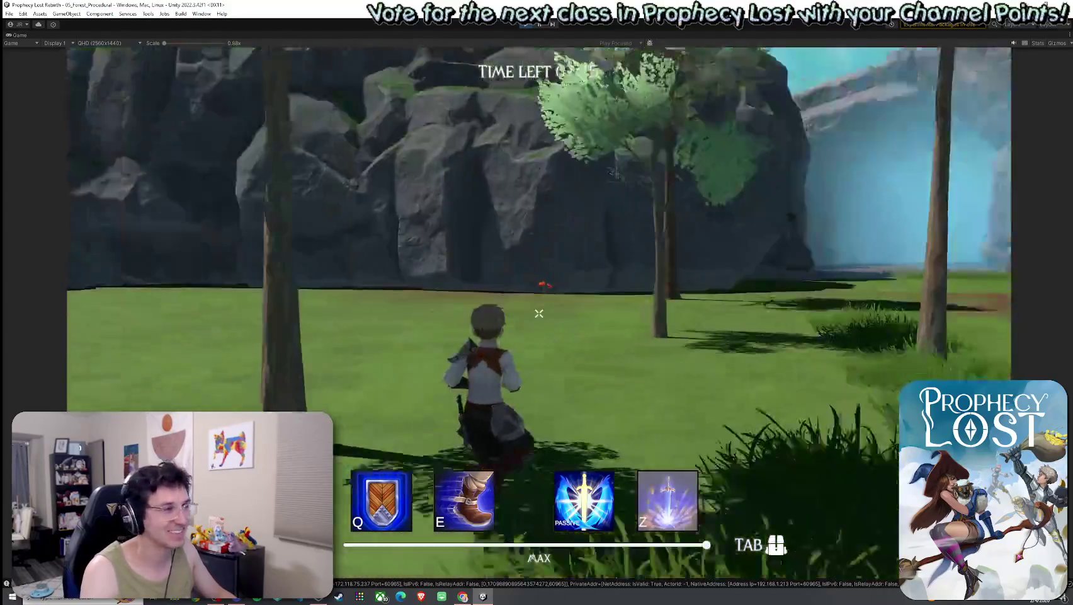
key(w)
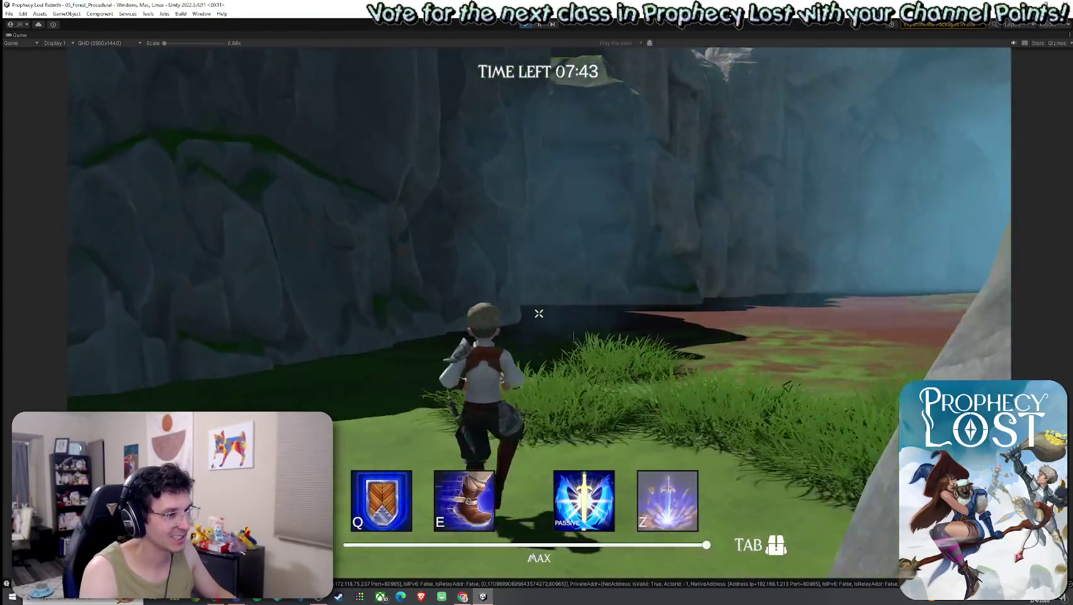
key(w)
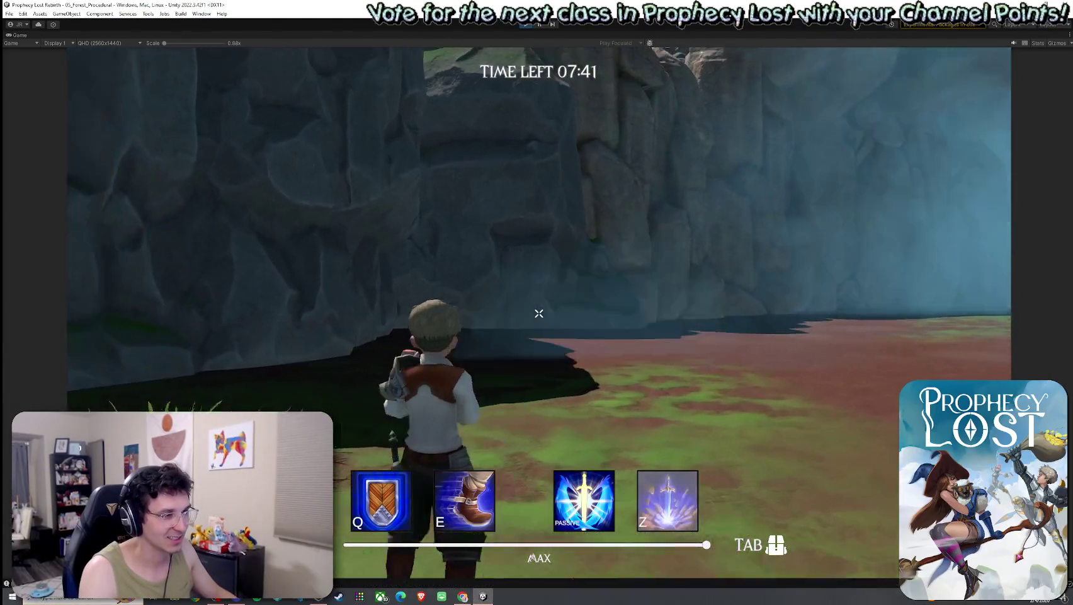
key(Tab)
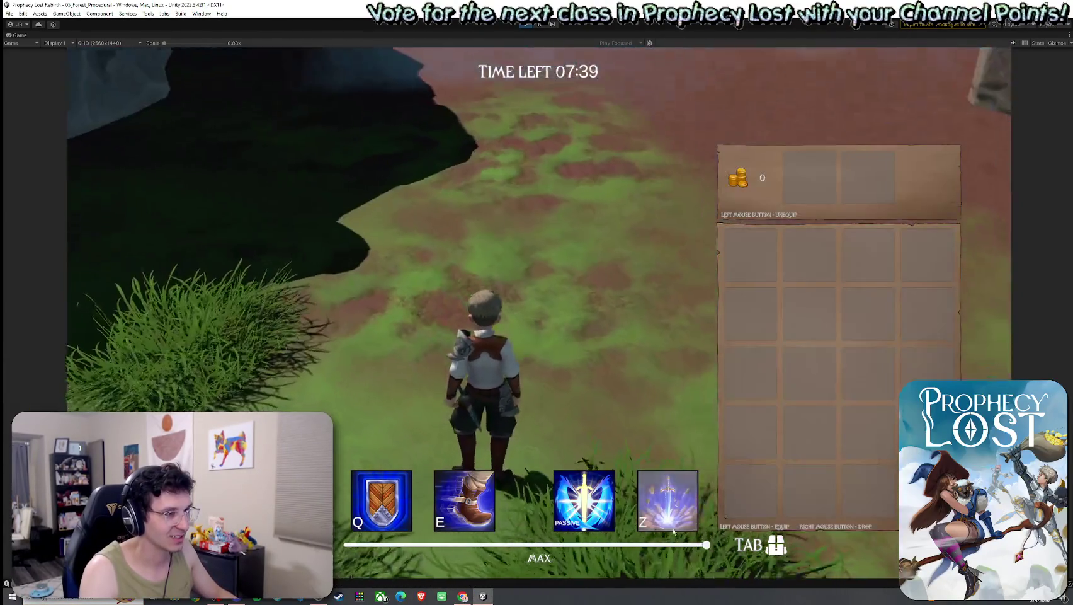
Walk the character forward, drag the bar slider, and close the inventory facing the cliffs.
key(w)
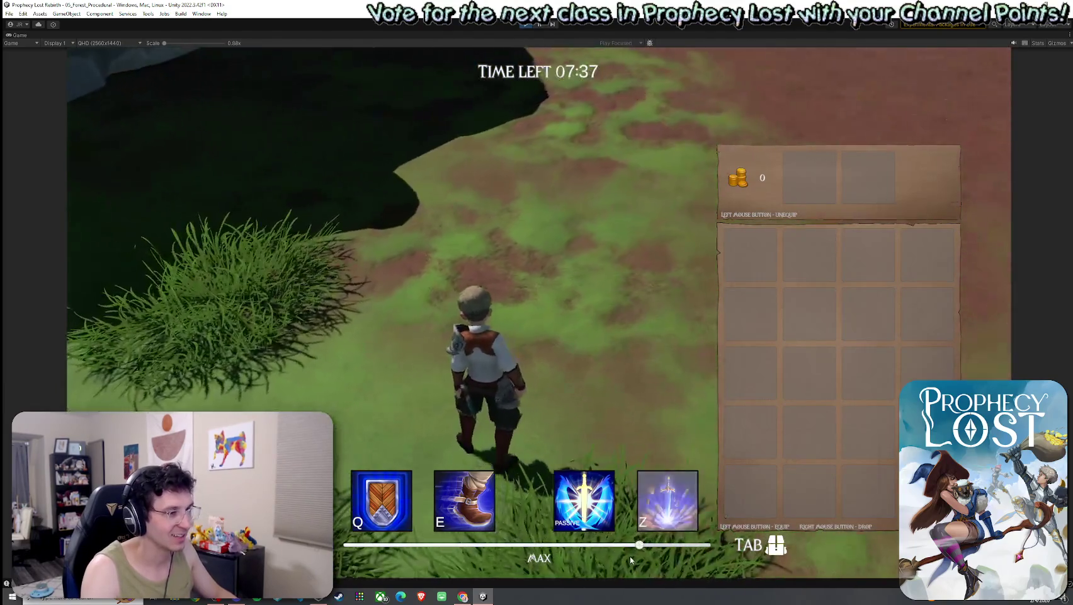
key(w)
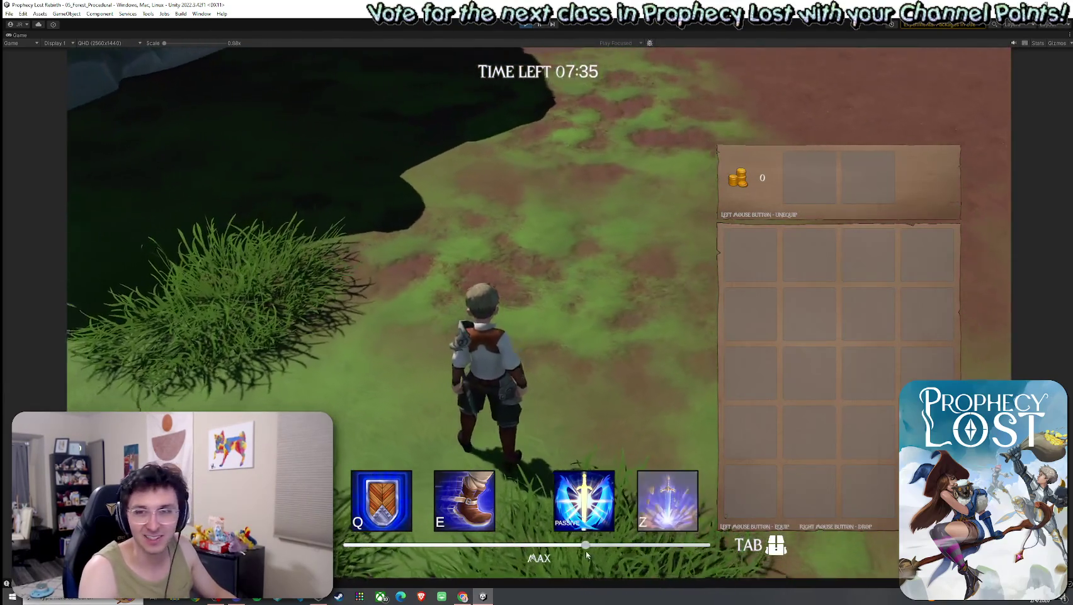
key(w)
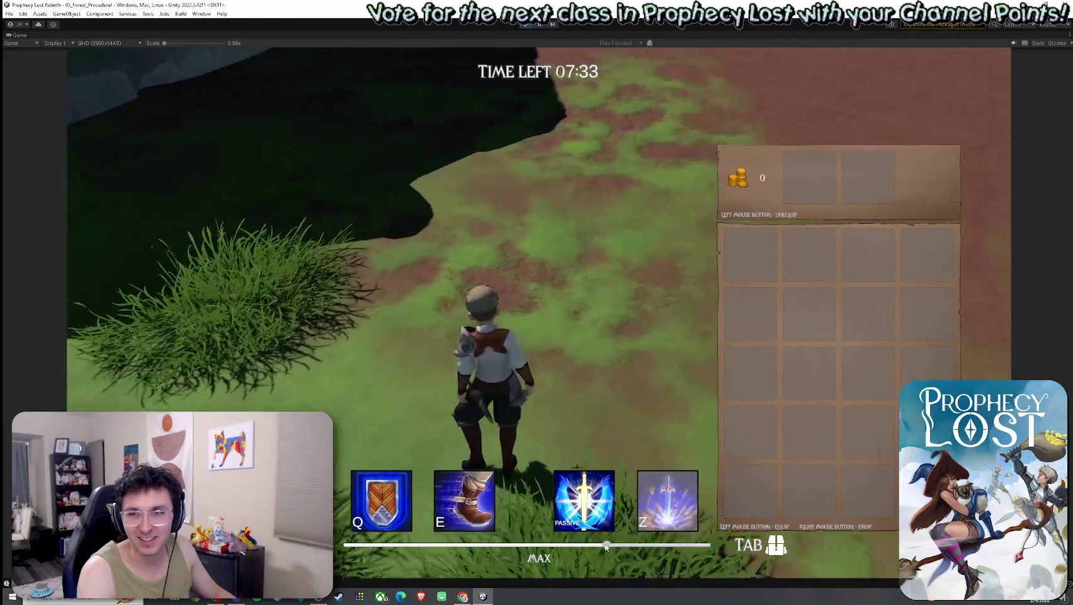
key(w)
mouse_move(606, 546)
mouse_down()
mouse_move(633, 547)
mouse_move(526, 546)
mouse_move(655, 548)
mouse_move(574, 550)
mouse_move(625, 547)
mouse_up()
key(Tab)
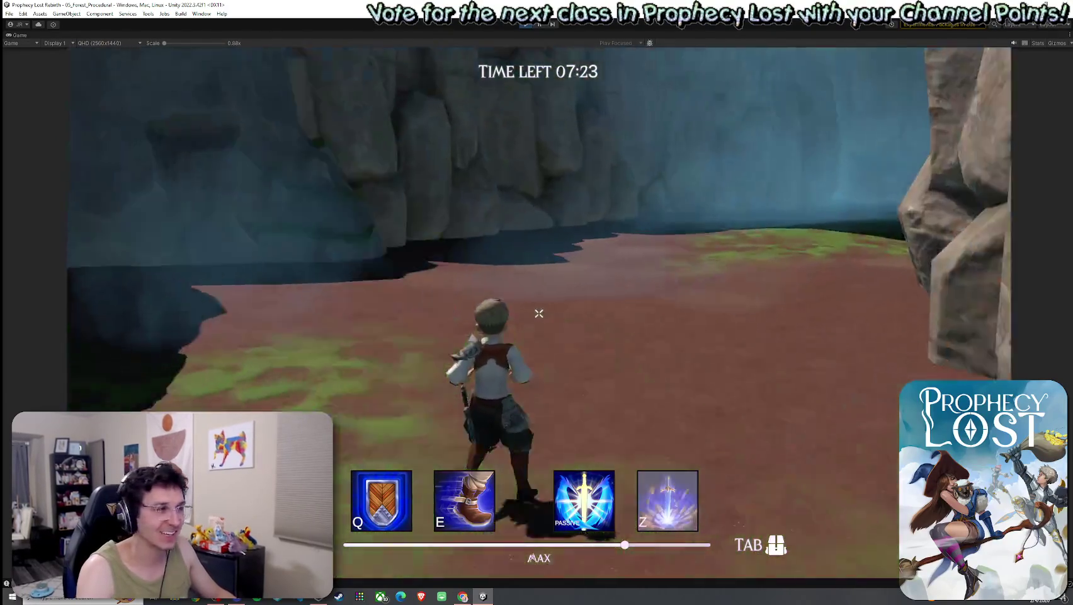
Run through the cave and rocky passage into the sunny meadow with trees and a waterfall.
key(w)
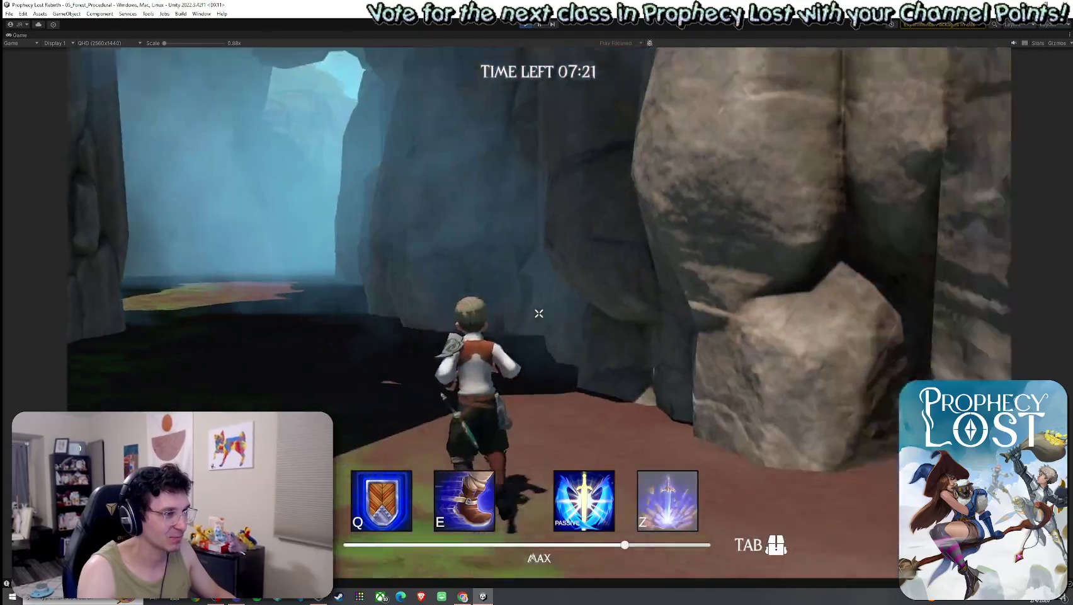
key(w)
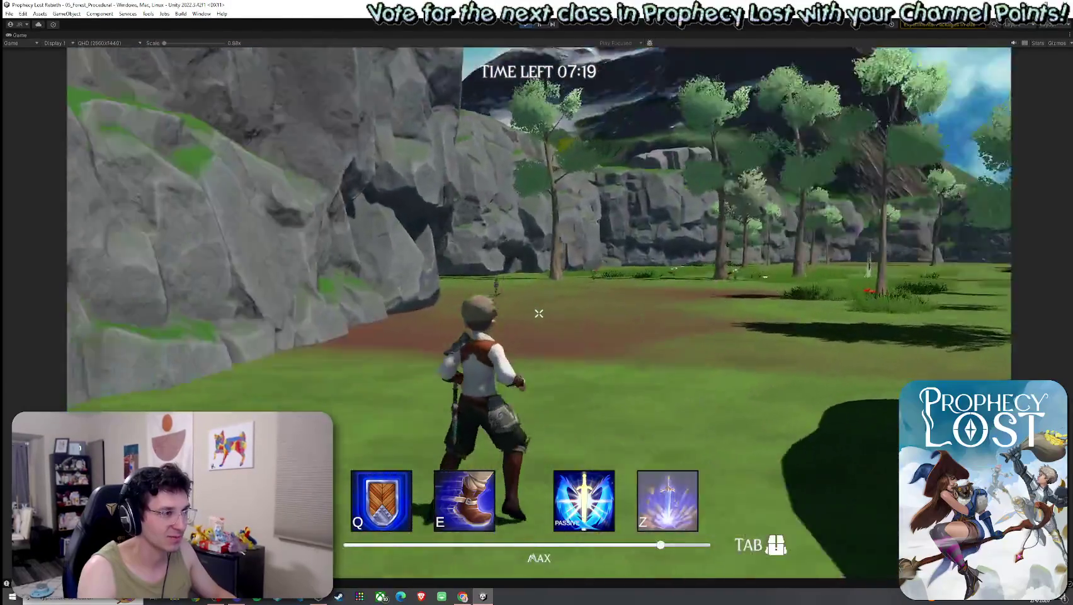
key(w)
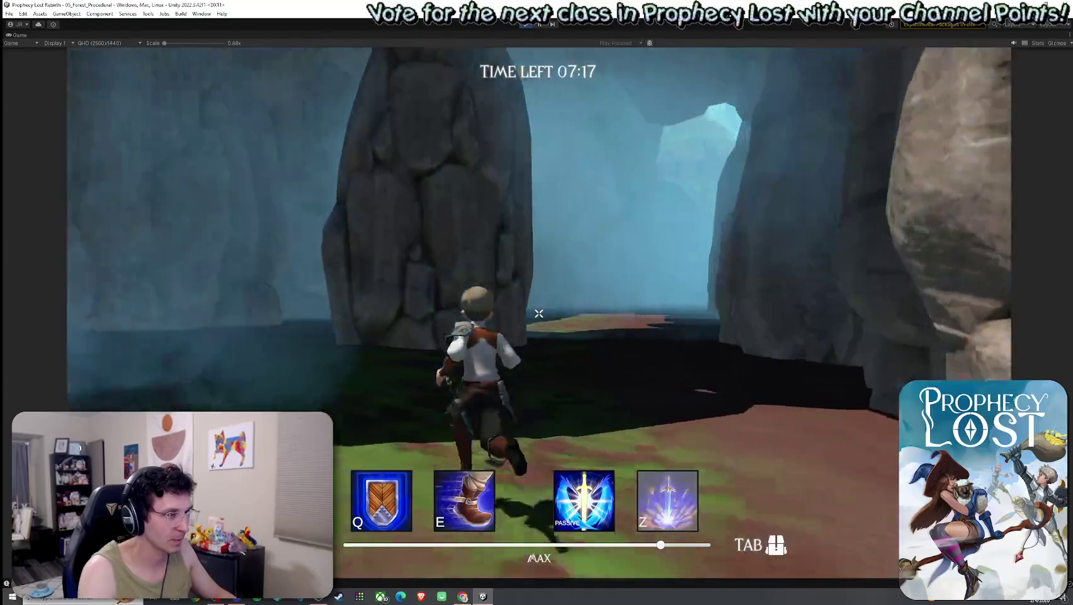
key(w)
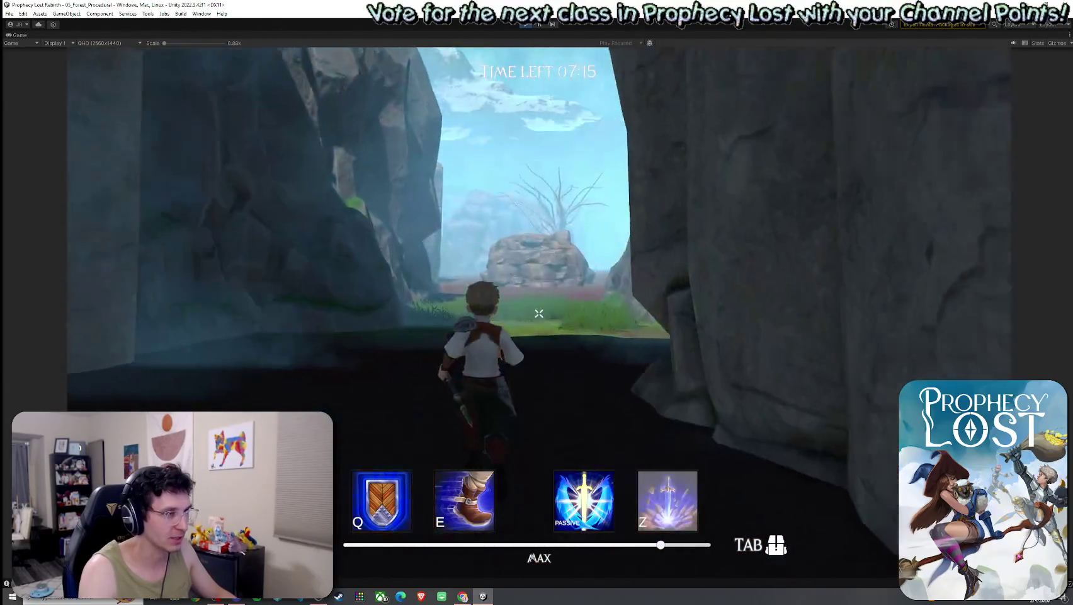
key(w)
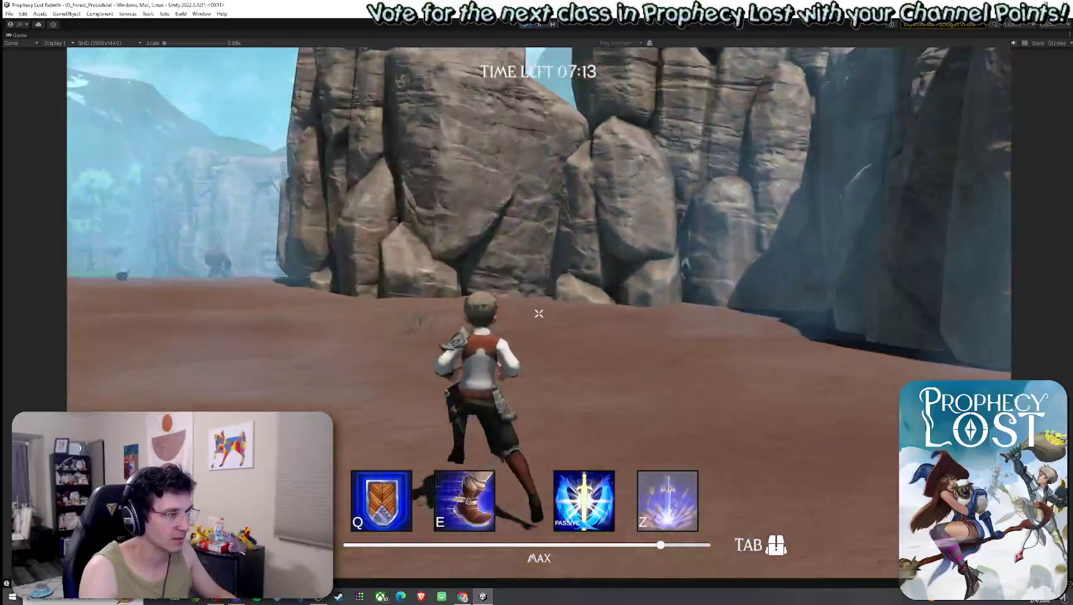
key(w)
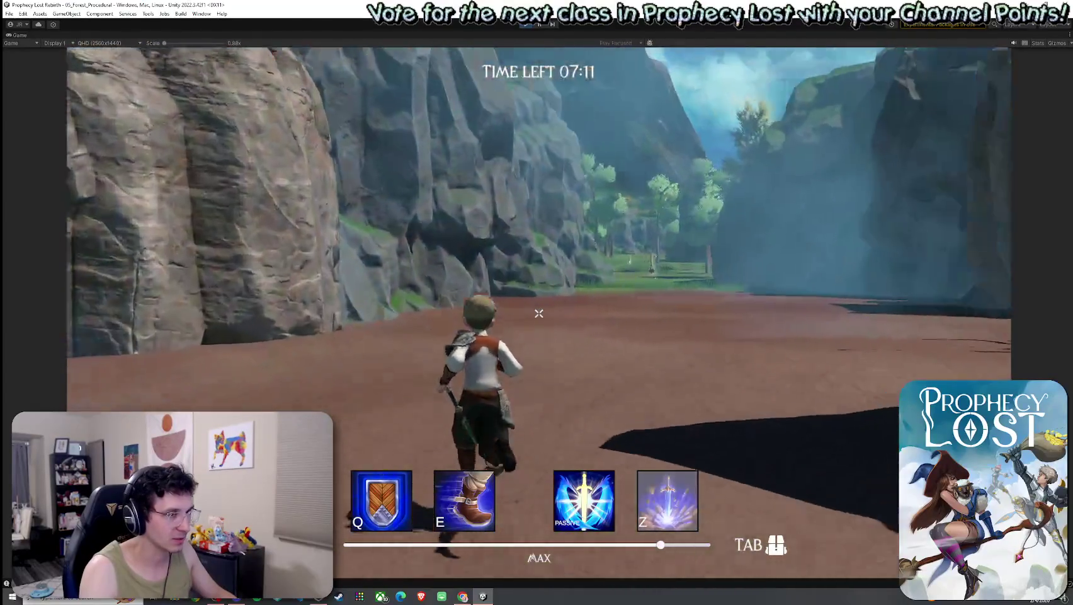
key(w)
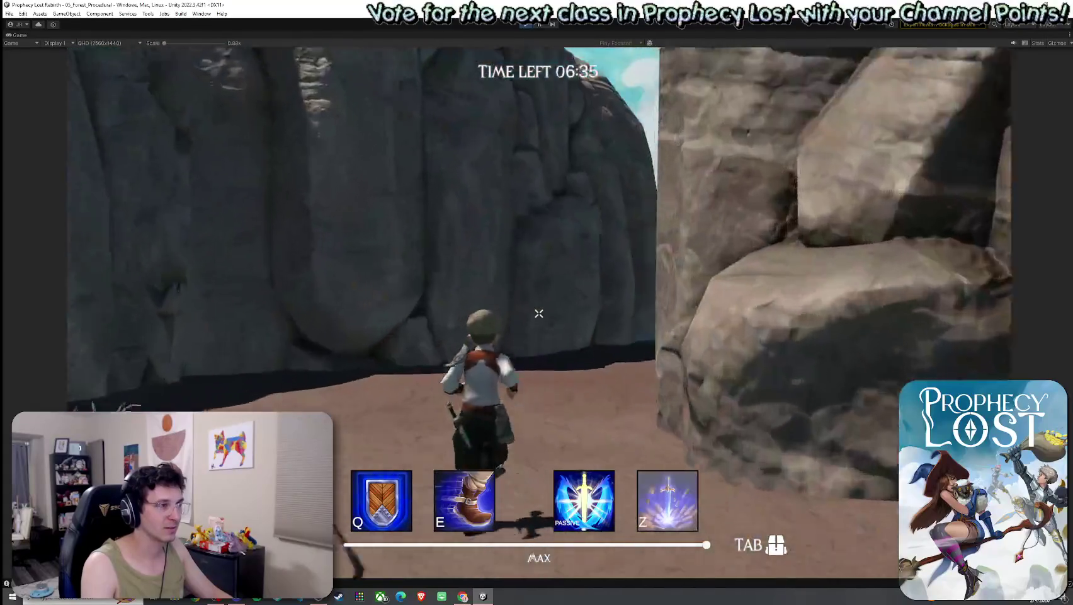
key(w)
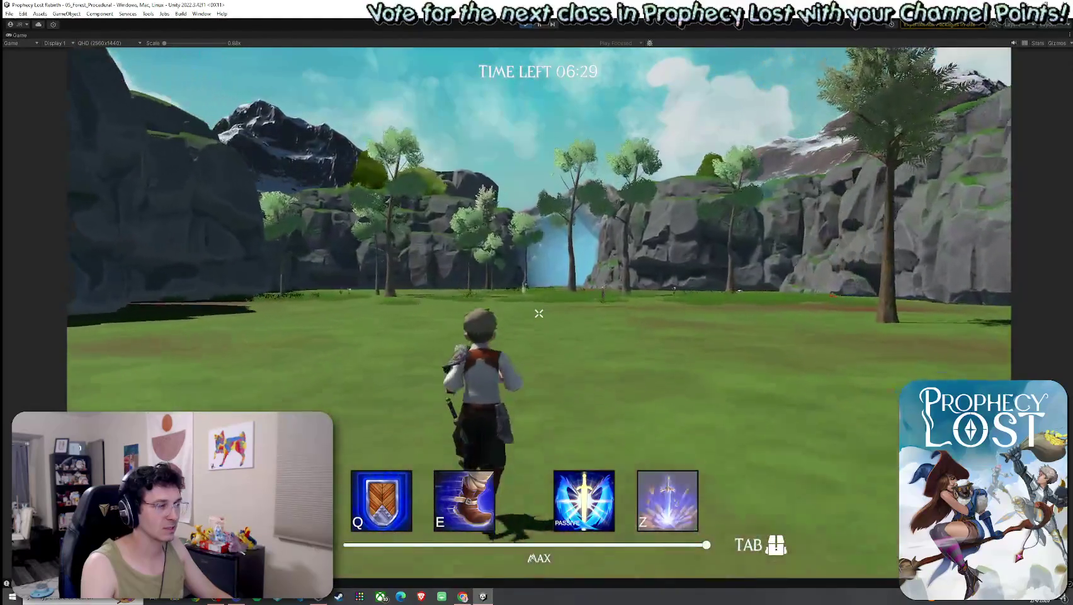
Run the character through the rock gap and across the sunny forest clearing, jumping toward the rocks.
key(w)
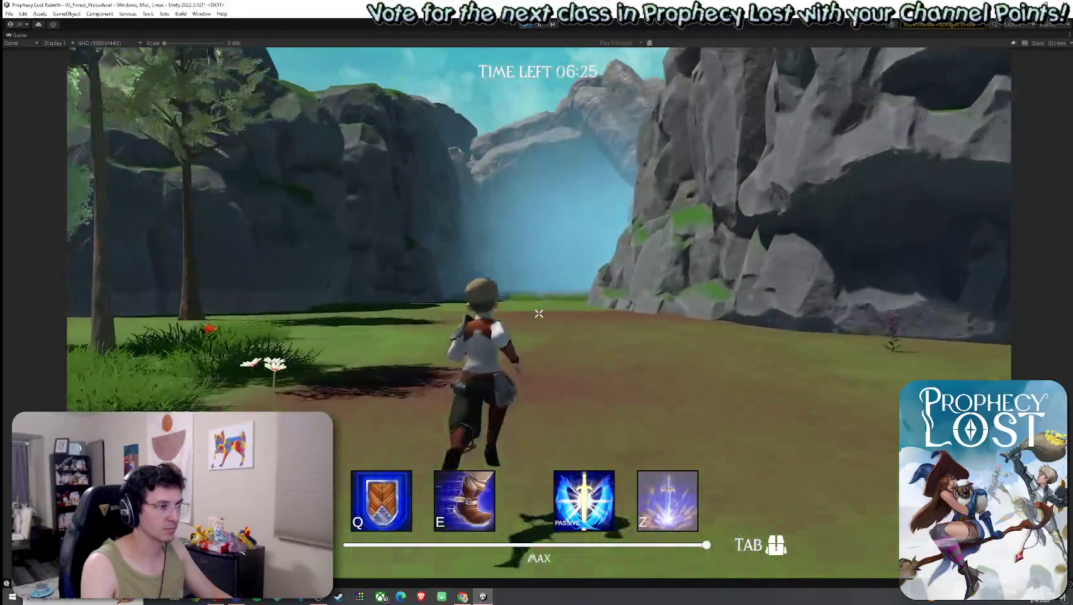
key(space)
key(w)
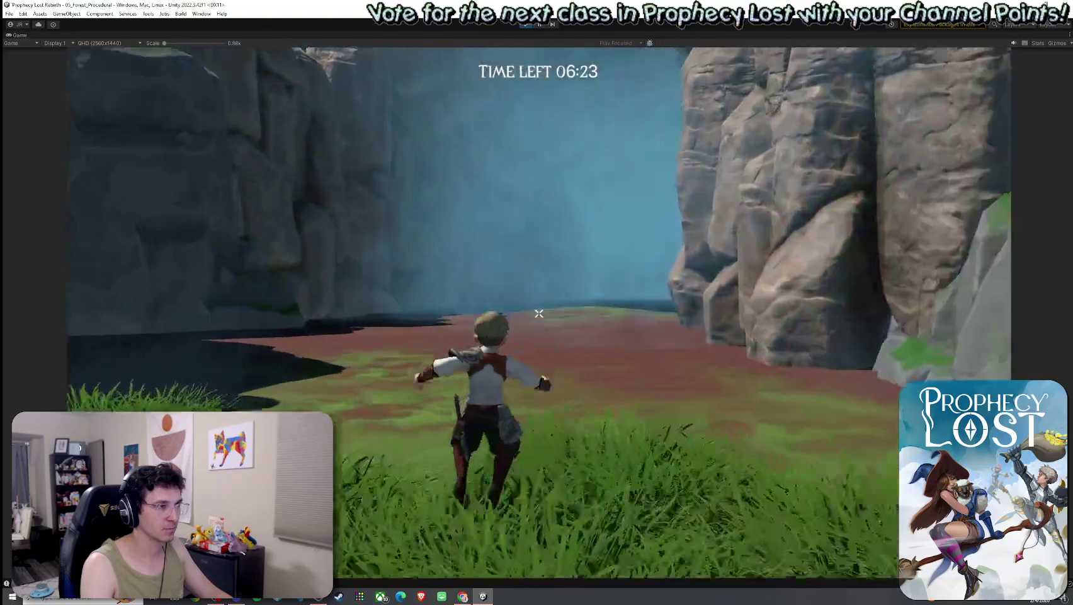
key(w)
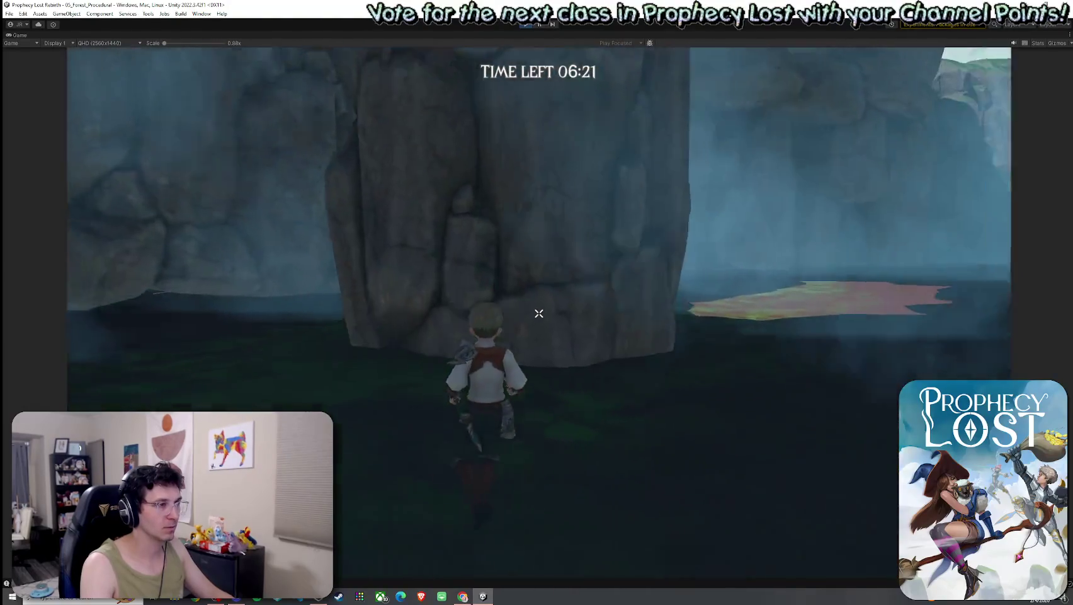
key(w)
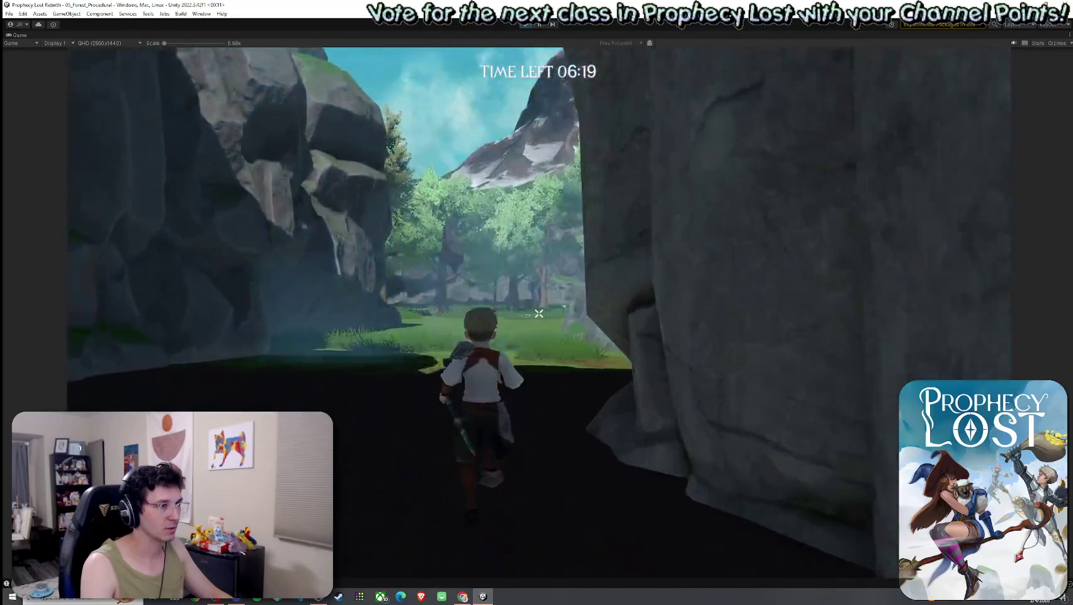
key(w)
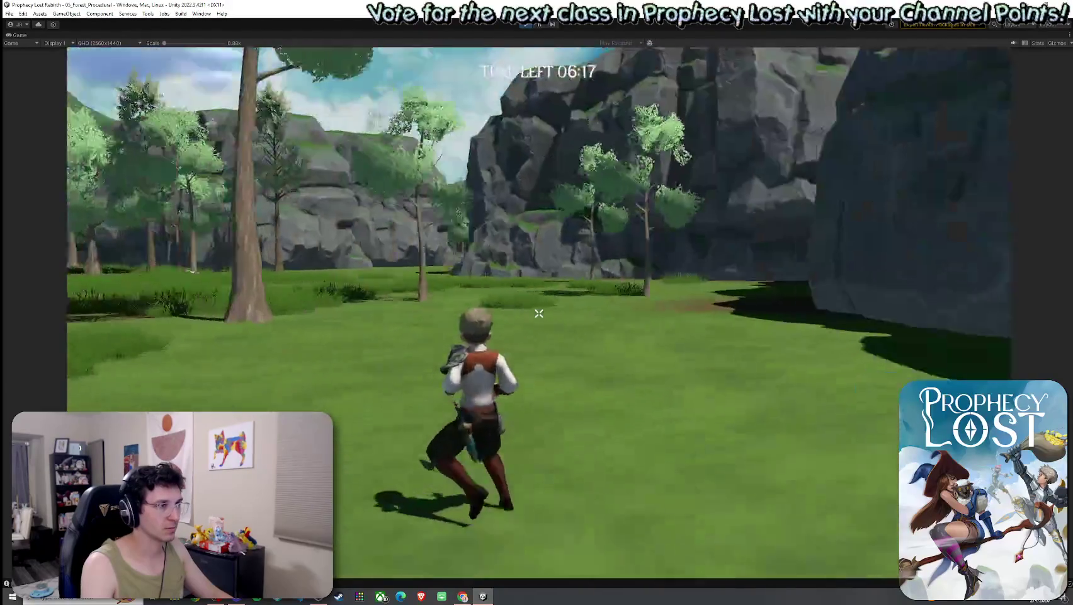
key(w)
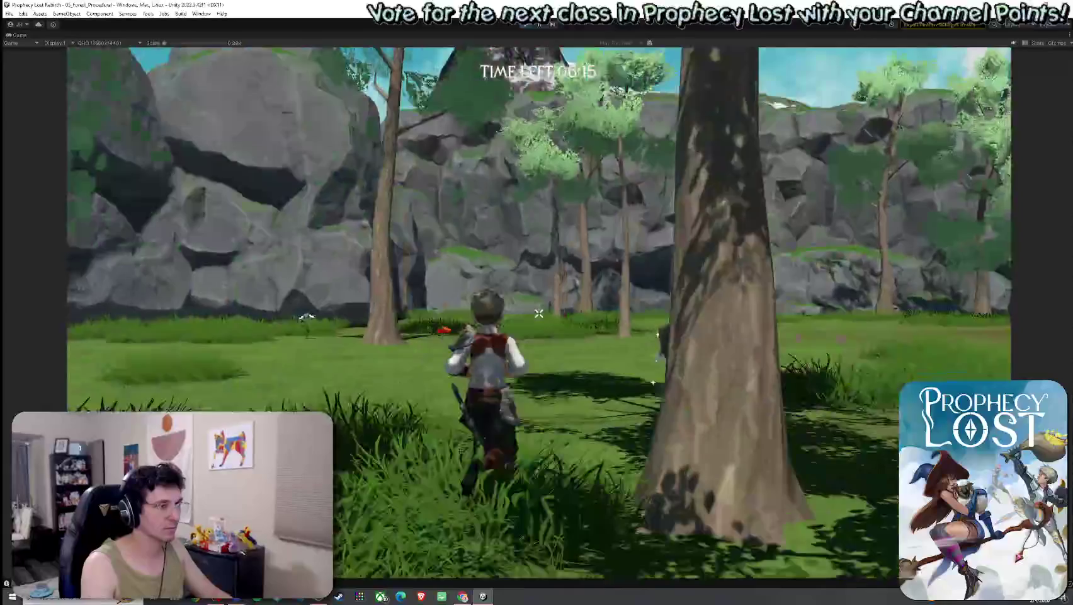
key(w)
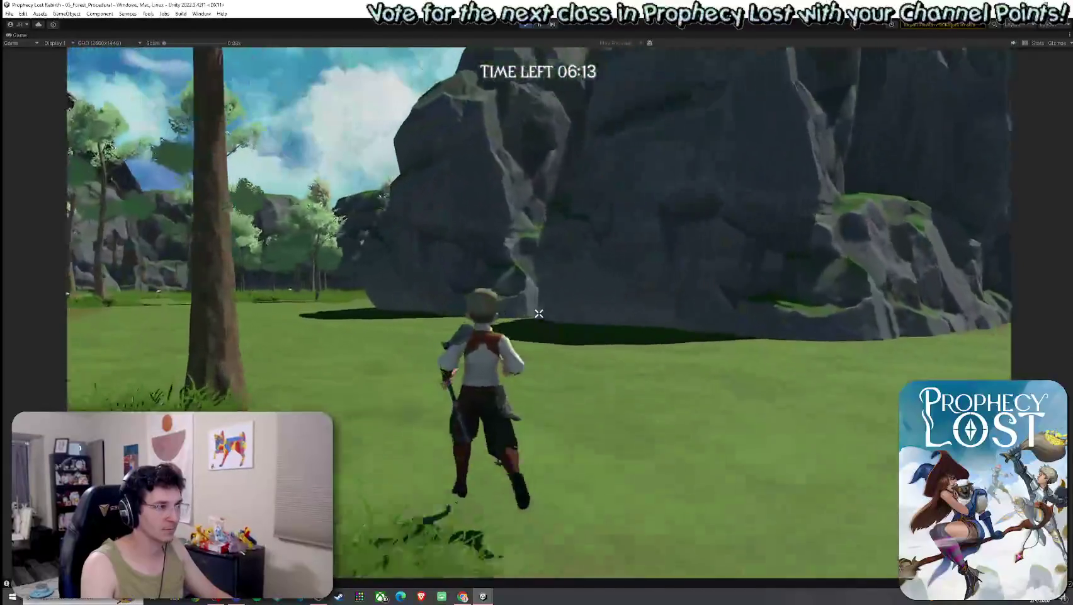
key(w)
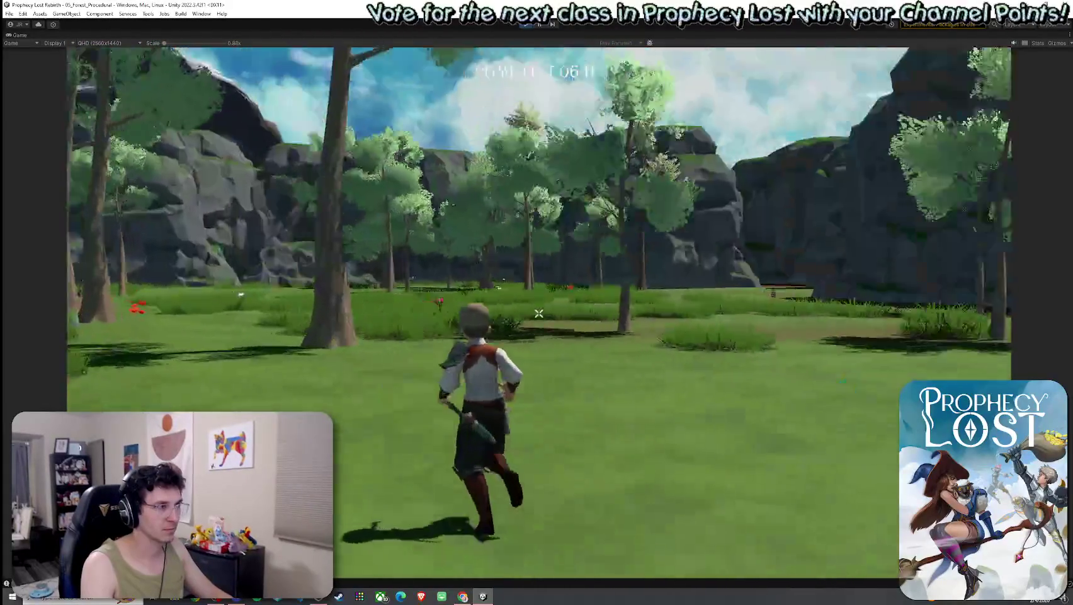
Jump twice toward the cliff, collect the glowing sword pickup, then restore the full editor layout.
key(w)
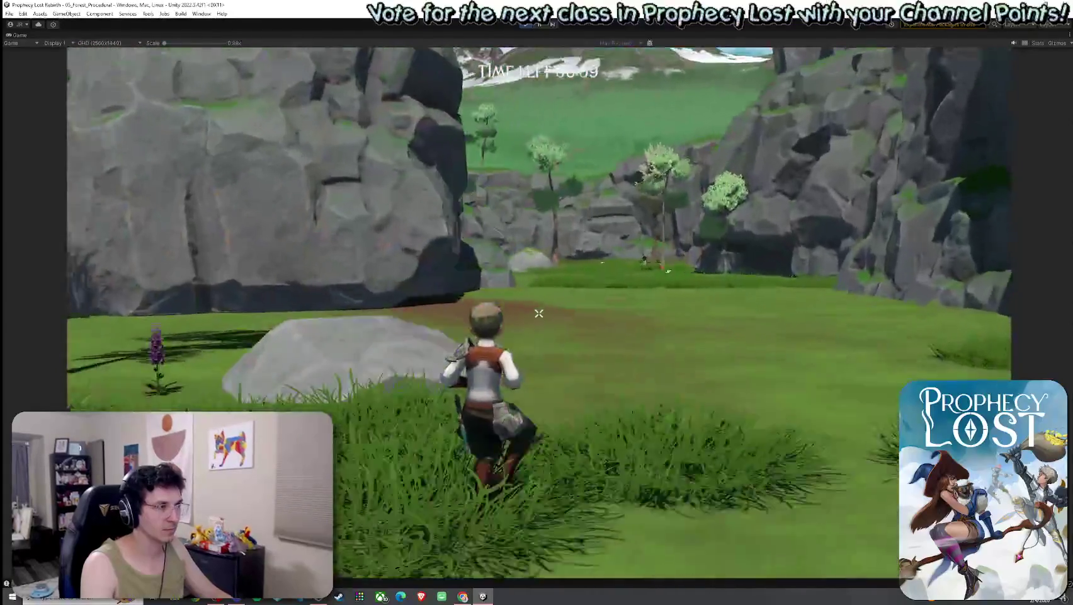
key(space)
key(w)
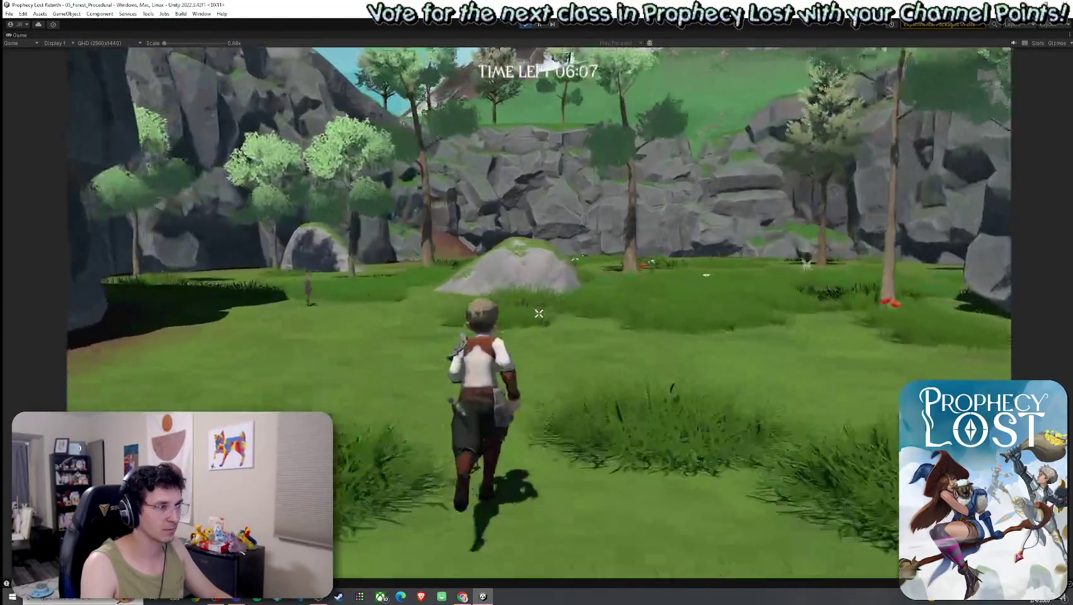
key(space)
key(w)
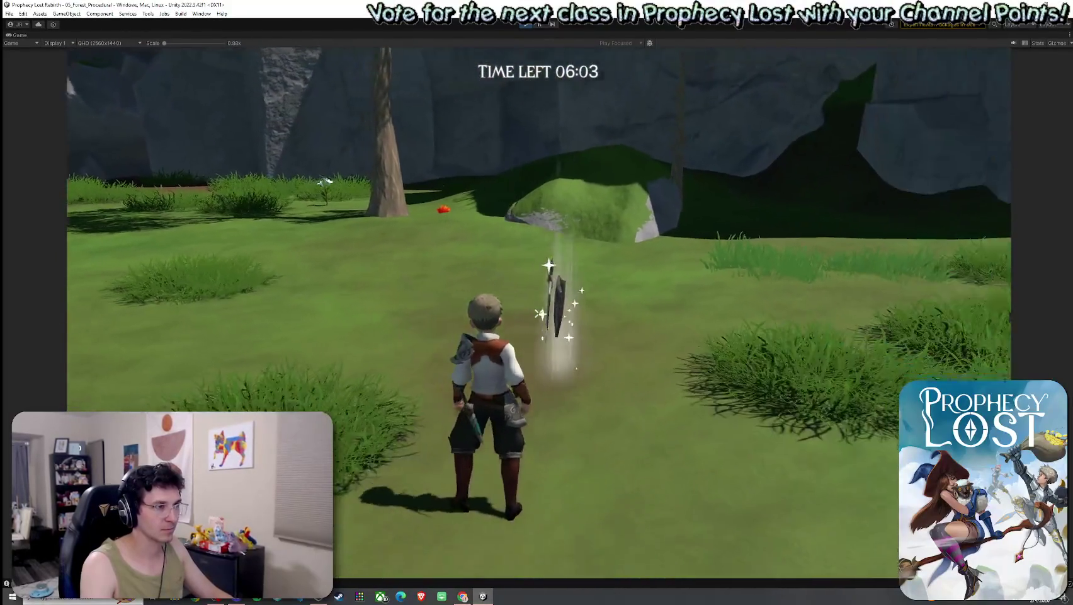
key(e)
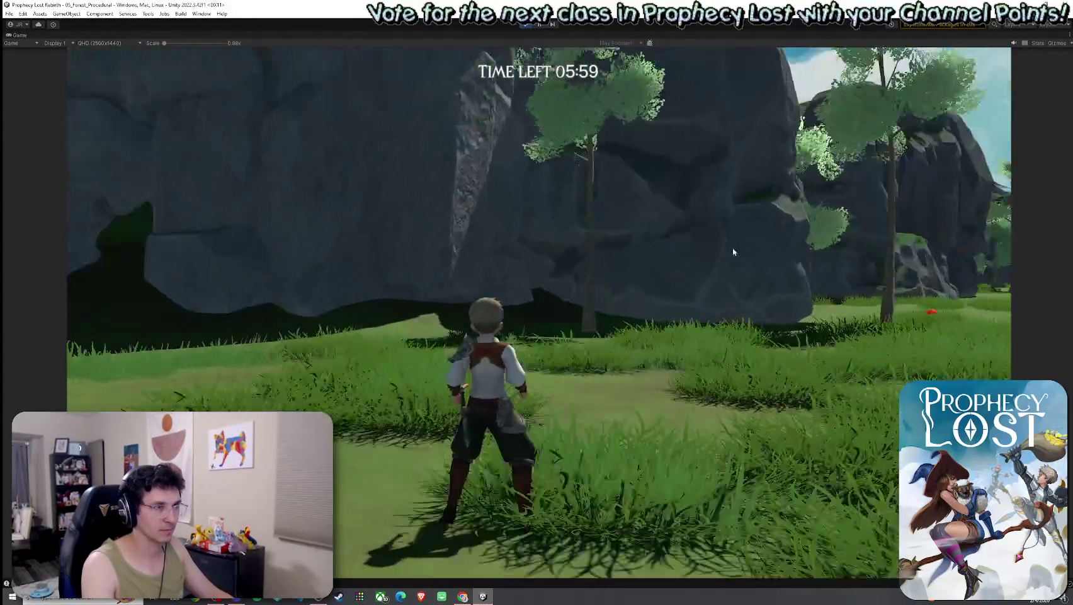
key(w)
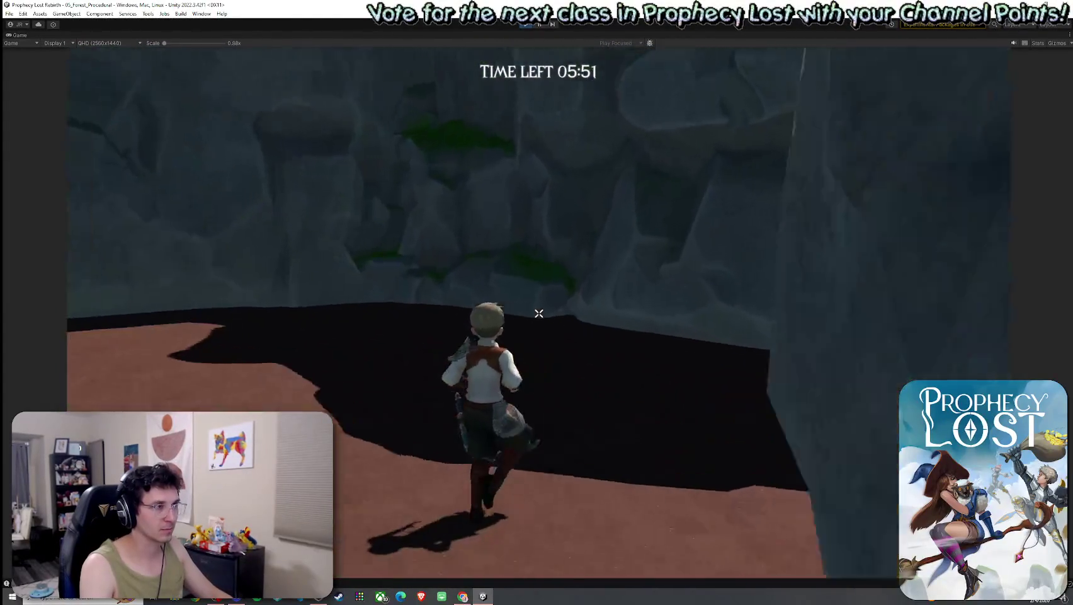
key(shift+space)
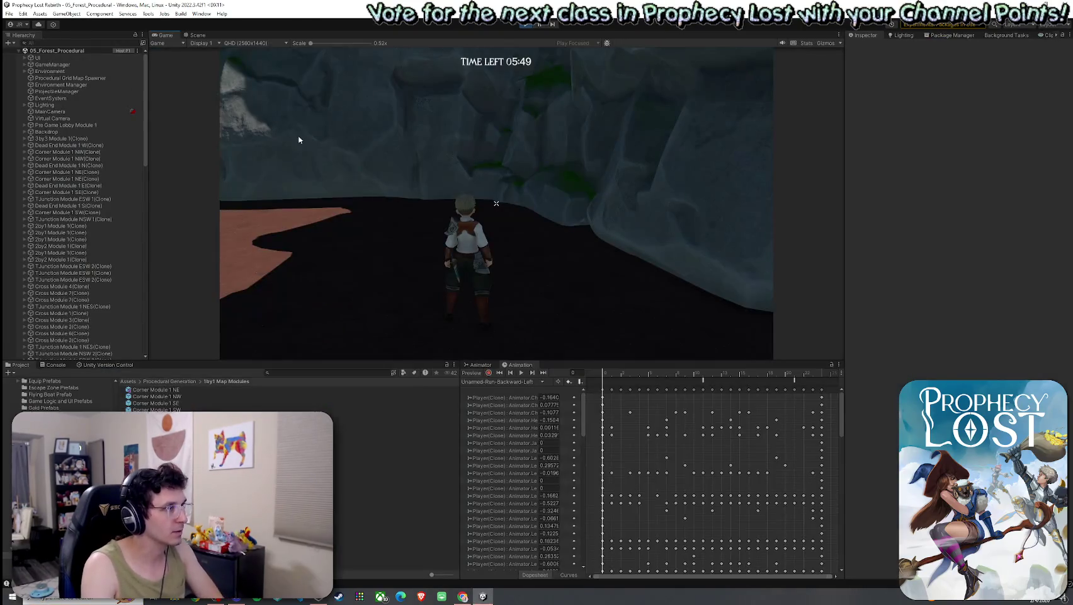
Fly over the generated cliff maze in the Scene view and select the Cliff2_LOD1 rock to inspect it.
key(ctrl+1)
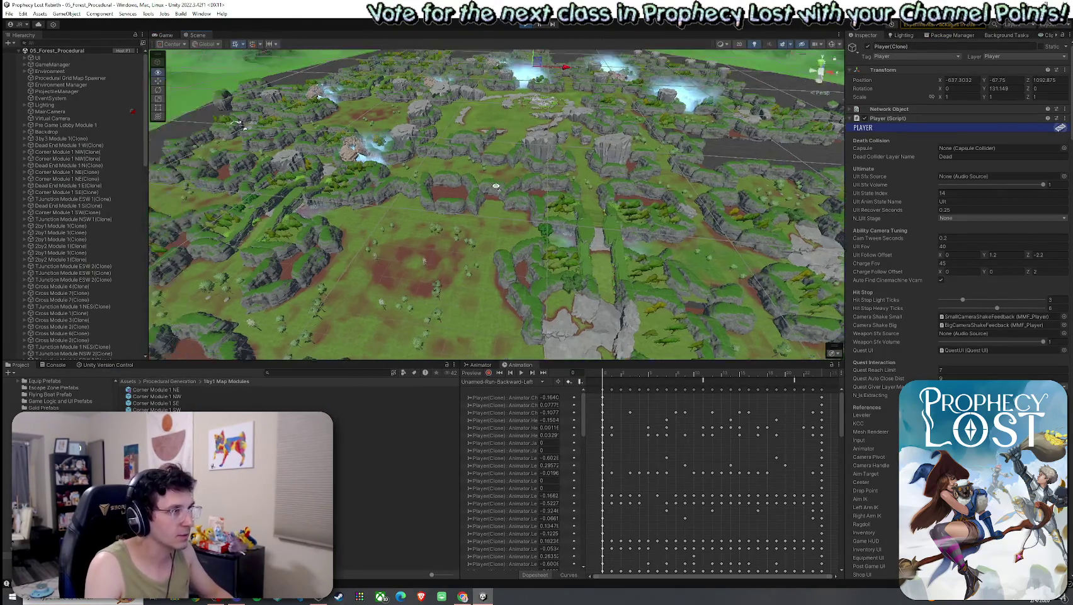
mouse_move(497, 187)
mouse_down()
mouse_move(404, 122)
mouse_move(145, 289)
mouse_move(36, 269)
mouse_move(3, 248)
mouse_move(1072, 237)
mouse_move(1070, 227)
mouse_move(110, 298)
mouse_move(19, 268)
mouse_move(1058, 252)
mouse_move(1018, 238)
mouse_move(1029, 213)
mouse_move(1045, 228)
mouse_move(96, 227)
mouse_move(108, 249)
mouse_move(93, 262)
mouse_move(87, 233)
mouse_move(39, 227)
mouse_move(164, 233)
mouse_move(167, 265)
mouse_move(206, 275)
mouse_move(296, 252)
mouse_up()
key(w)
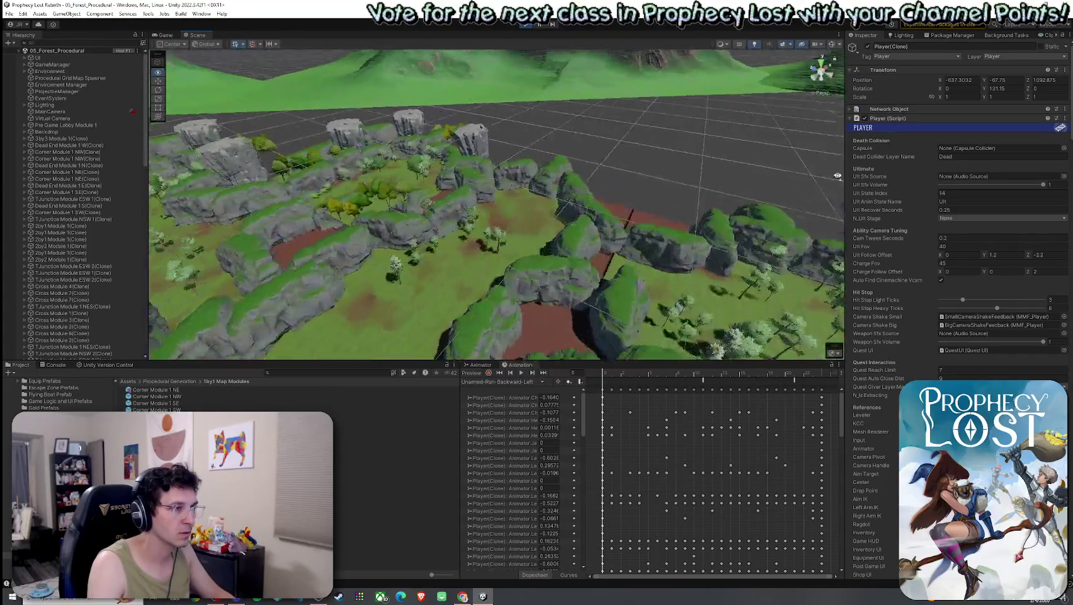
mouse_move(837, 176)
mouse_down()
mouse_move(837, 116)
mouse_move(506, 253)
mouse_up()
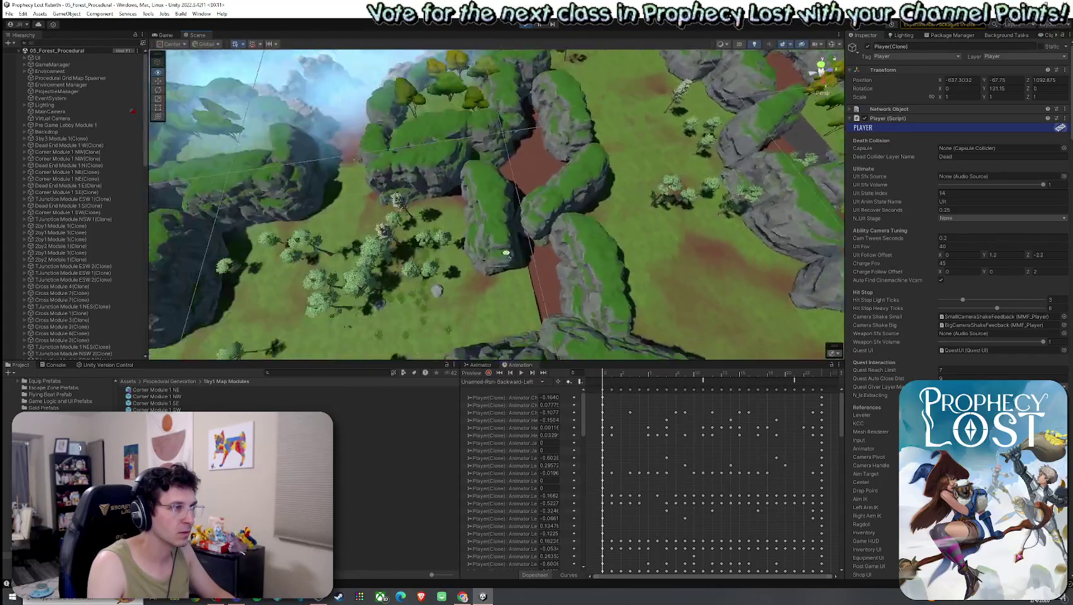
scroll(506, 253, down, 5)
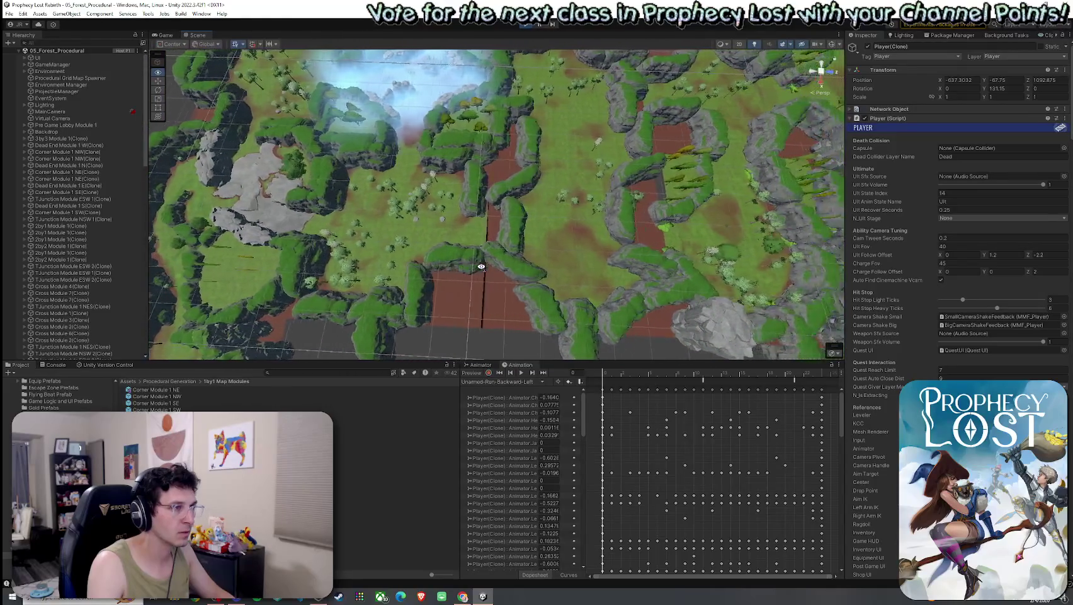
scroll(482, 267, up, 3)
click(502, 255)
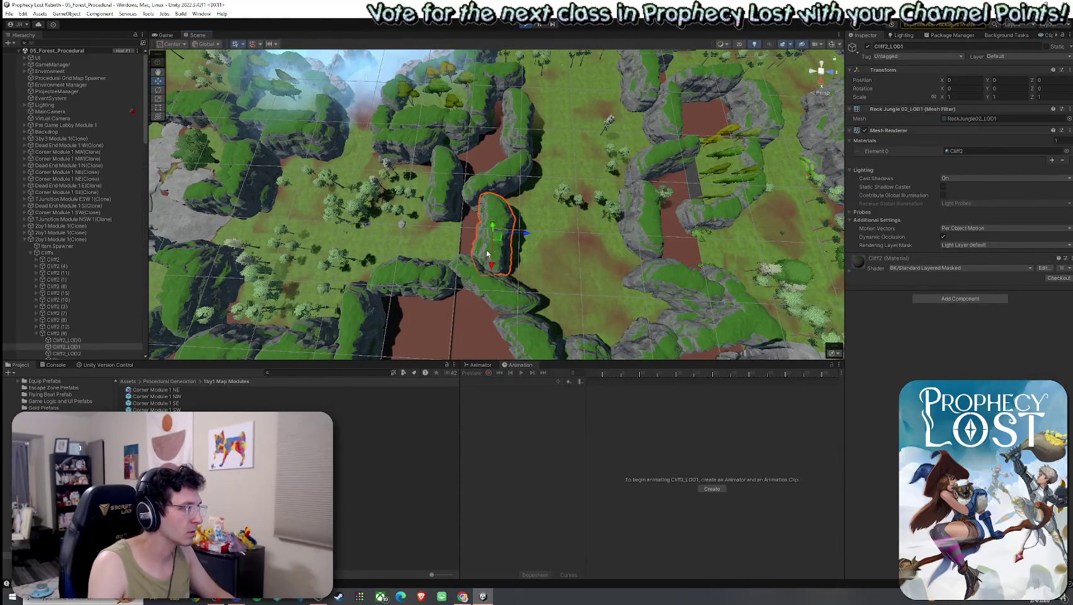
mouse_move(460, 229)
mouse_down()
mouse_move(604, 203)
mouse_move(301, 201)
mouse_move(491, 187)
mouse_move(403, 180)
mouse_move(486, 155)
mouse_move(419, 180)
mouse_move(227, 169)
mouse_move(232, 207)
mouse_up()
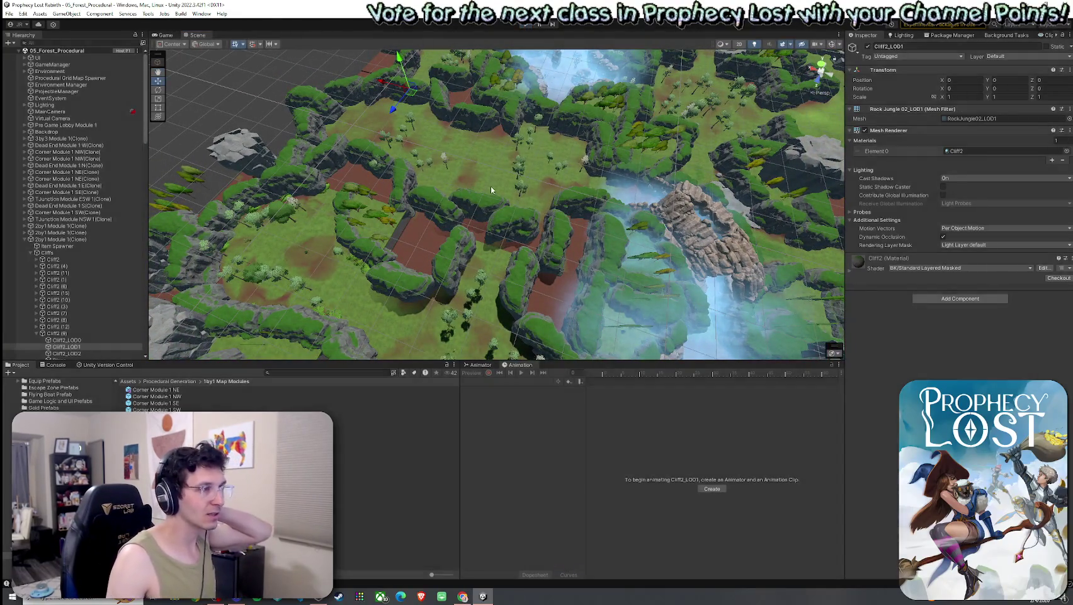
Stop the play test and select the Procedural Grid Map Spawner in the Hierarchy.
key(ctrl+p)
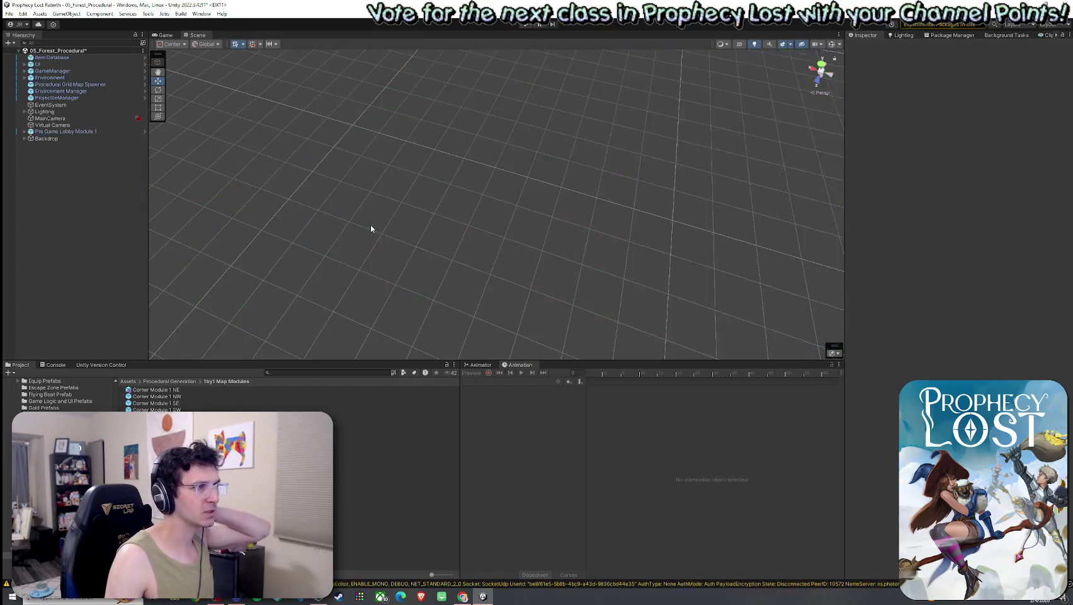
click(49, 131)
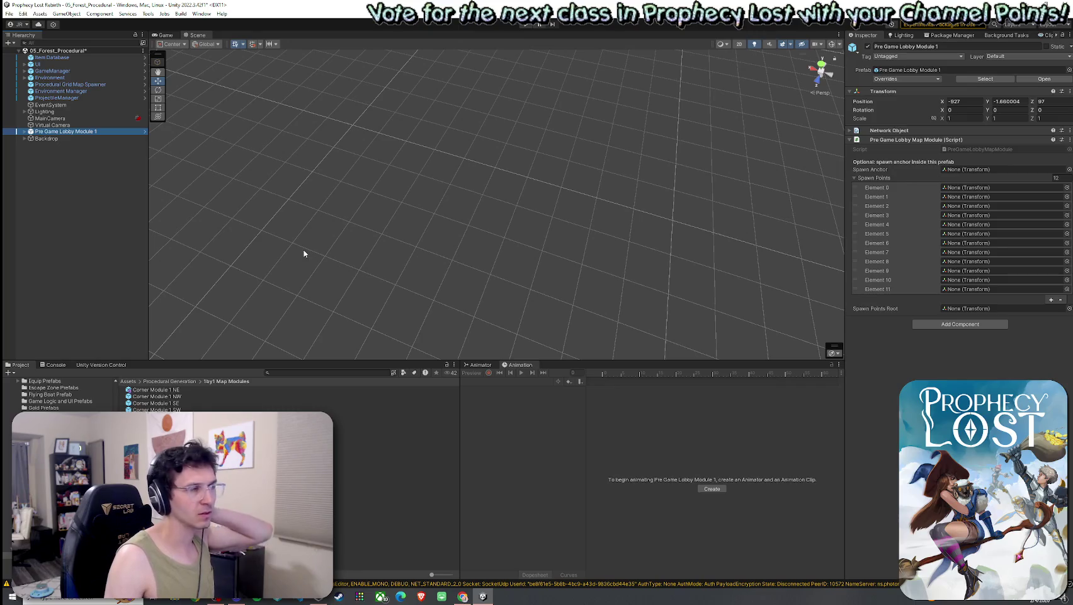
click(25, 131)
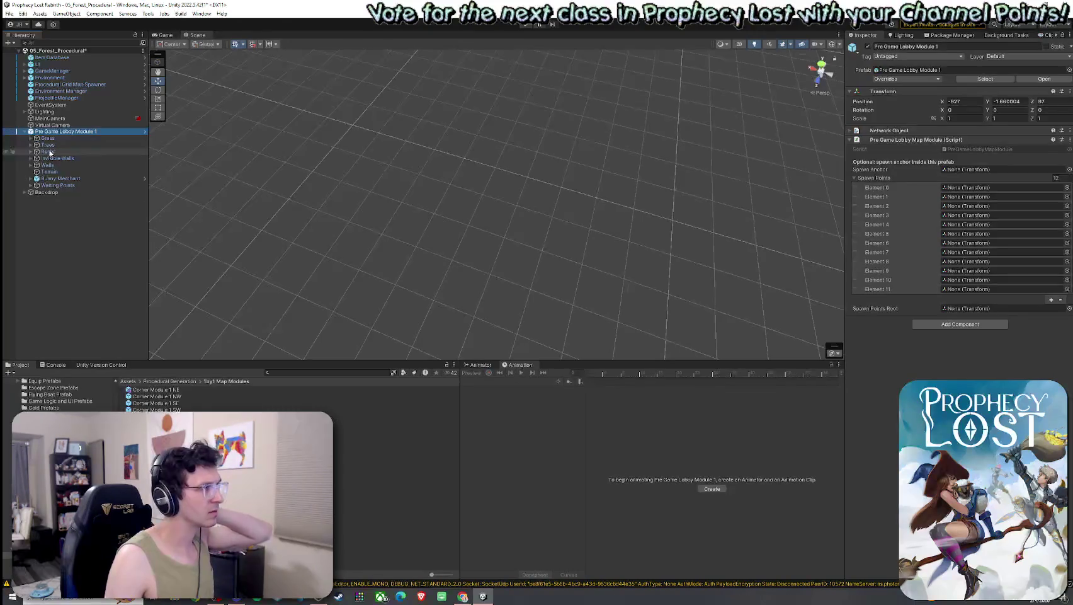
click(69, 84)
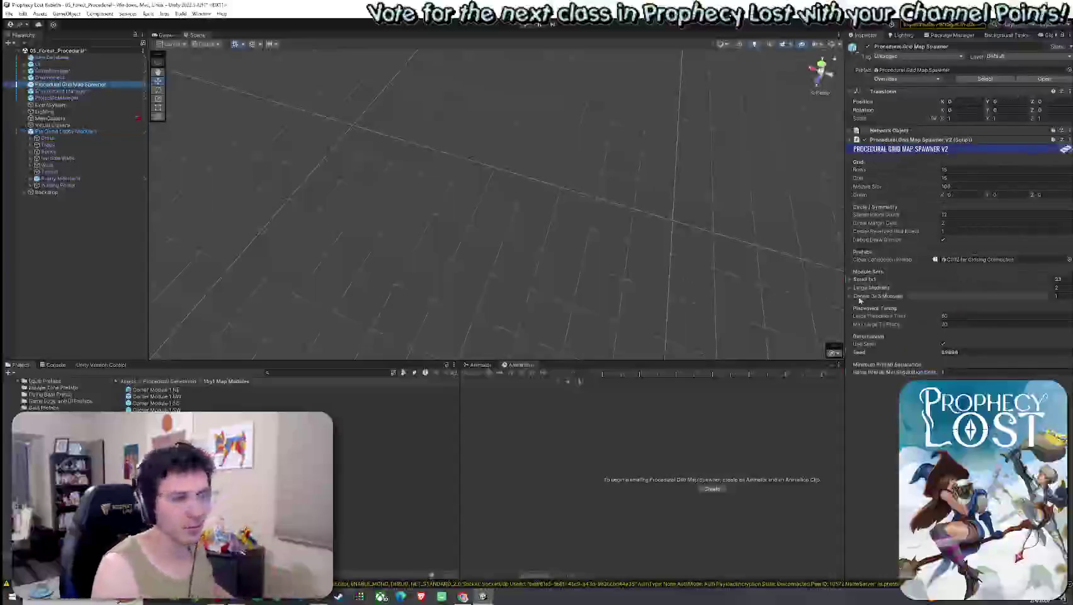
Set the Large Modules Element 0 (2by2) weight to 2 and save the forest scene.
click(860, 288)
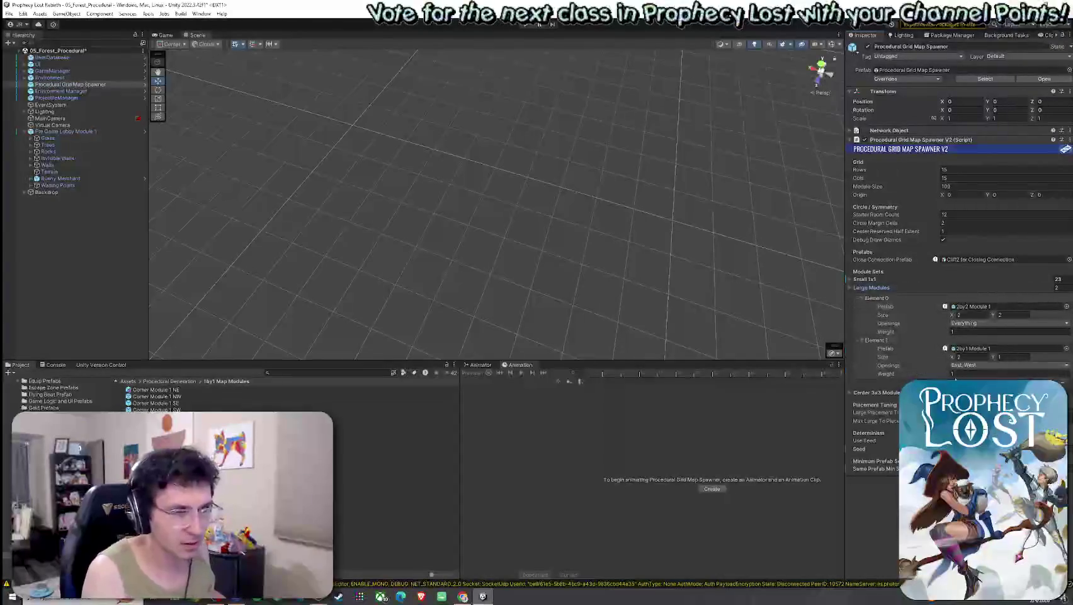
click(962, 374)
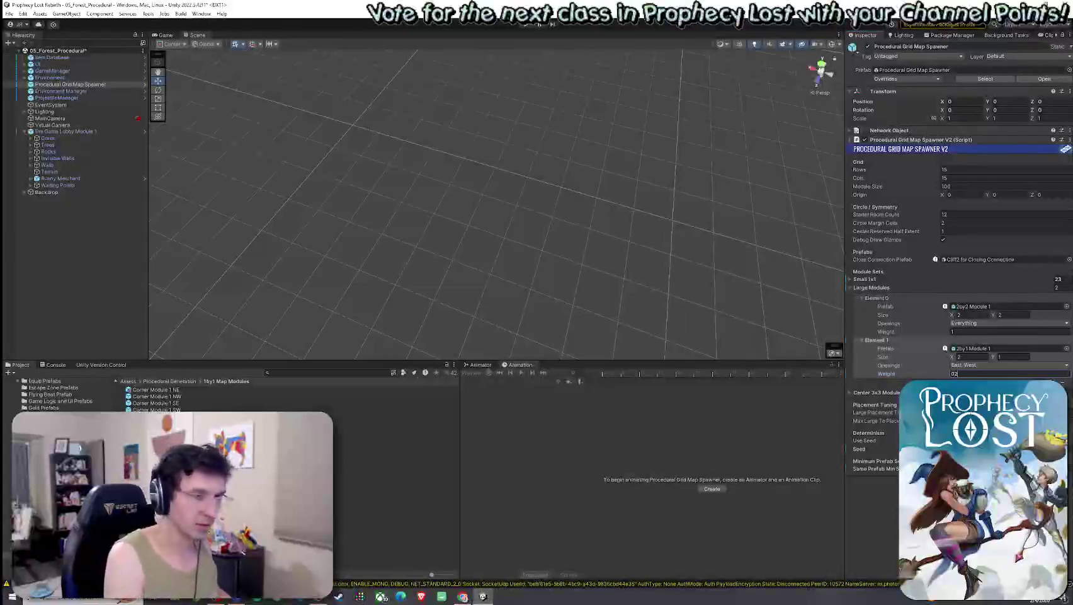
click(957, 332)
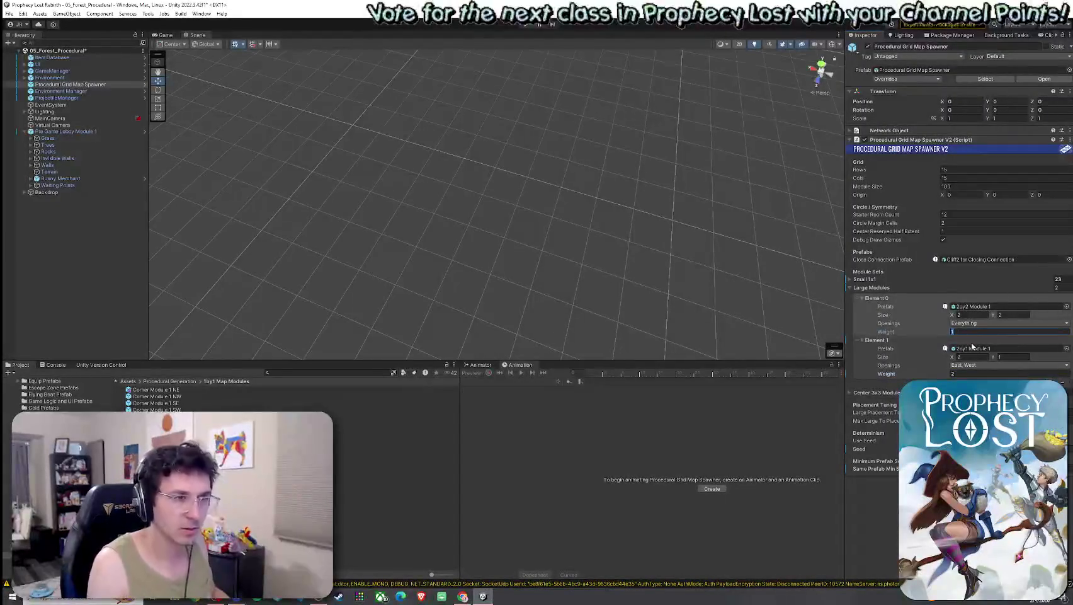
click(965, 372)
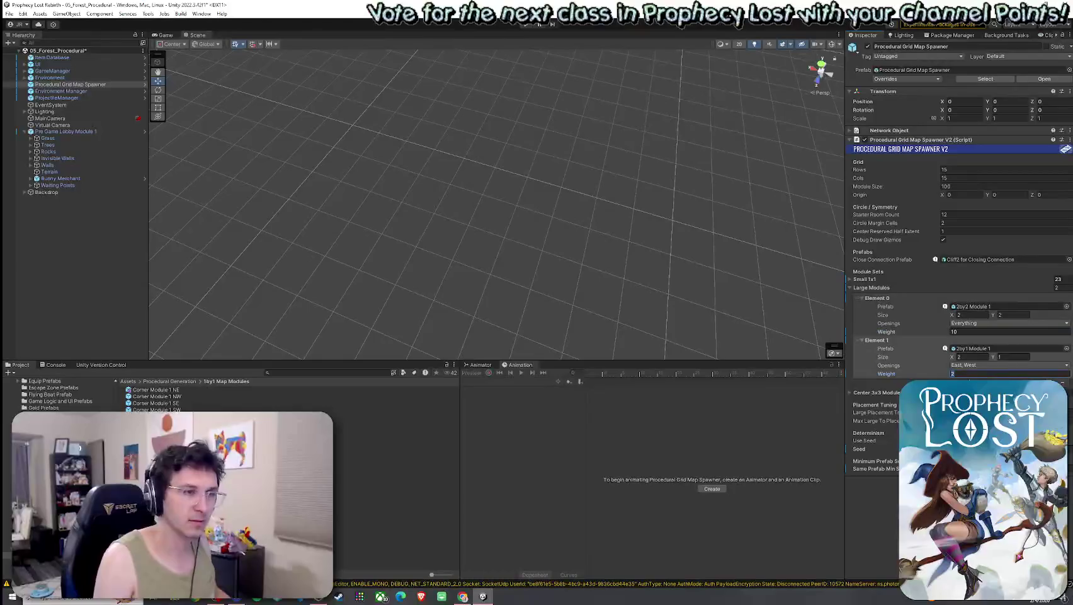
click(963, 371)
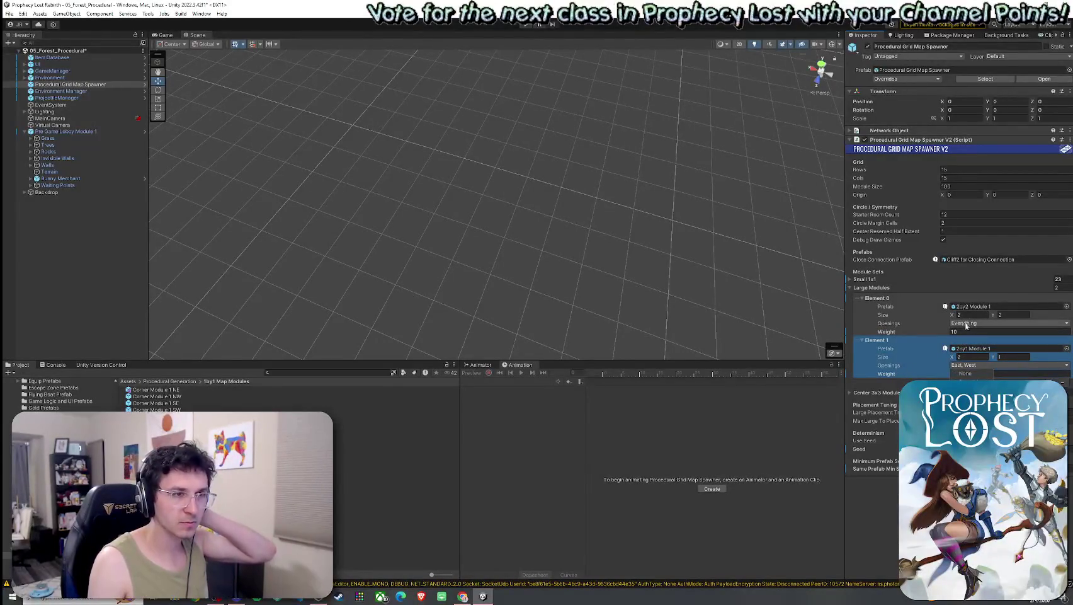
click(962, 332)
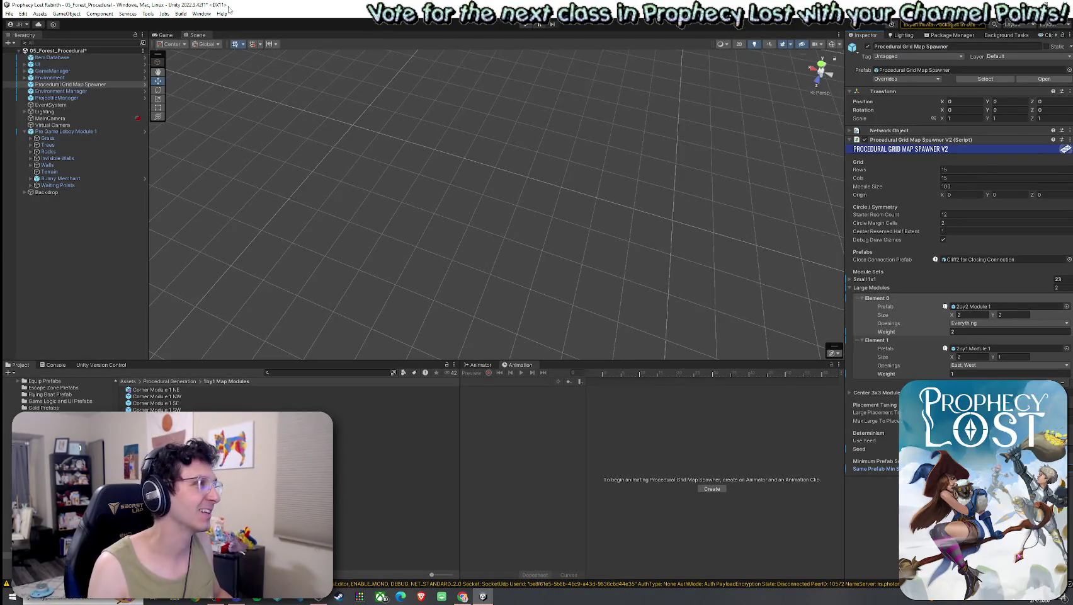
click(15, 14)
click(38, 45)
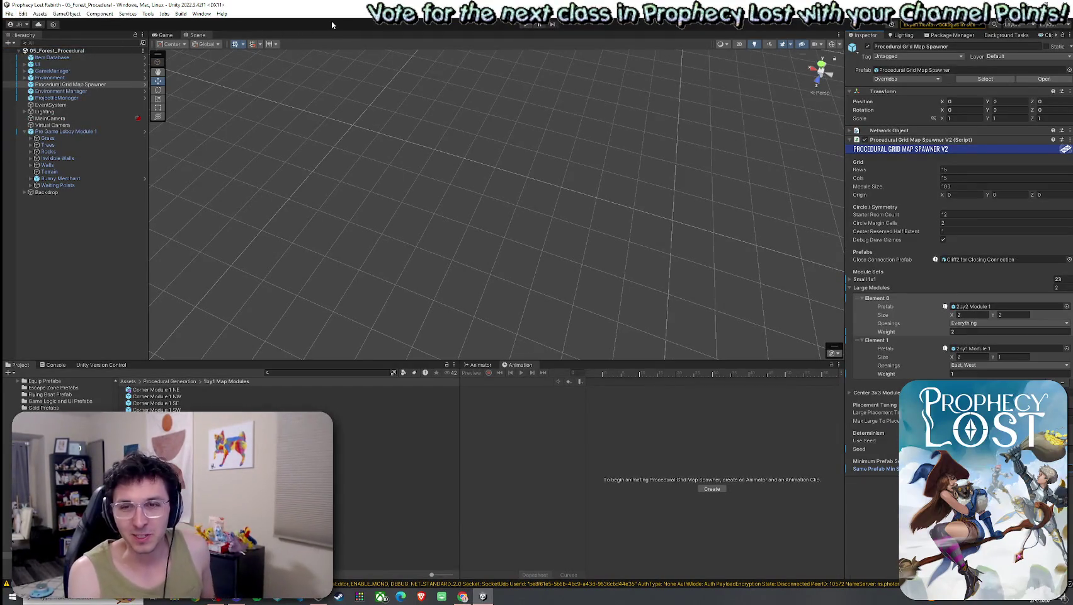
Start the game to show the Prophecy Lost title screen and save the scene.
key(ctrl+p)
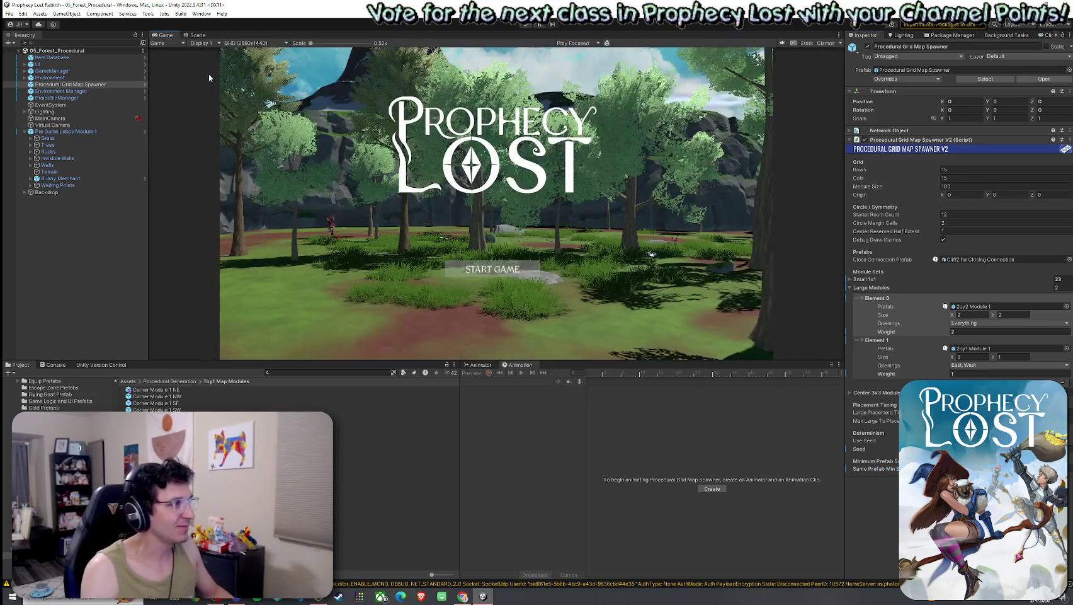
click(9, 13)
click(10, 14)
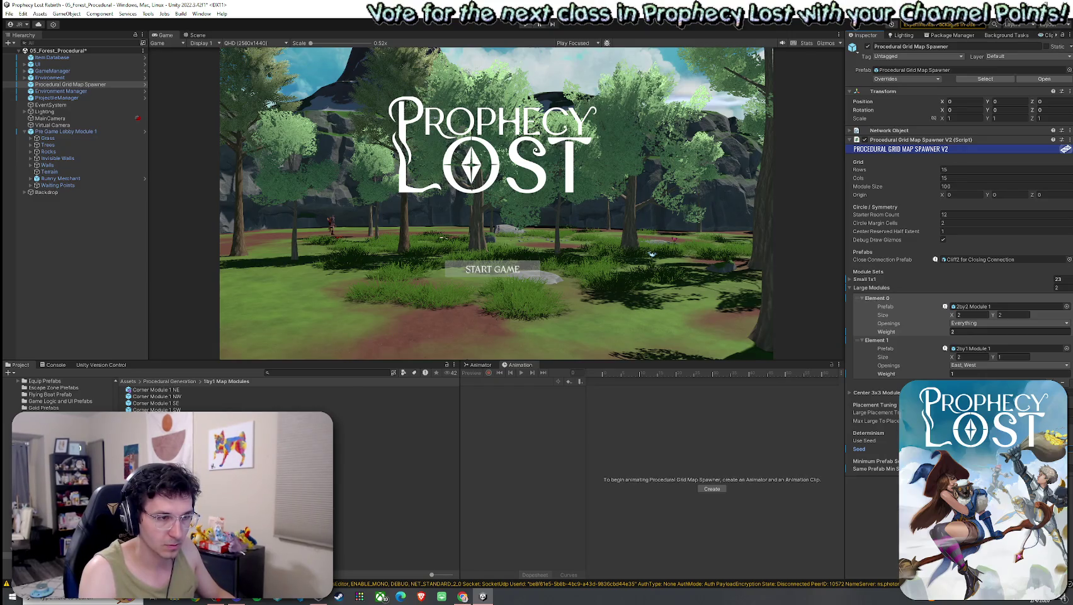
click(864, 440)
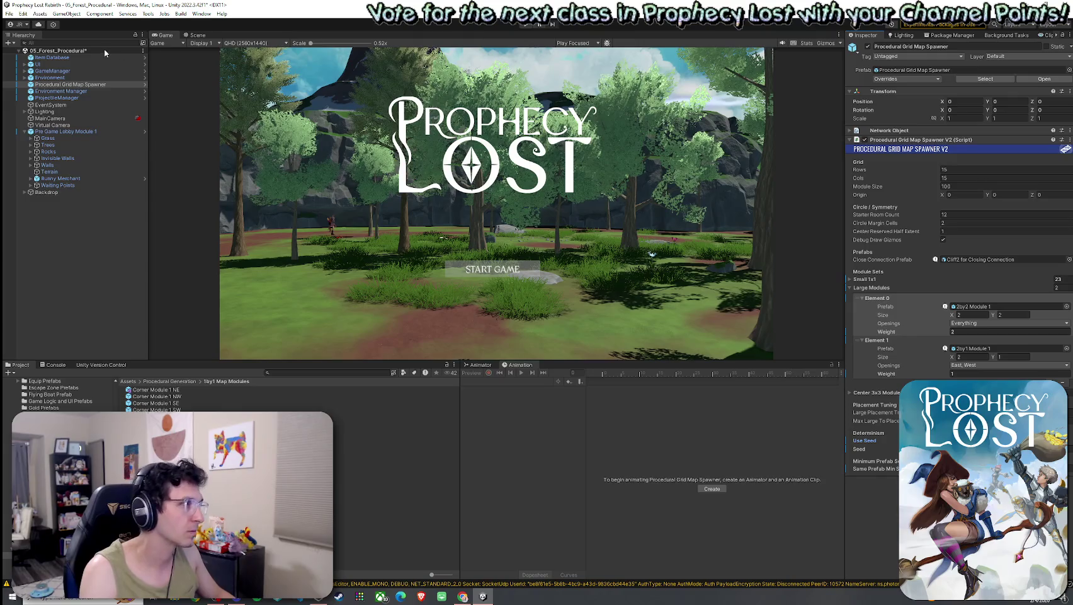
click(10, 14)
click(63, 43)
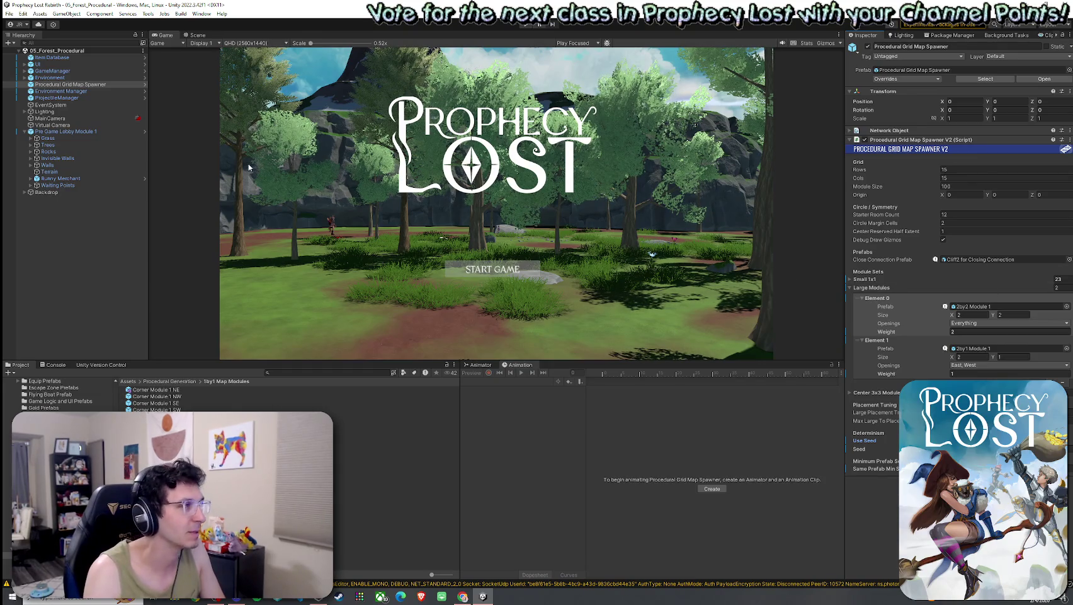
Compare the Scene and Game views, then move the Project browser up to Procedural Generation.
click(9, 13)
click(9, 13)
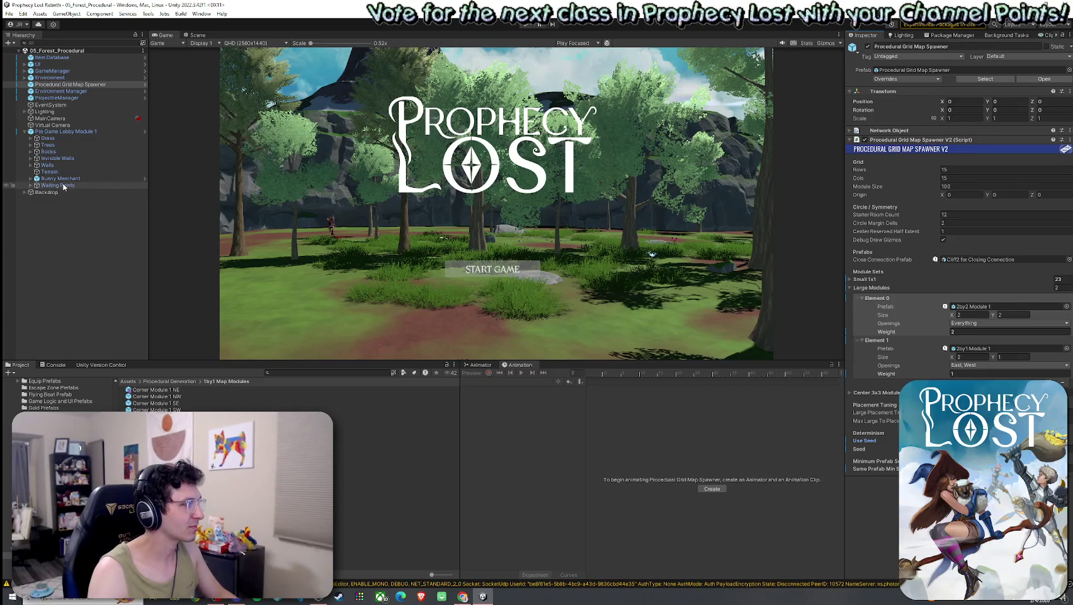
click(198, 35)
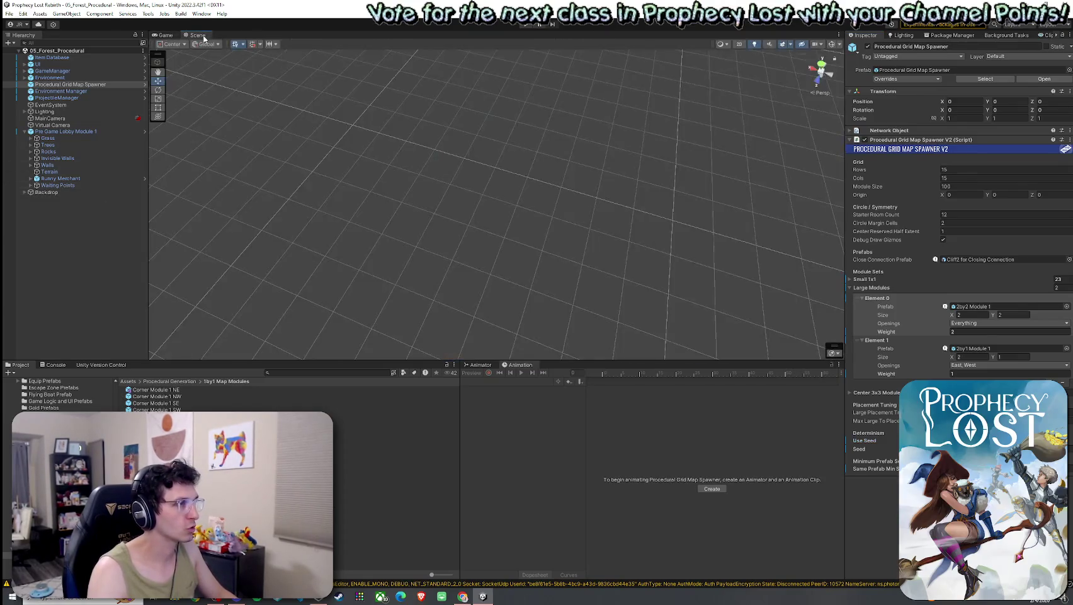
click(167, 35)
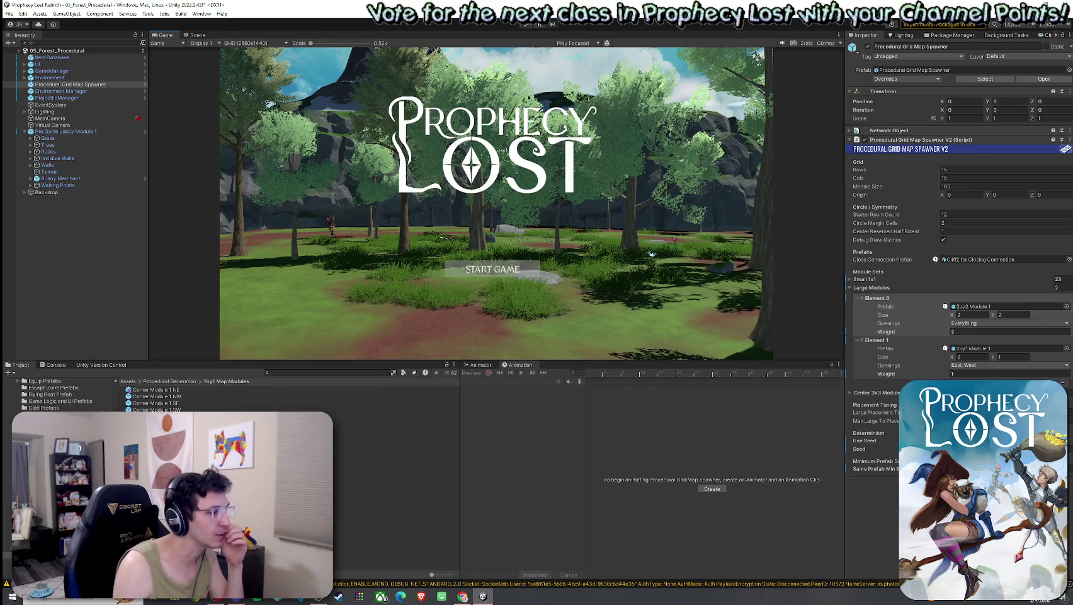
click(180, 381)
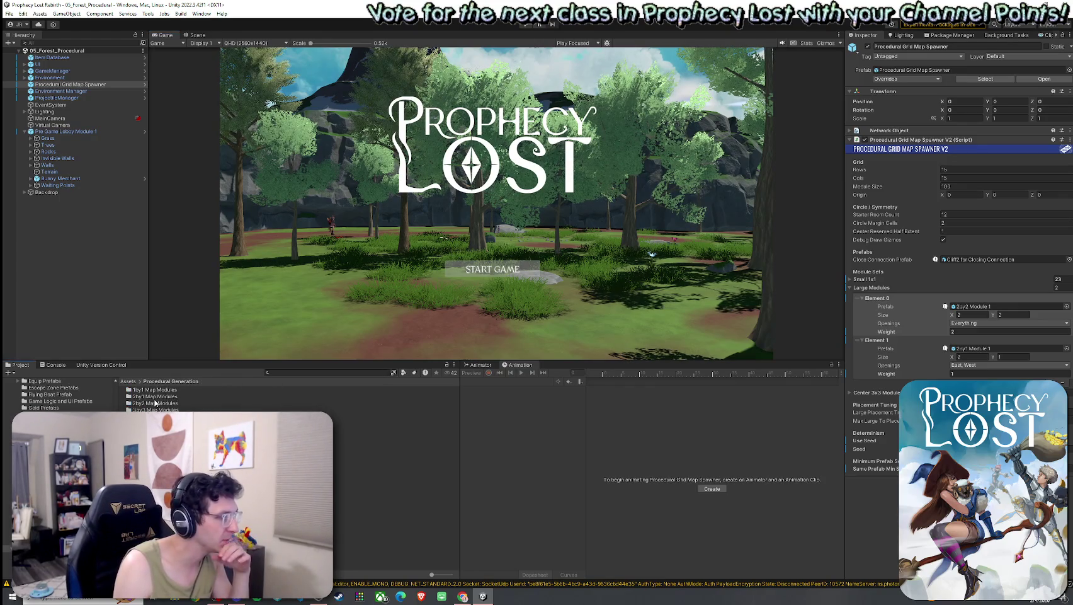
Open the 2by1 Module 1 prefab and inspect its North, South, East and West Close Points.
double_click(155, 396)
double_click(167, 389)
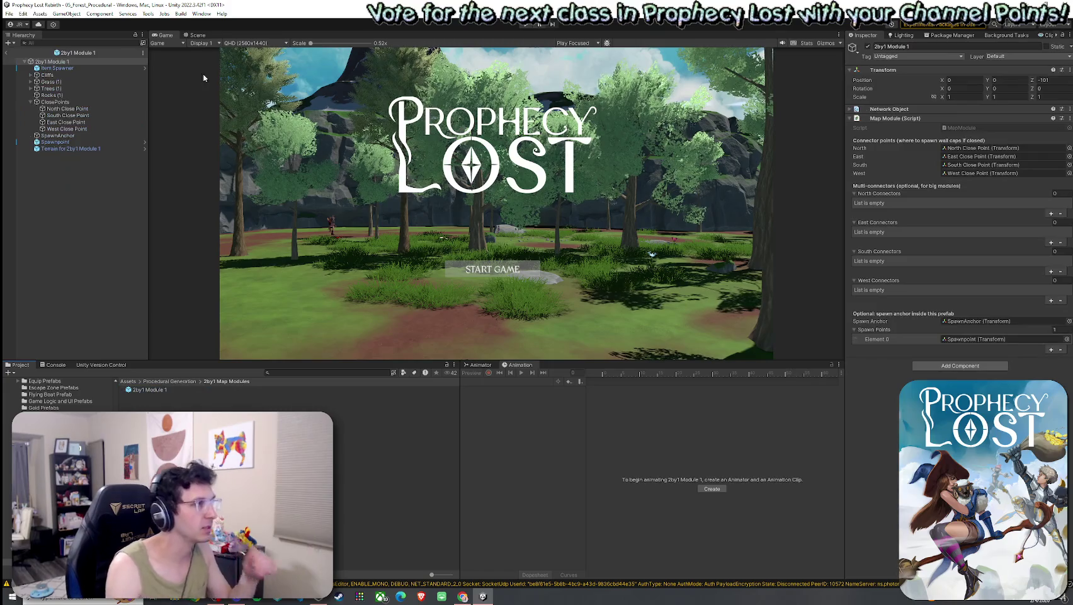
mouse_move(451, 209)
mouse_down()
mouse_move(426, 216)
mouse_move(96, 150)
mouse_up()
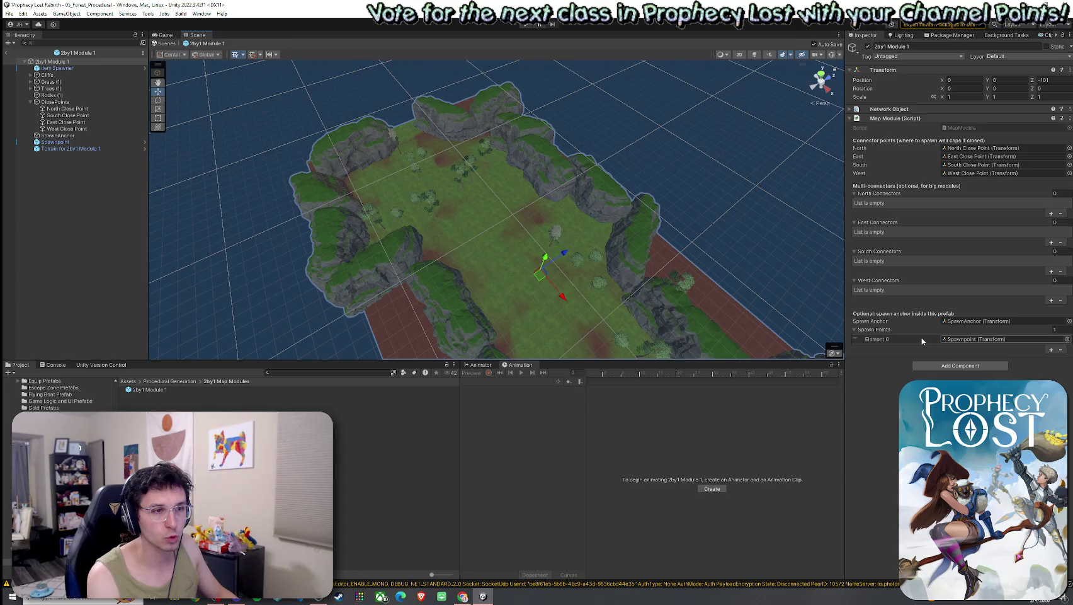
mouse_move(698, 217)
mouse_down()
mouse_move(666, 220)
mouse_move(642, 266)
mouse_move(573, 219)
mouse_move(397, 235)
mouse_up()
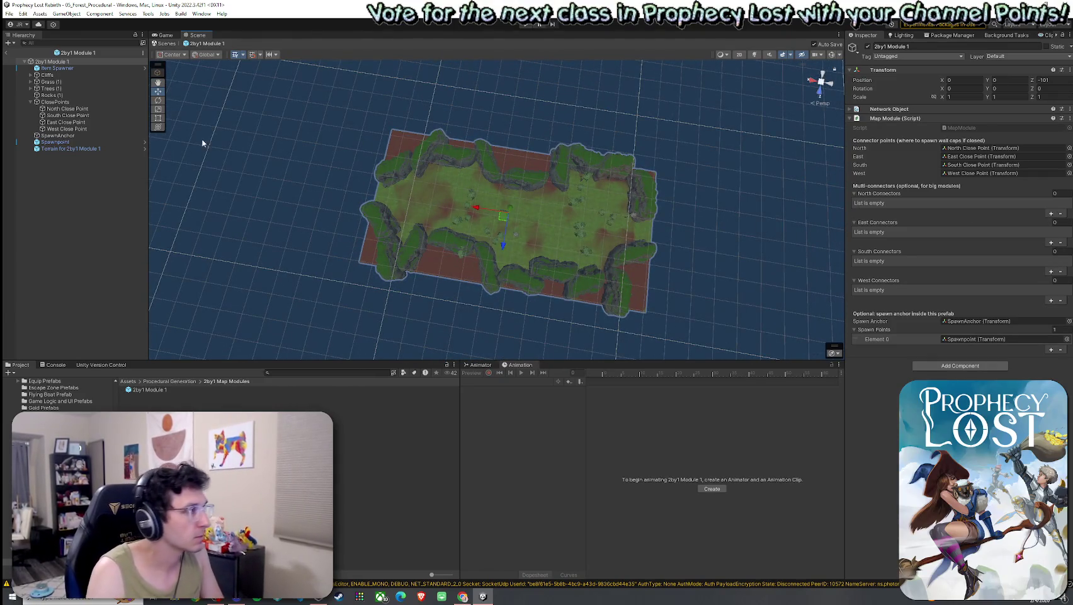
click(54, 110)
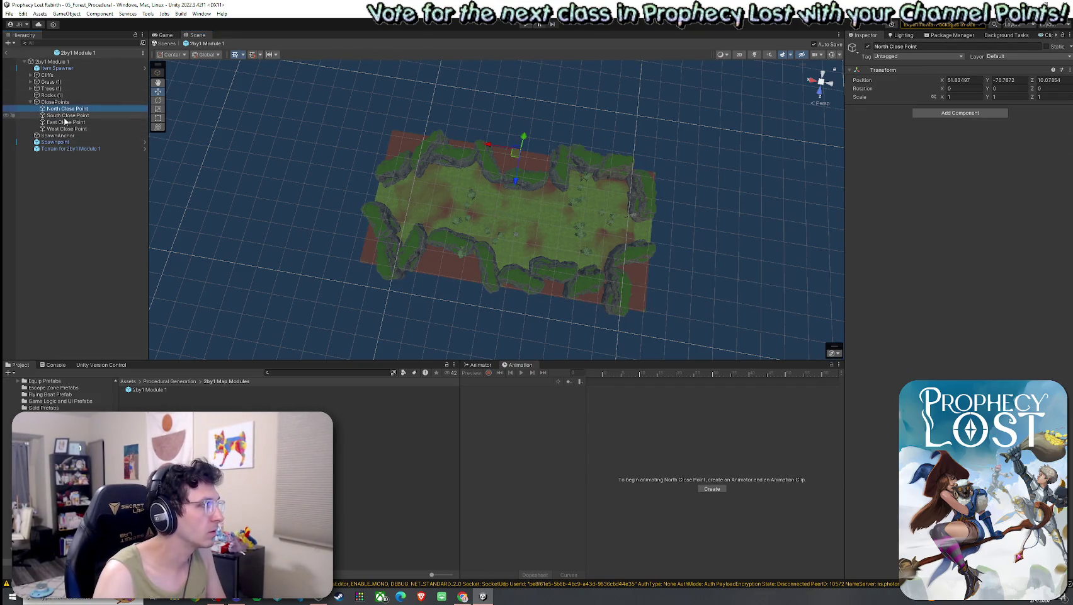
click(60, 116)
click(64, 122)
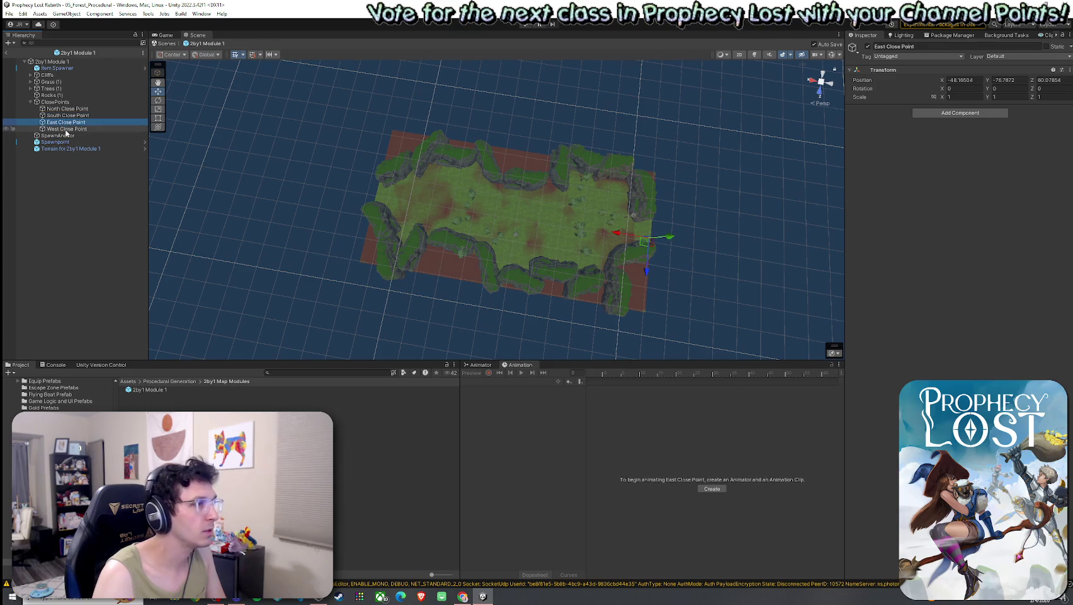
click(67, 130)
click(58, 62)
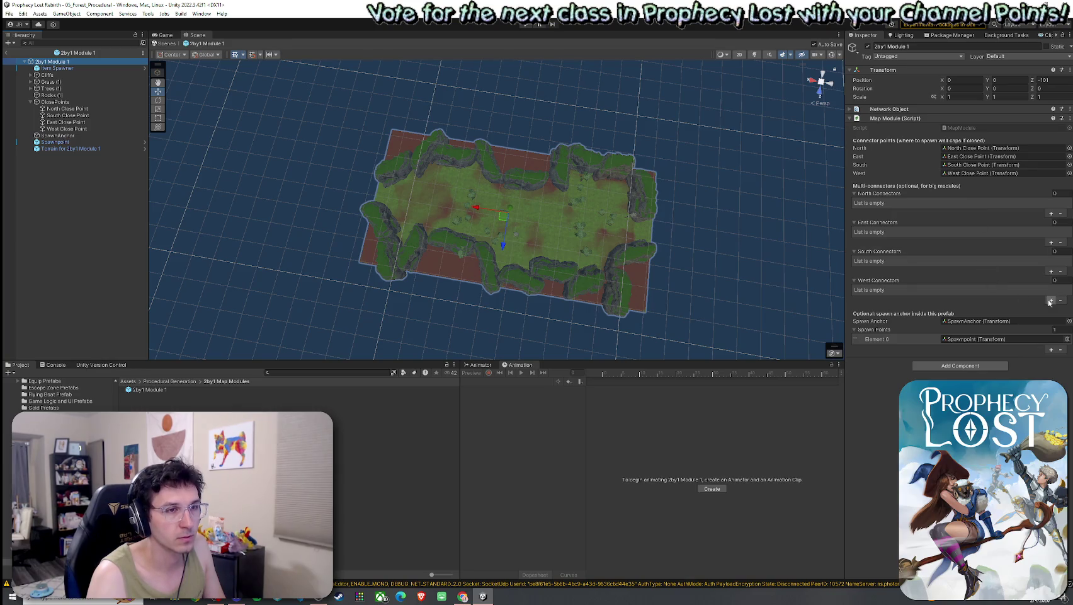
Assign East Close Point and West Close Point as the East and West Connectors, then exit prefab mode.
click(1051, 242)
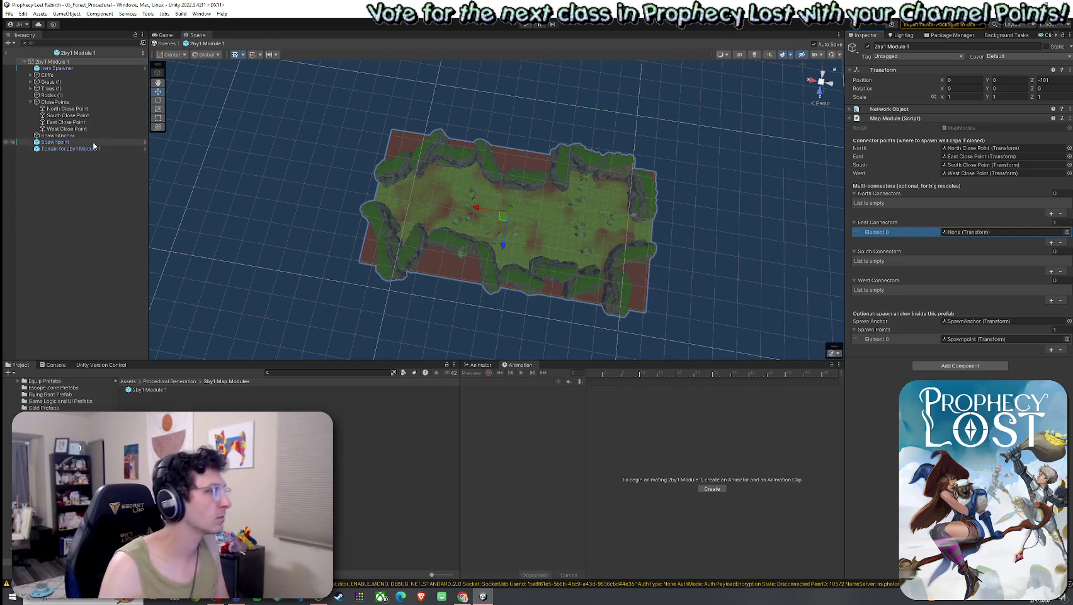
drag(66, 122, 950, 230)
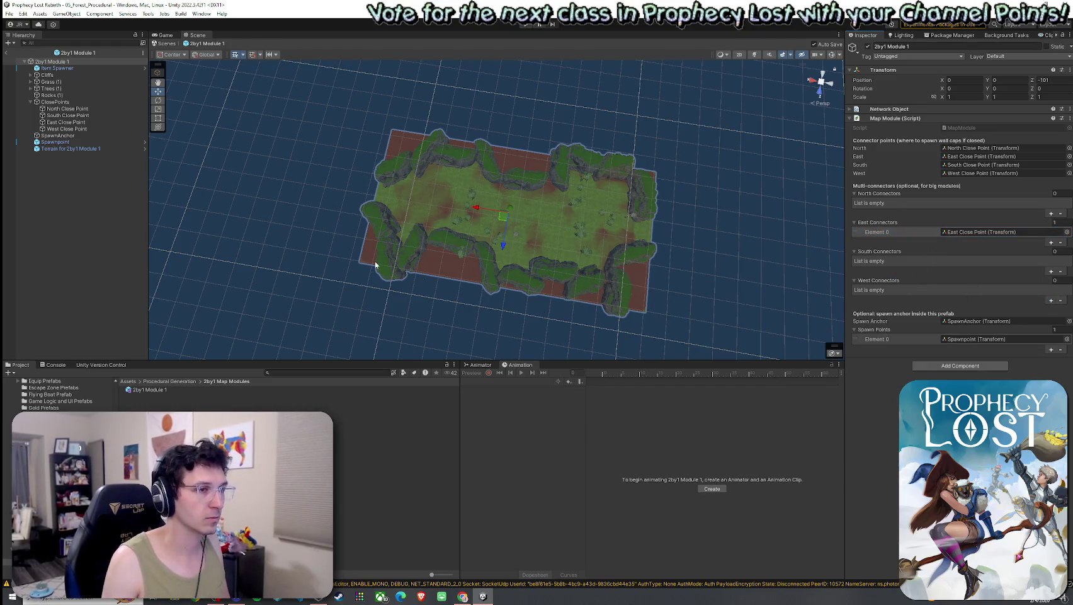
mouse_move(65, 128)
mouse_down()
mouse_move(797, 242)
mouse_move(957, 293)
mouse_up()
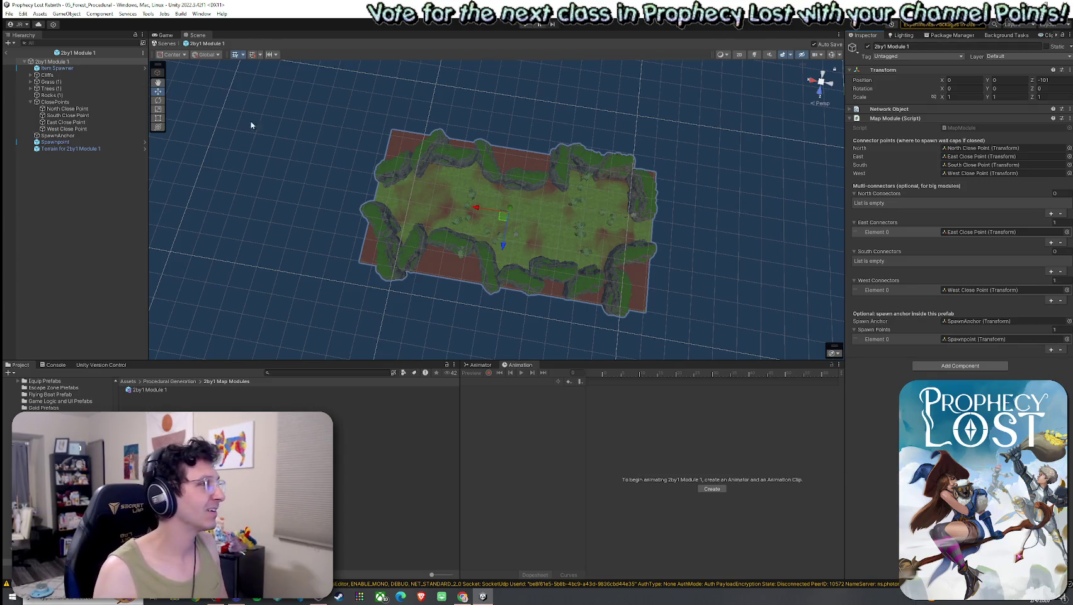
click(15, 13)
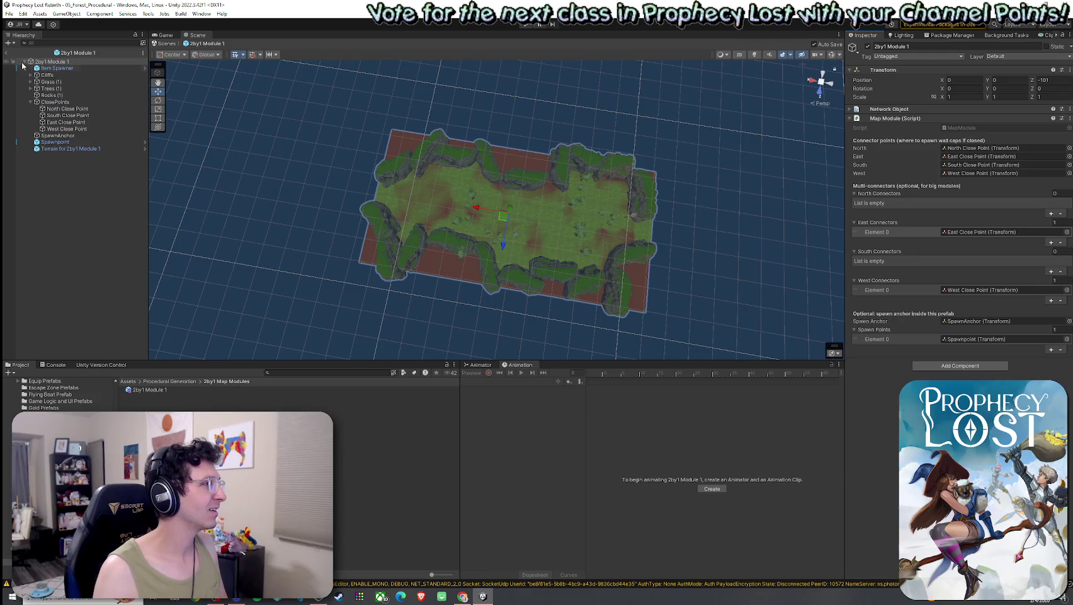
click(24, 61)
click(188, 382)
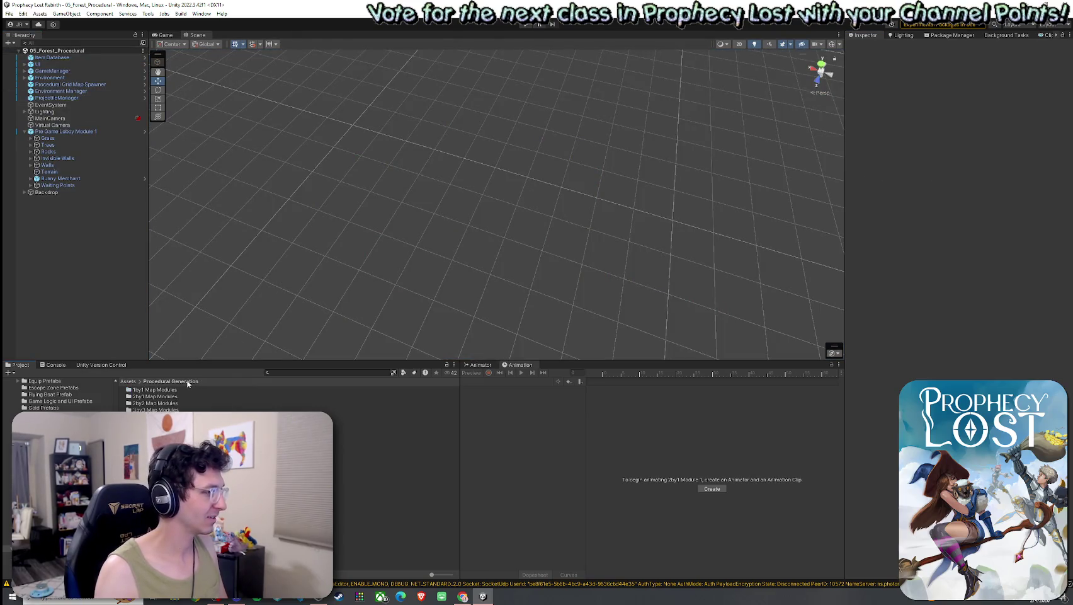
double_click(151, 403)
double_click(150, 390)
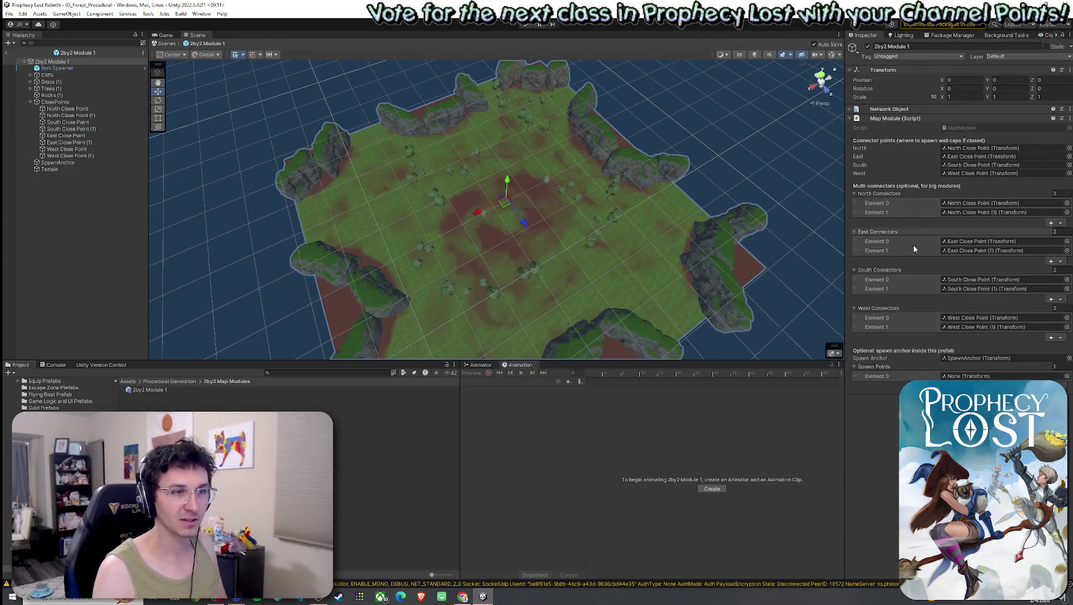
click(170, 381)
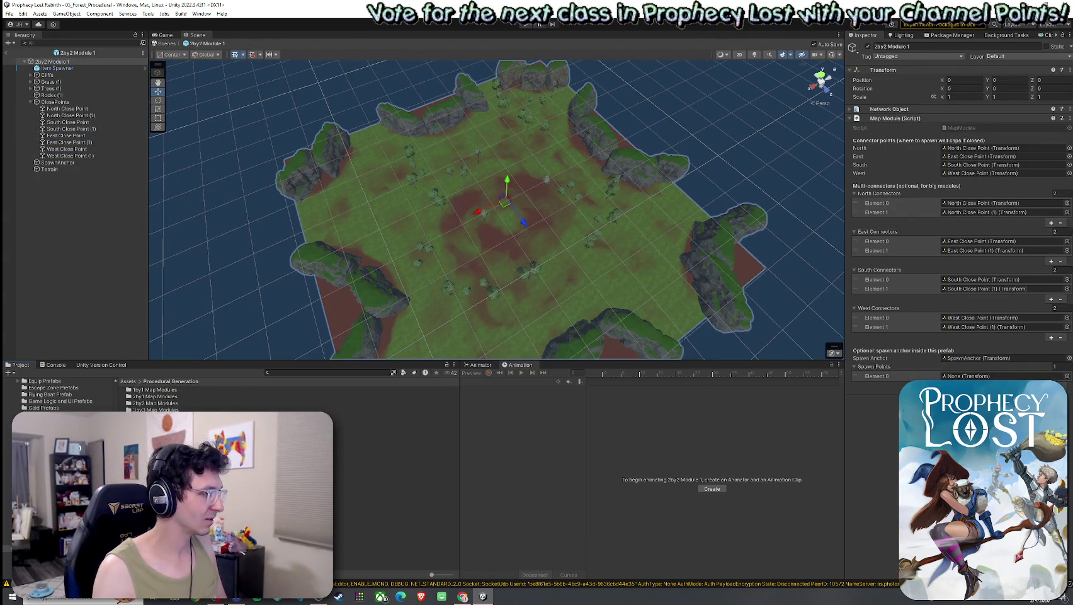
double_click(155, 409)
double_click(151, 389)
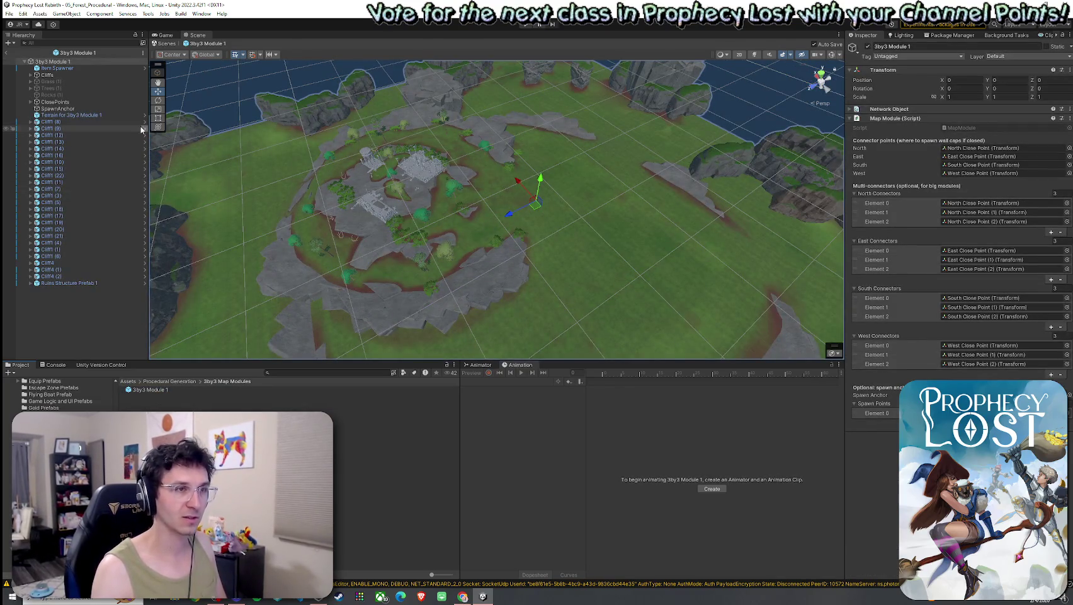
click(6, 53)
click(8, 13)
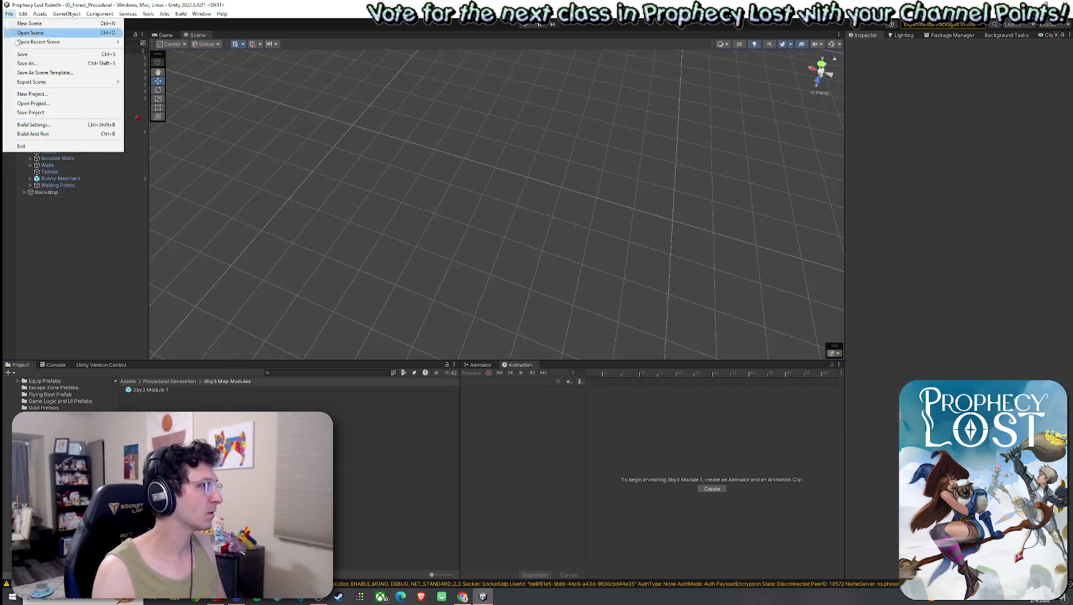
key(Escape)
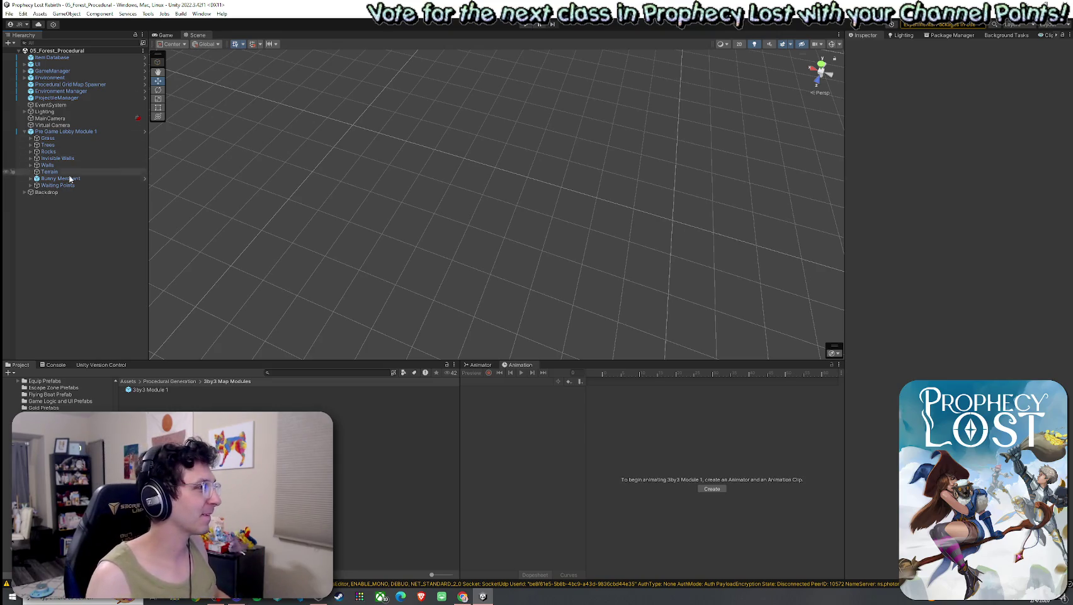
Frame Pre Game Lobby Module 1, fly the view down near the grid, and save the scene.
double_click(60, 131)
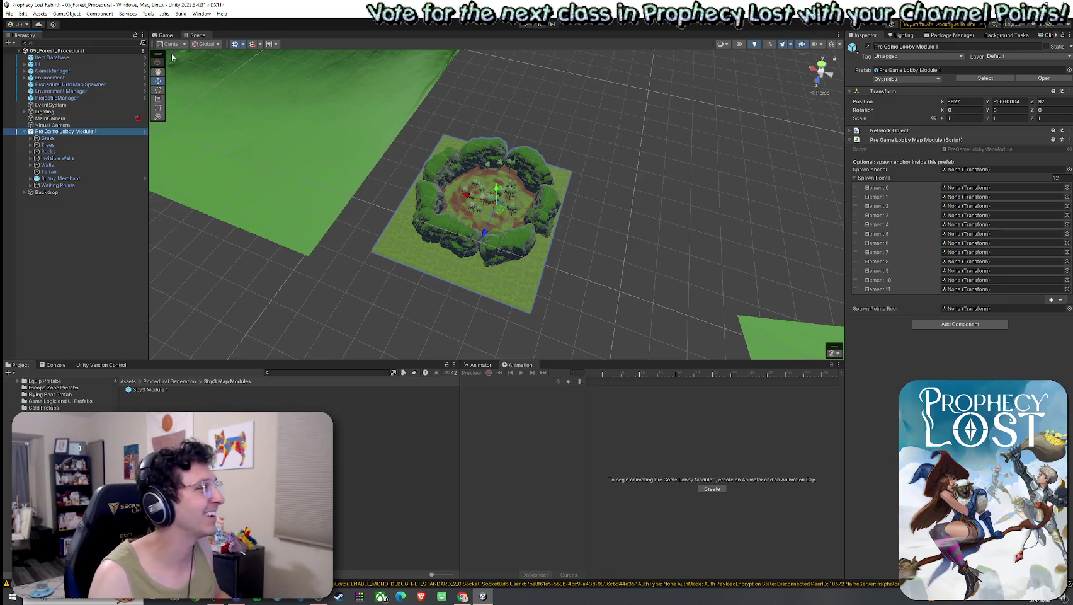
click(22, 13)
click(260, 198)
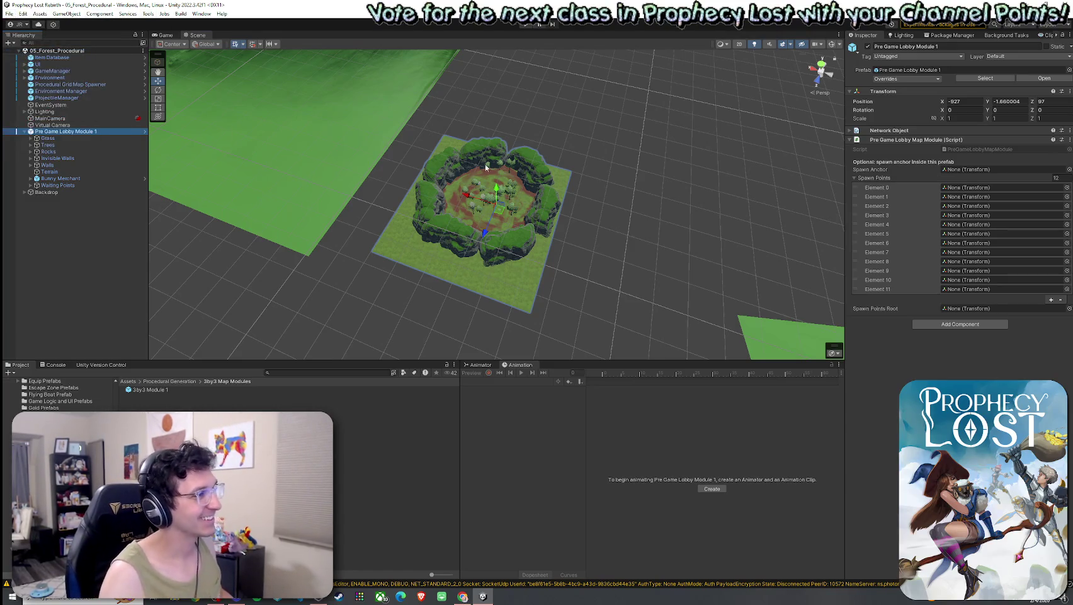
mouse_move(485, 167)
mouse_down()
mouse_move(527, 156)
mouse_move(508, 187)
mouse_move(163, 215)
mouse_move(1068, 206)
mouse_move(882, 201)
mouse_up()
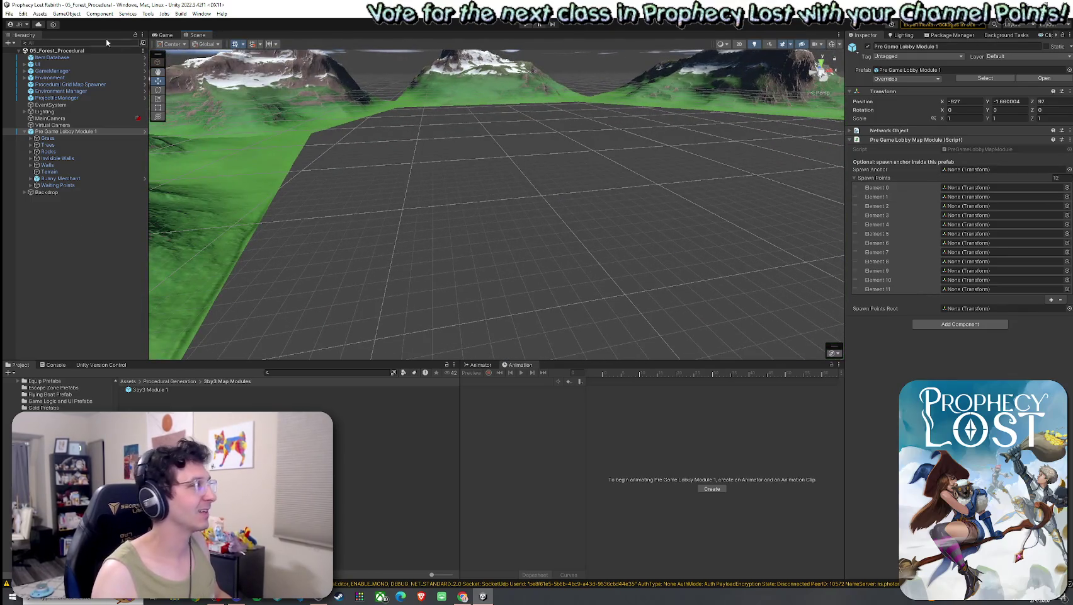
click(10, 13)
click(23, 55)
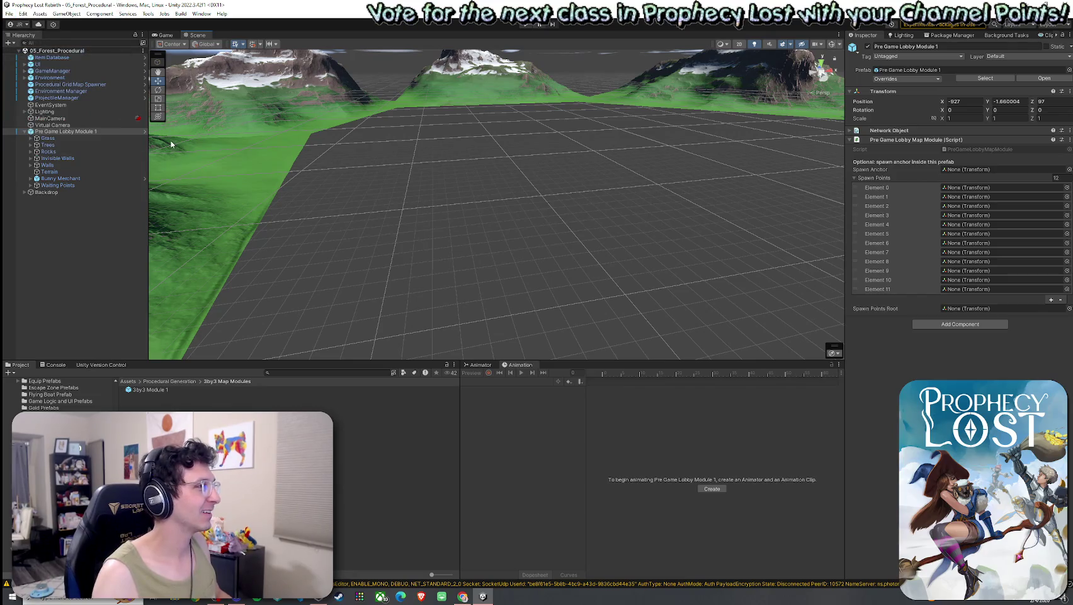
mouse_move(173, 145)
mouse_down()
mouse_move(286, 172)
mouse_move(264, 170)
mouse_up()
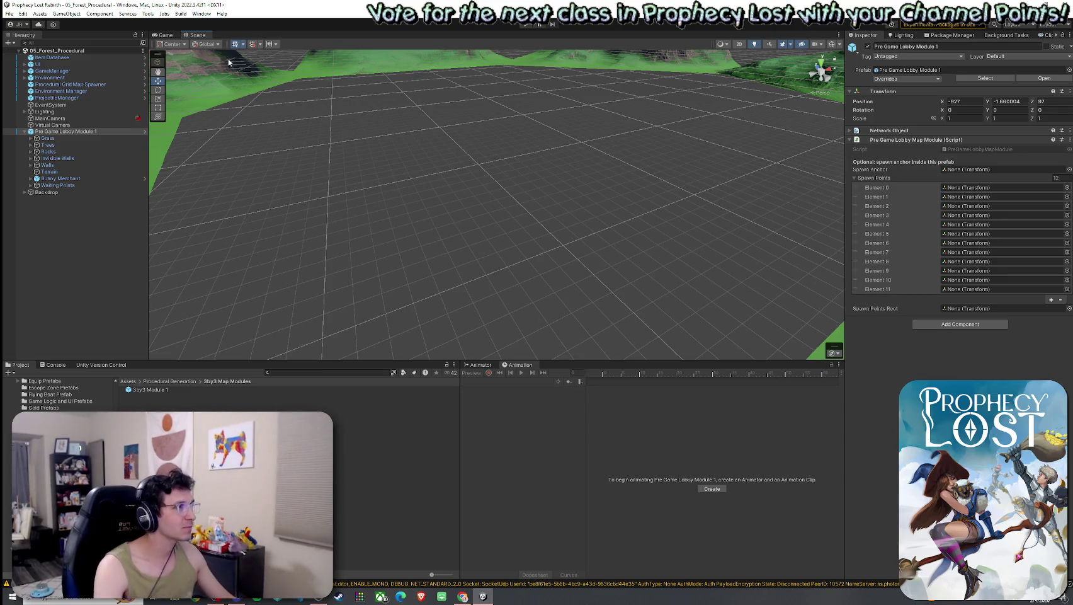
Save the 05_Forest_Procedural scene twice more.
click(9, 13)
key(Escape)
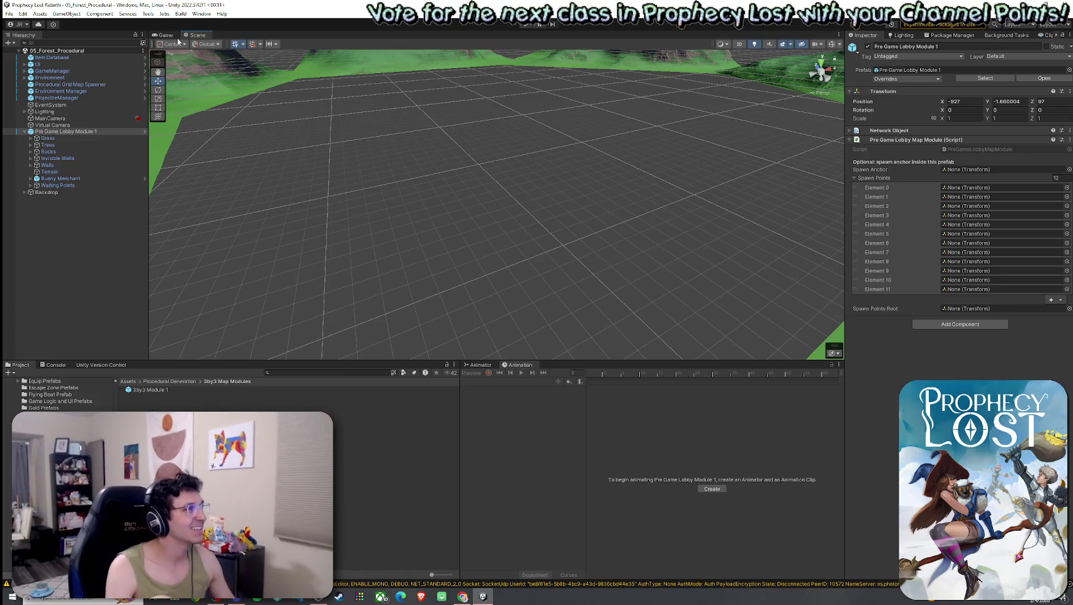
click(9, 13)
click(28, 54)
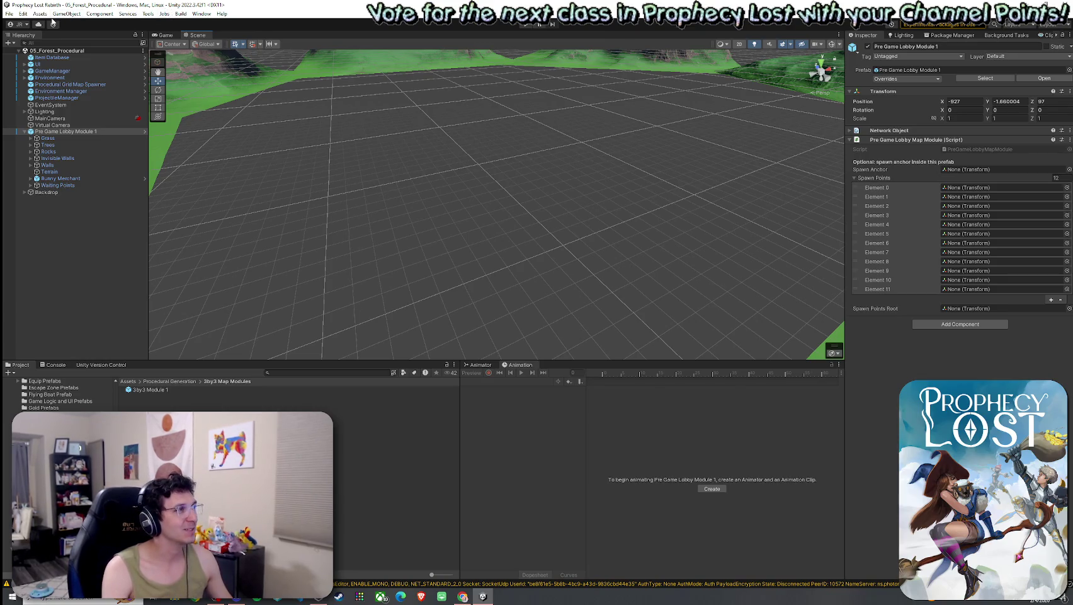
click(9, 13)
click(37, 54)
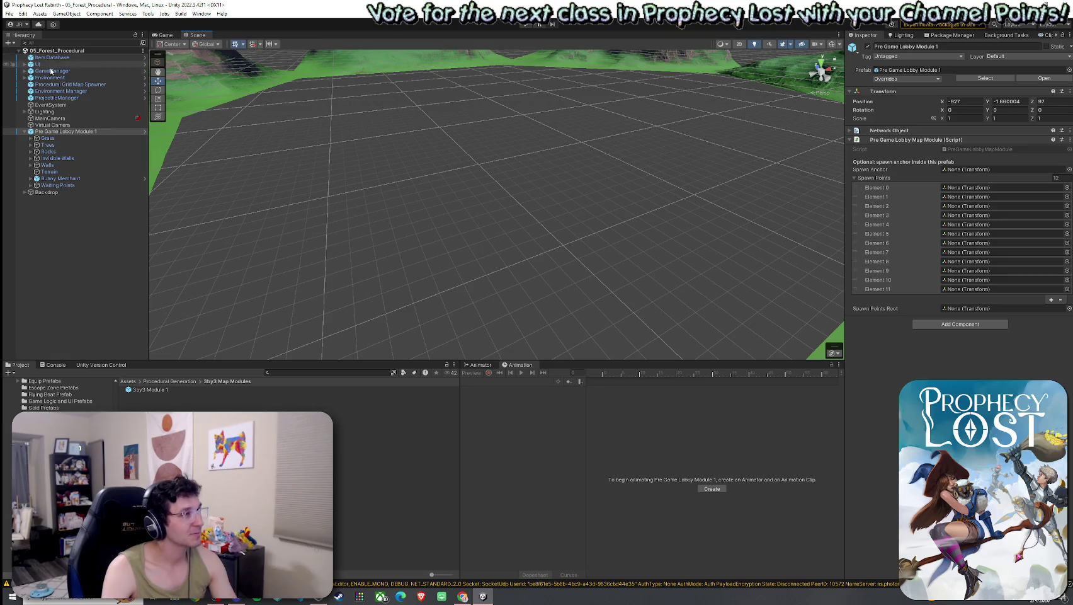
Return the Project browser to the top-level Assets folder and select Procedural Grid Map Spawner.
click(9, 14)
click(9, 14)
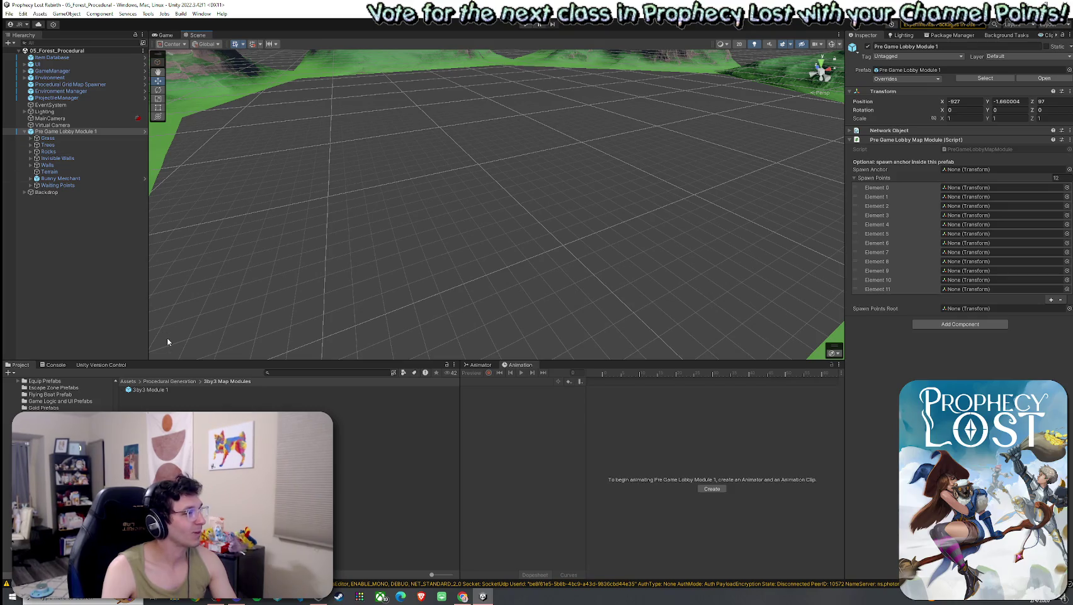
click(129, 381)
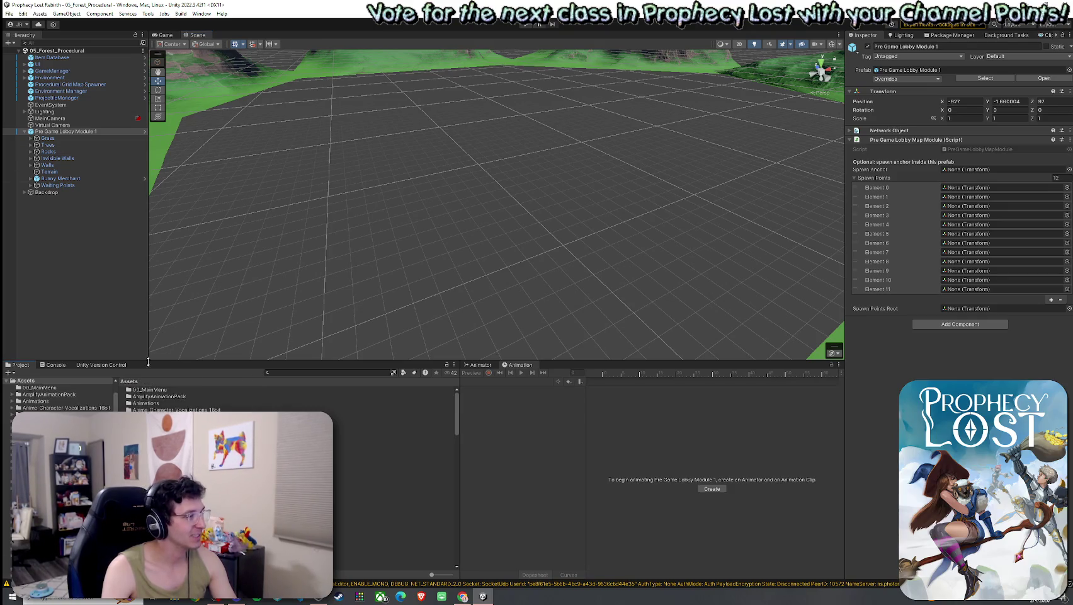
click(77, 84)
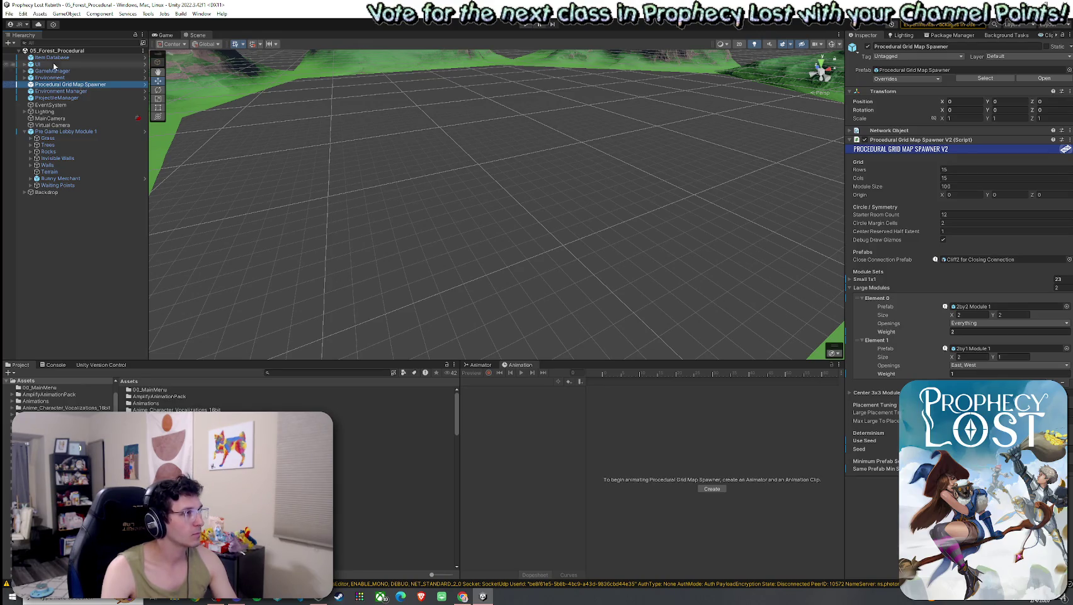
Save the forest scene, then open 02_Test Scene from the Scenes folder.
click(9, 13)
click(38, 53)
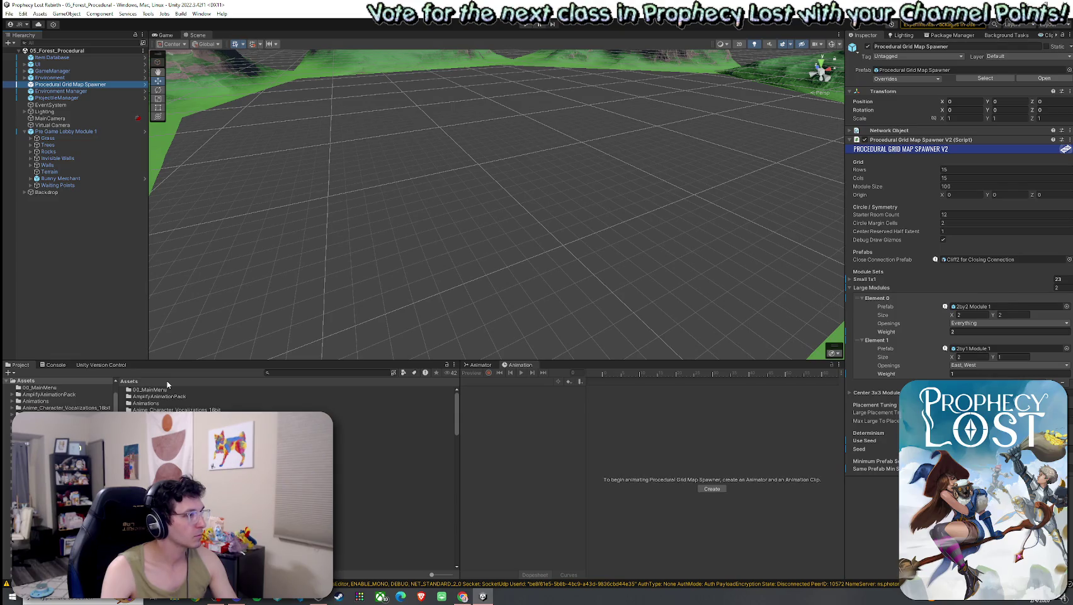
scroll(189, 398, down, 10)
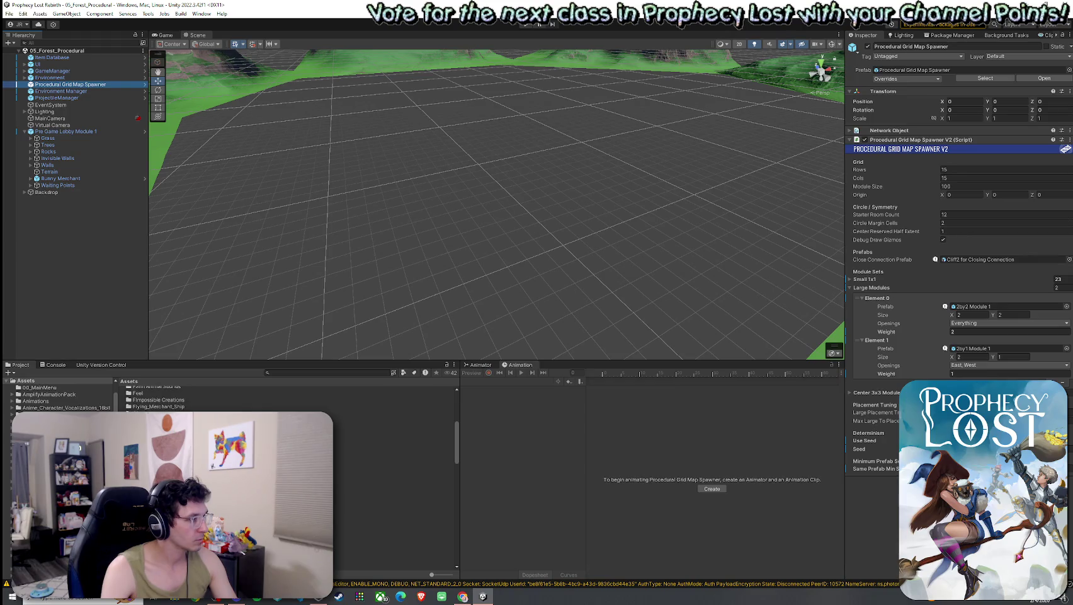
scroll(189, 398, down, 3)
click(390, 517)
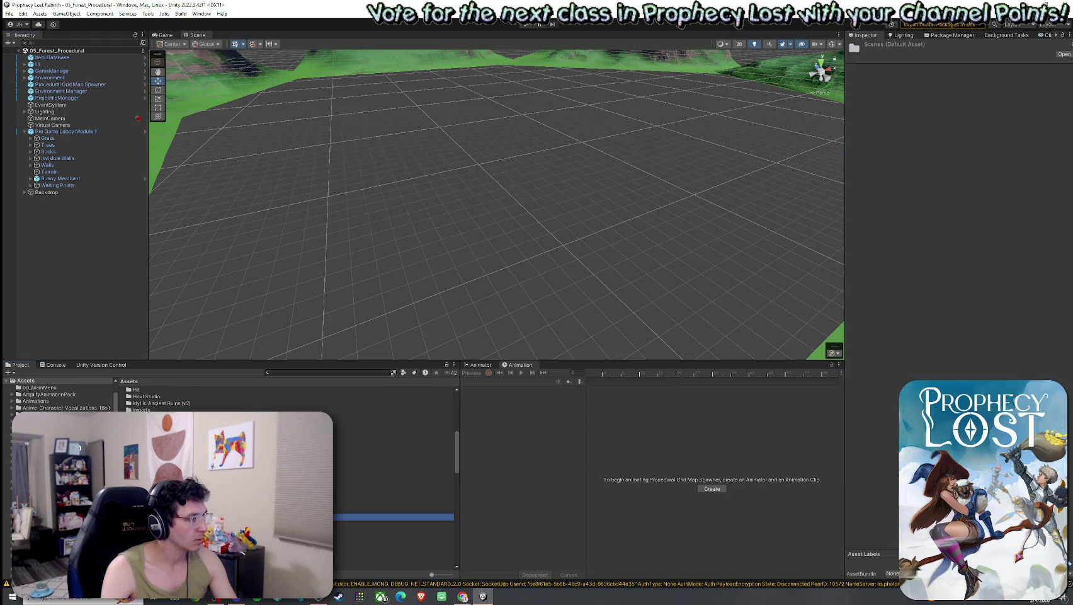
double_click(390, 516)
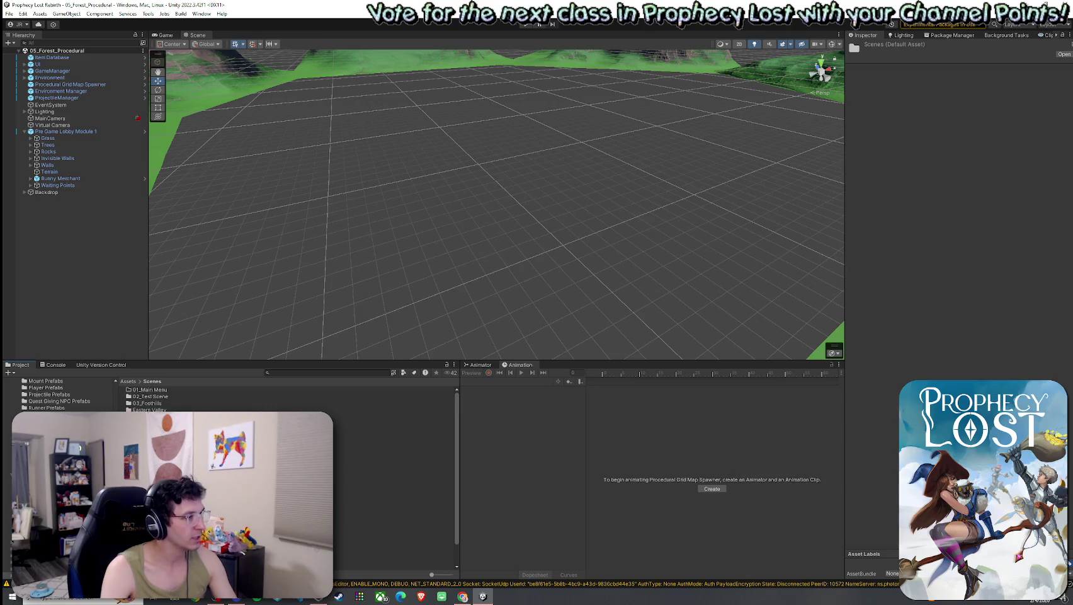
click(378, 449)
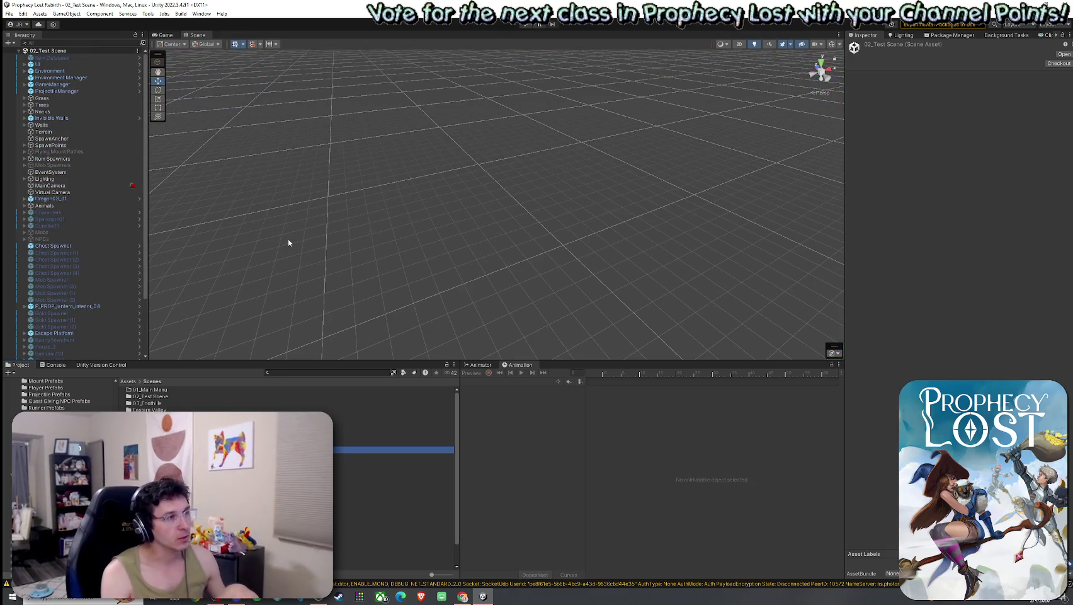
scroll(79, 223, down, 3)
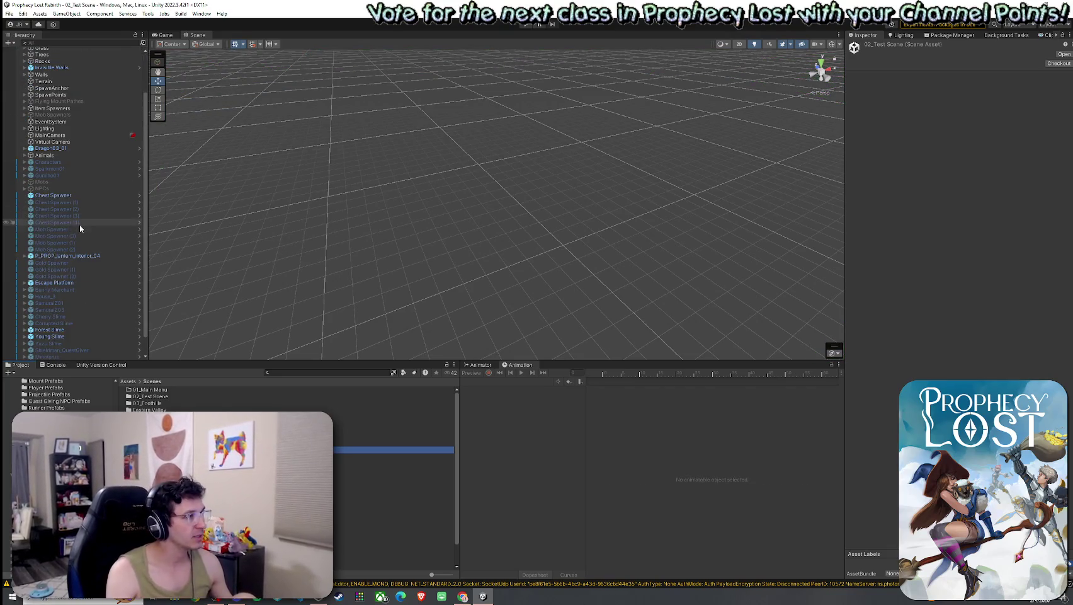
Focus and orbit around the Escape Platform, save the test scene, and start an asset search.
double_click(84, 263)
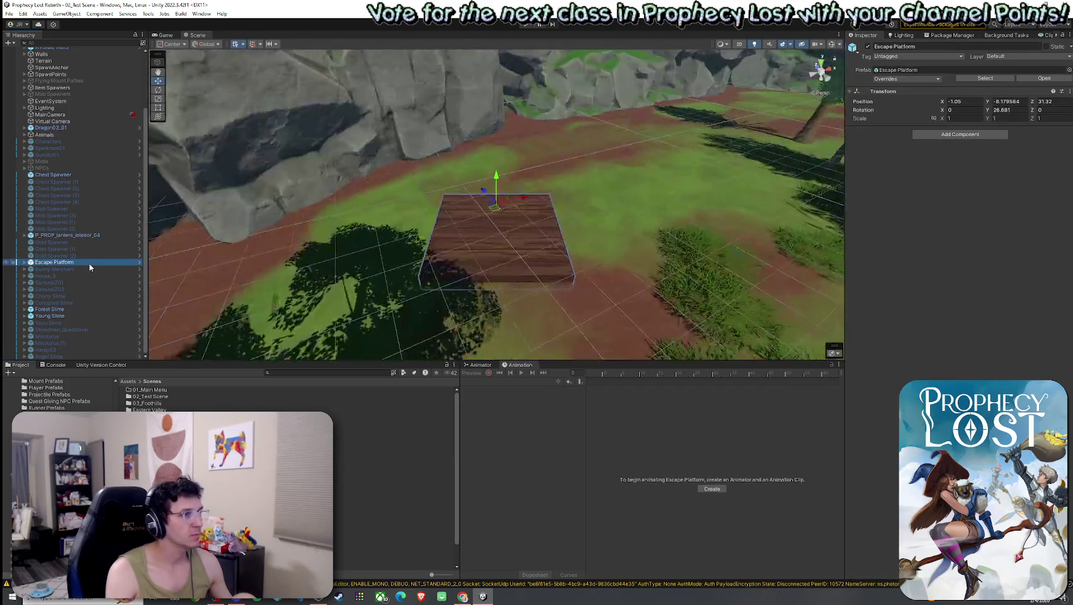
mouse_move(424, 204)
mouse_down()
mouse_move(294, 198)
mouse_move(297, 211)
mouse_up()
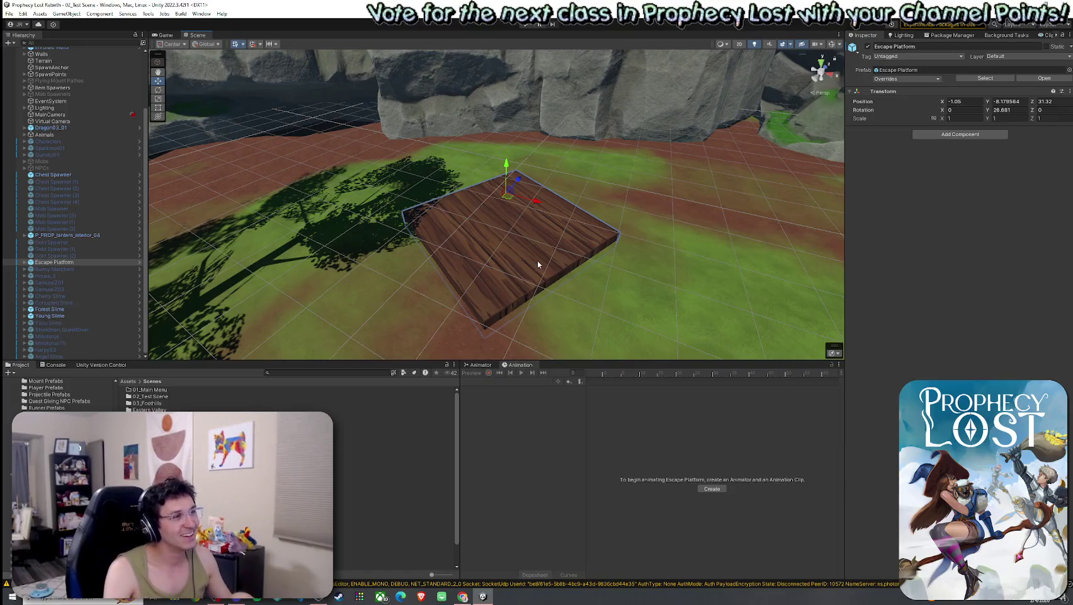
mouse_move(538, 251)
mouse_down()
mouse_move(523, 241)
mouse_move(547, 249)
mouse_move(557, 195)
mouse_up()
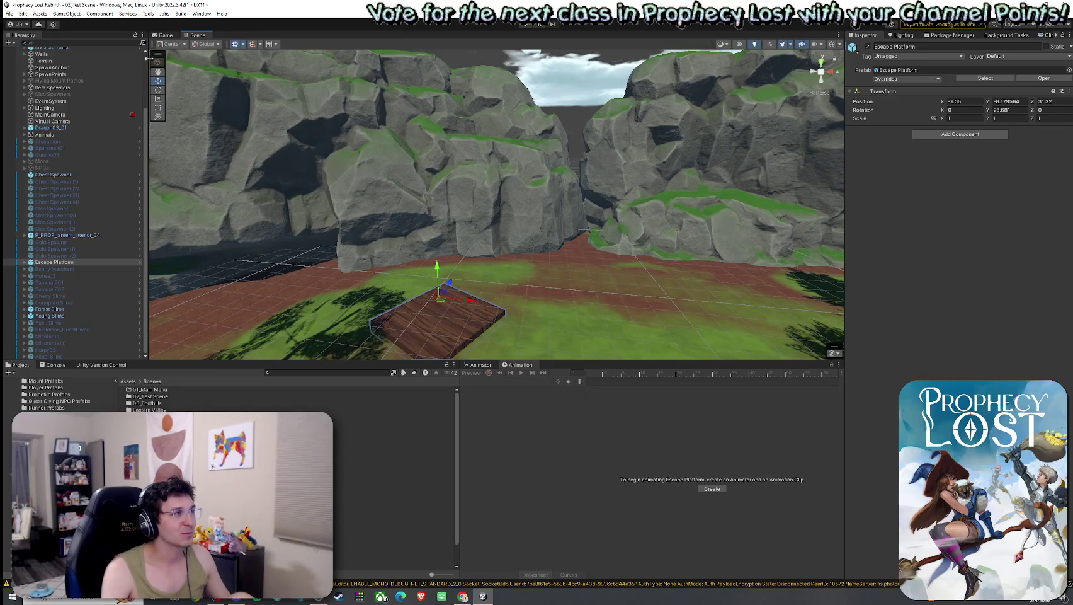
click(9, 13)
click(34, 57)
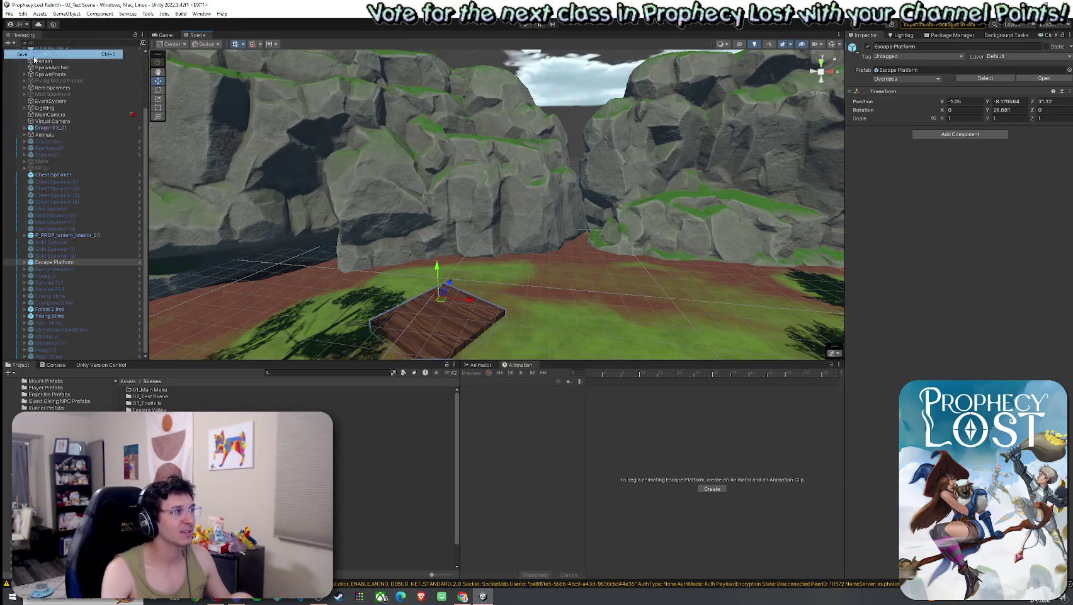
mouse_move(319, 327)
mouse_down()
mouse_move(364, 307)
mouse_move(414, 342)
mouse_move(498, 343)
mouse_up()
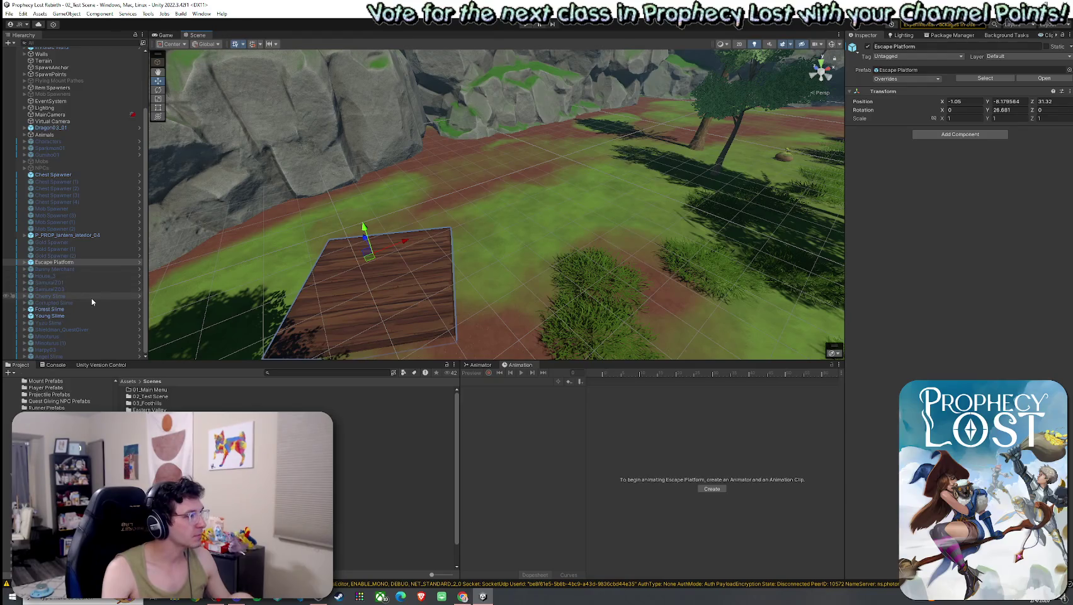
click(294, 373)
Search the project for 'griffin' prefabs and place Griffin2_7 into the scene, framing it.
text(gr)
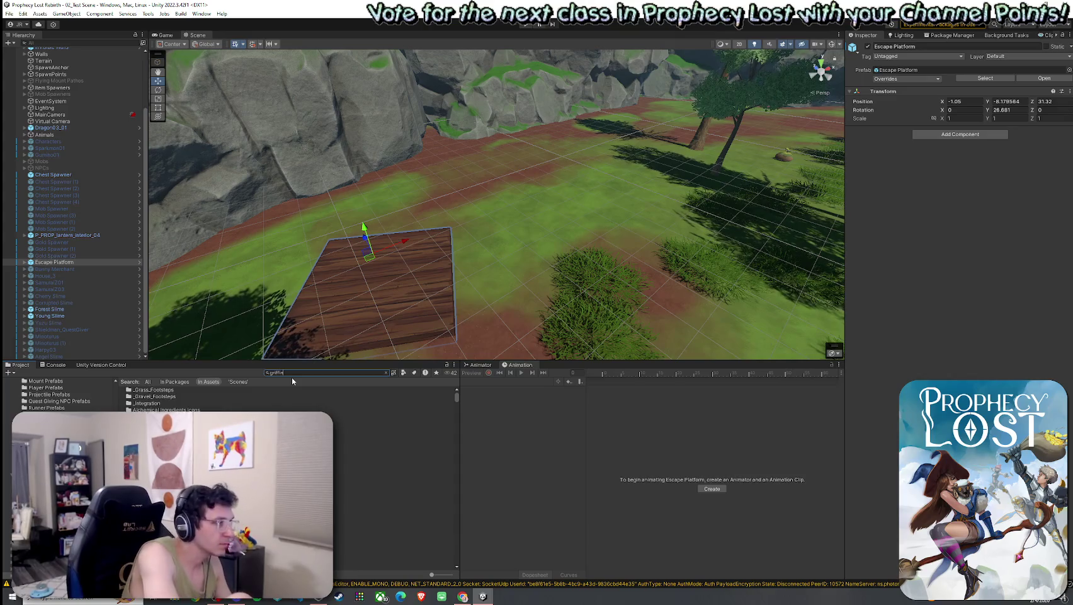
text(iffin)
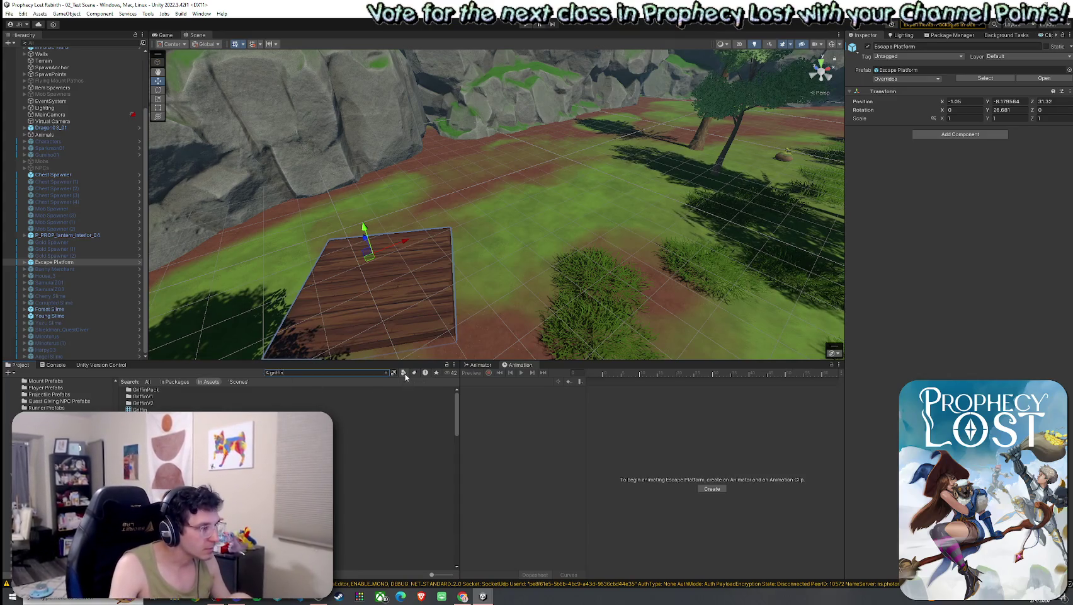
click(404, 373)
click(415, 450)
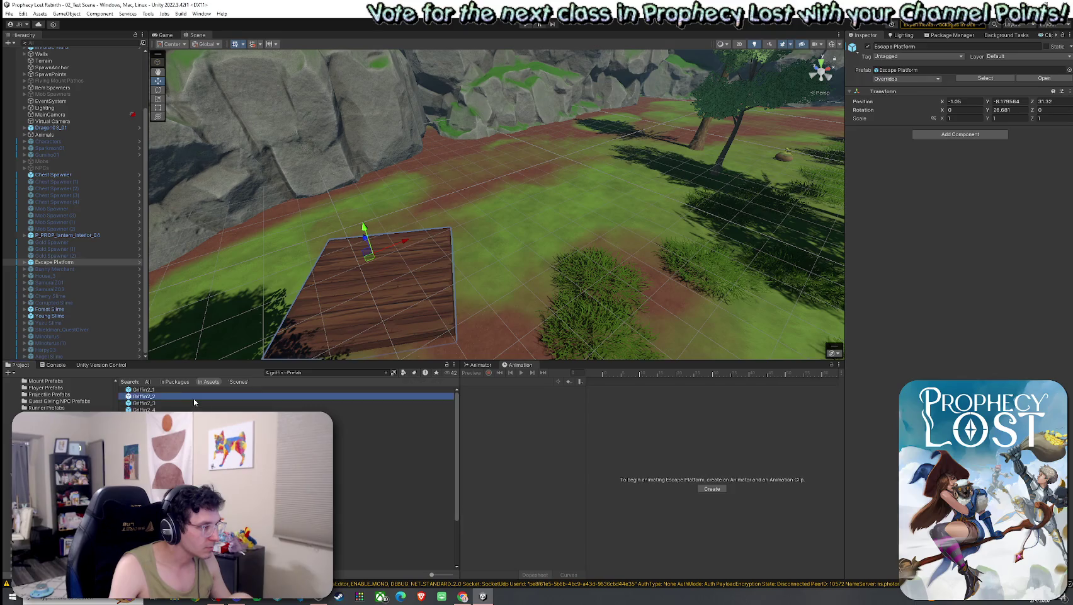
click(143, 396)
key(Down)
key(Down)
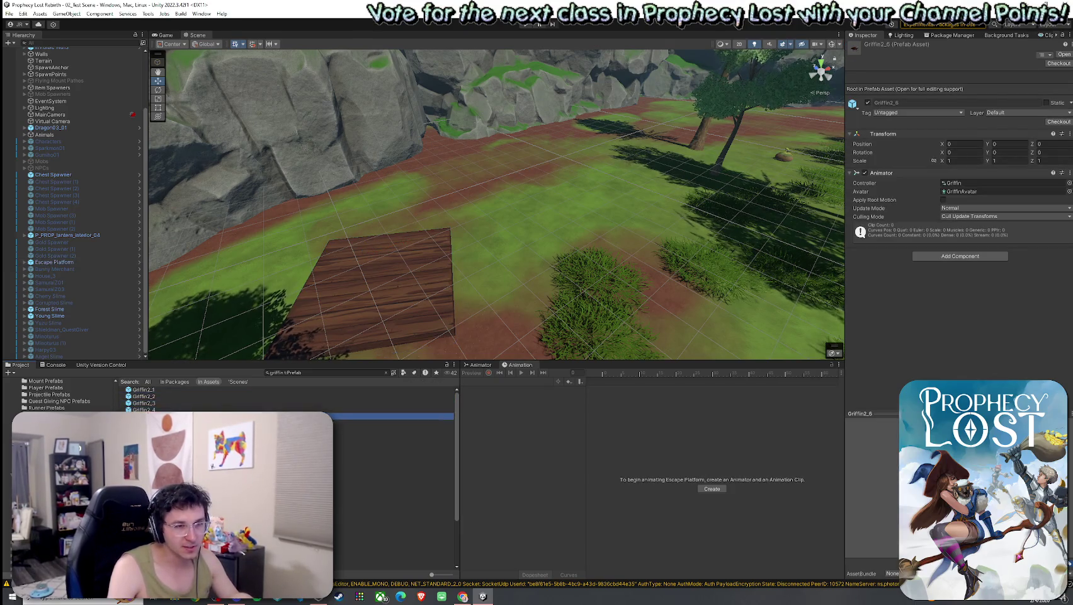
key(Up)
key(Up)
key(Up)
key(Down)
key(Down)
key(Down)
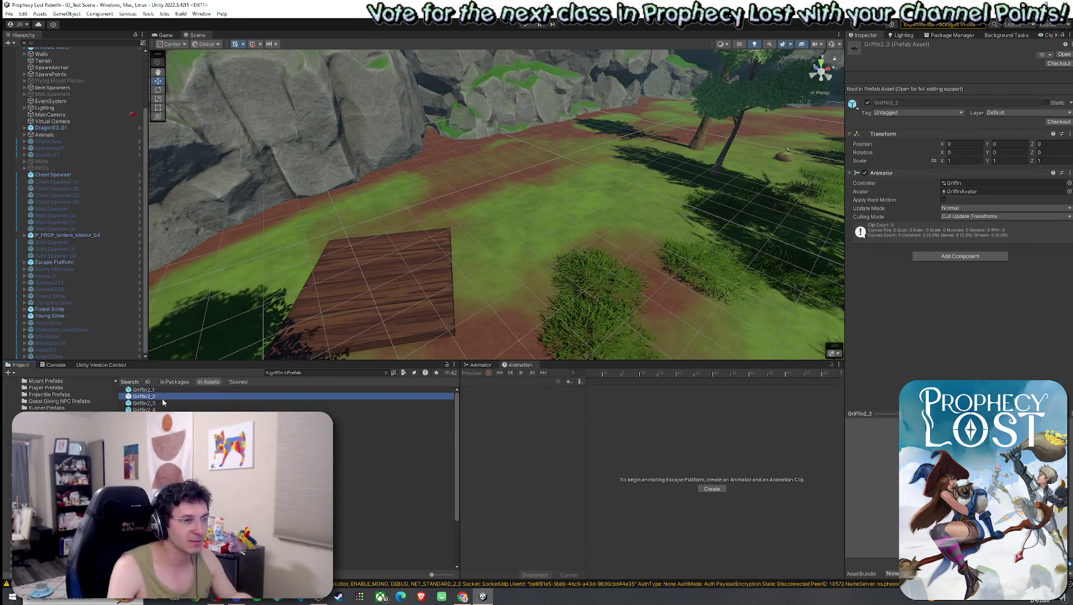
key(Up)
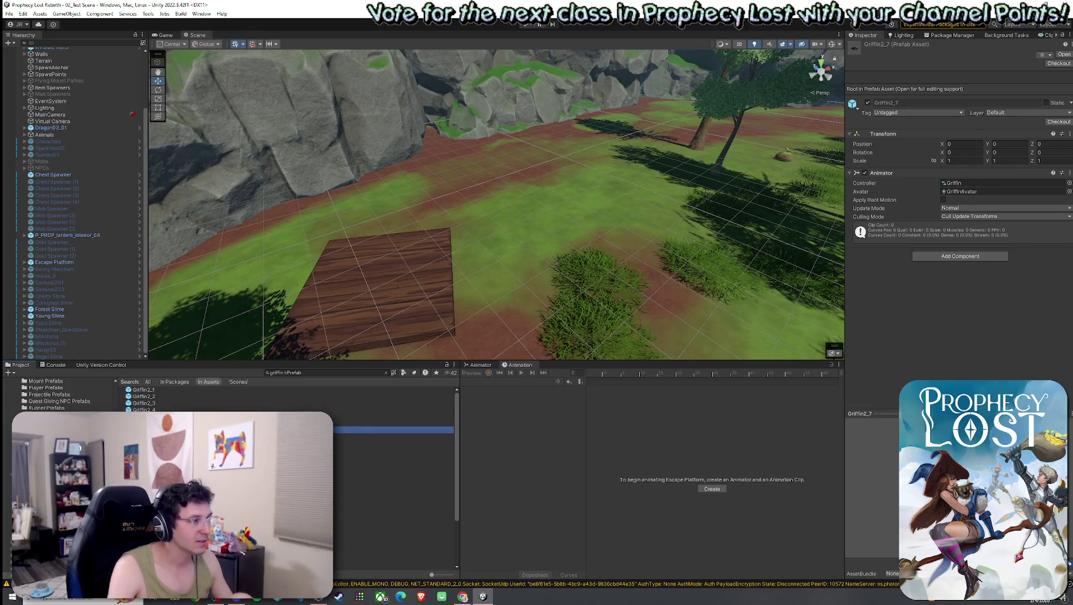
drag(144, 429, 564, 249)
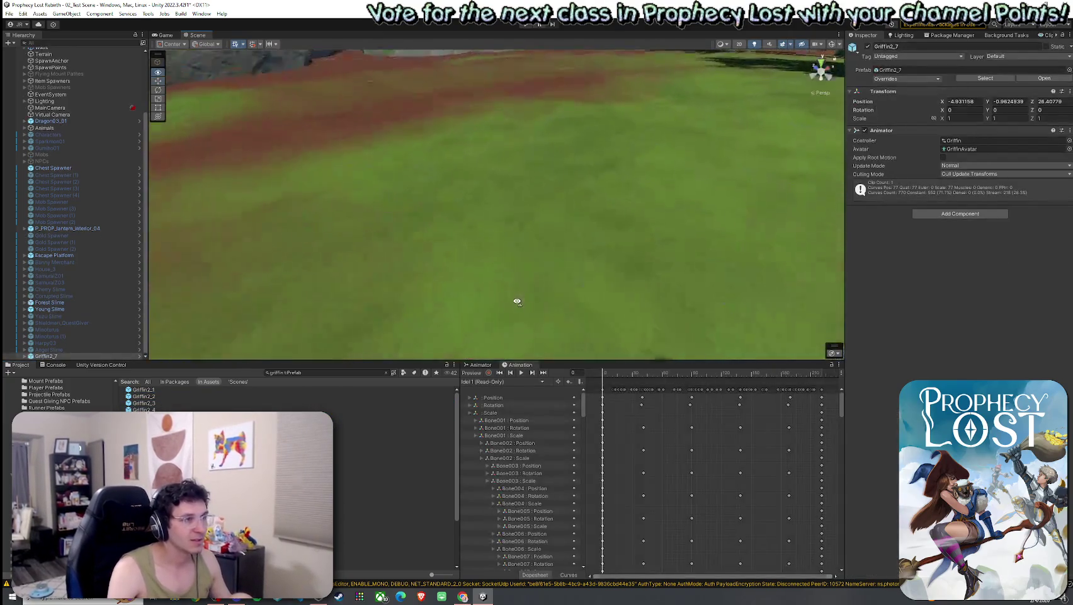
key(f)
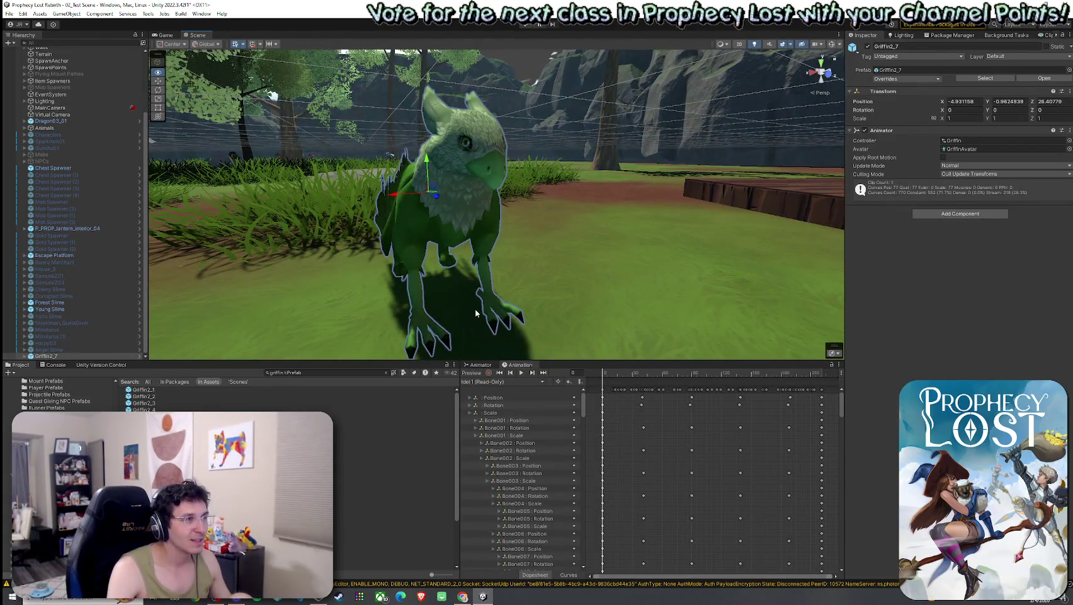
Browse the griffin prefabs and drop a GriffinV2 griffin beside the wooden platform.
click(145, 436)
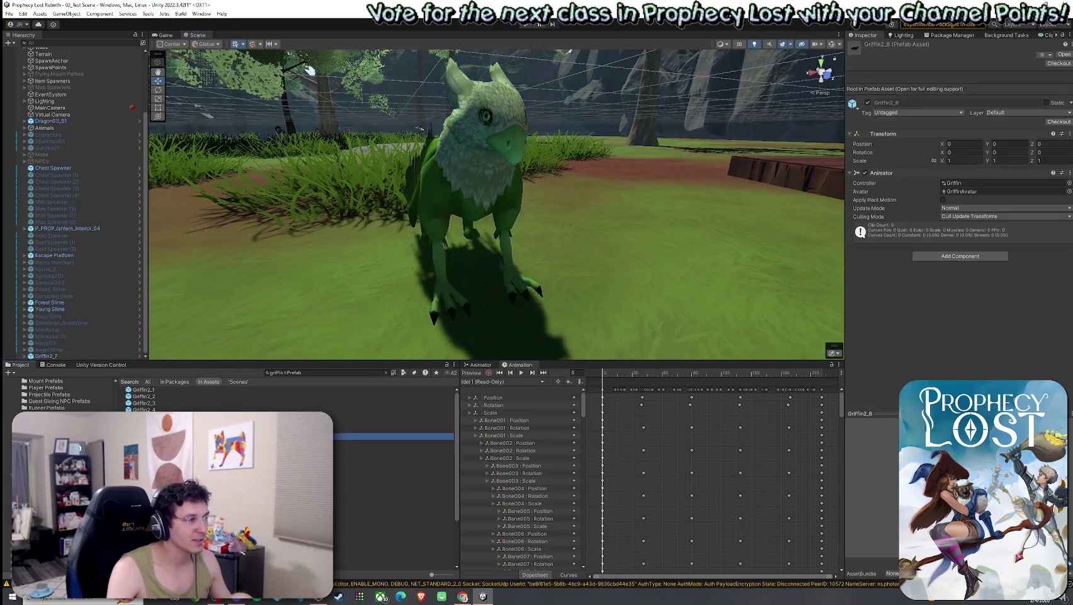
key(Down)
key(Down)
key(Down)
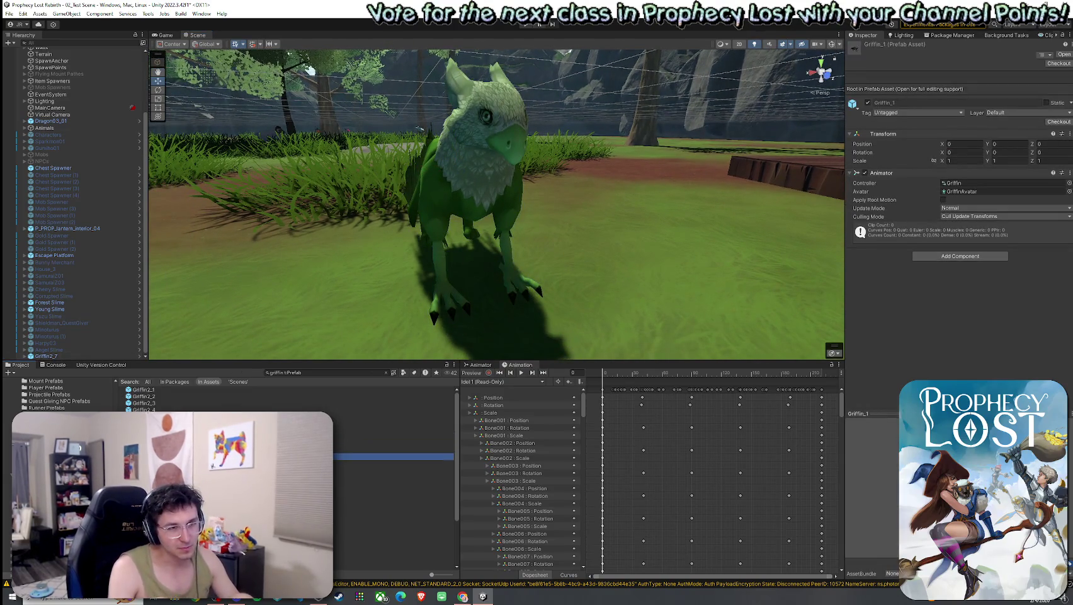
key(Down)
key(Down)
key(Down)
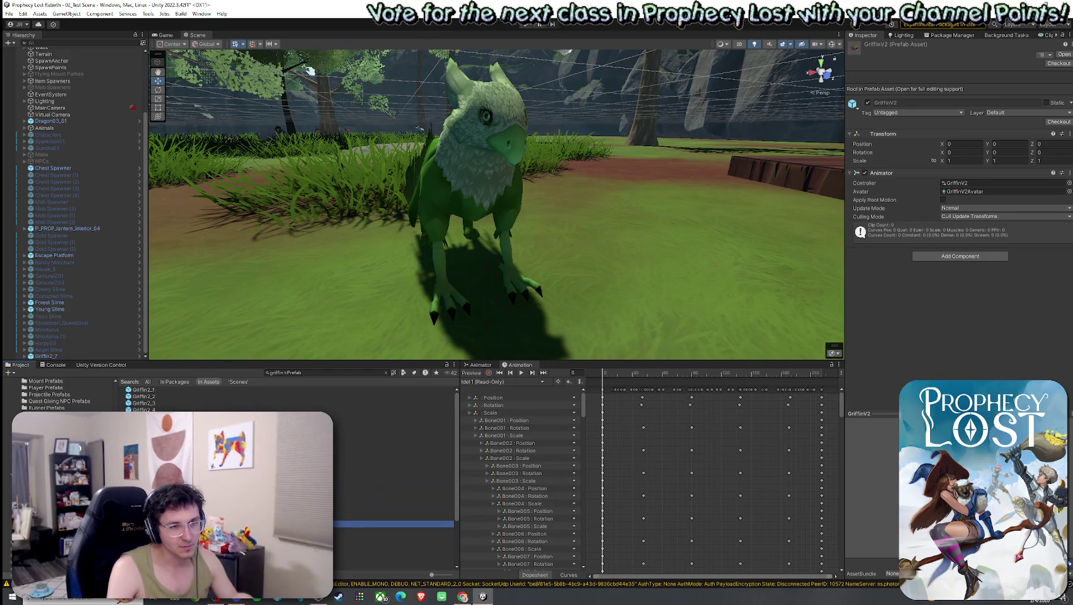
key(Up)
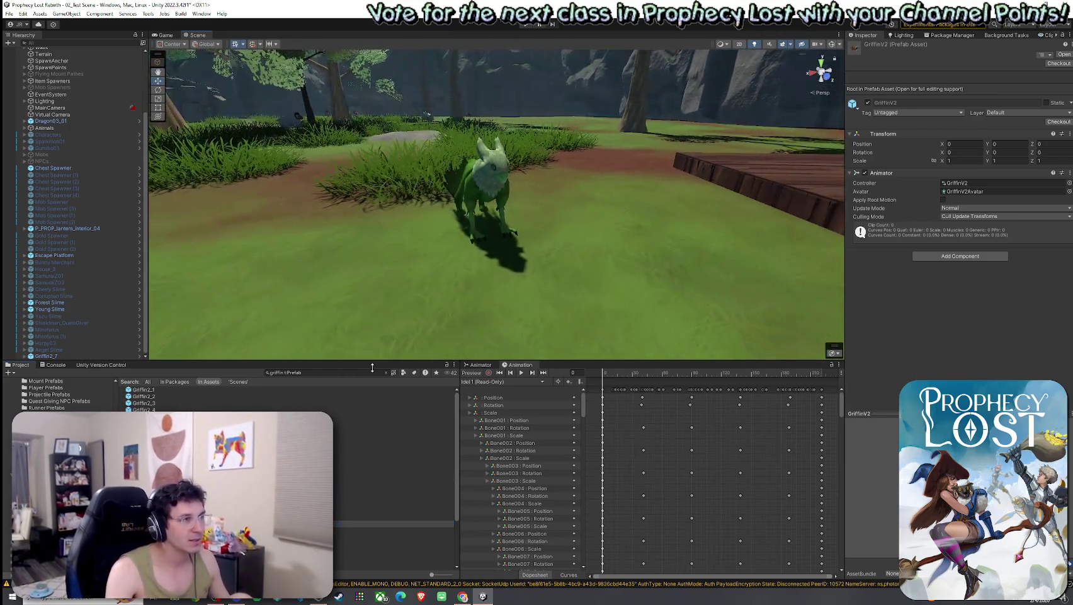
key(Up)
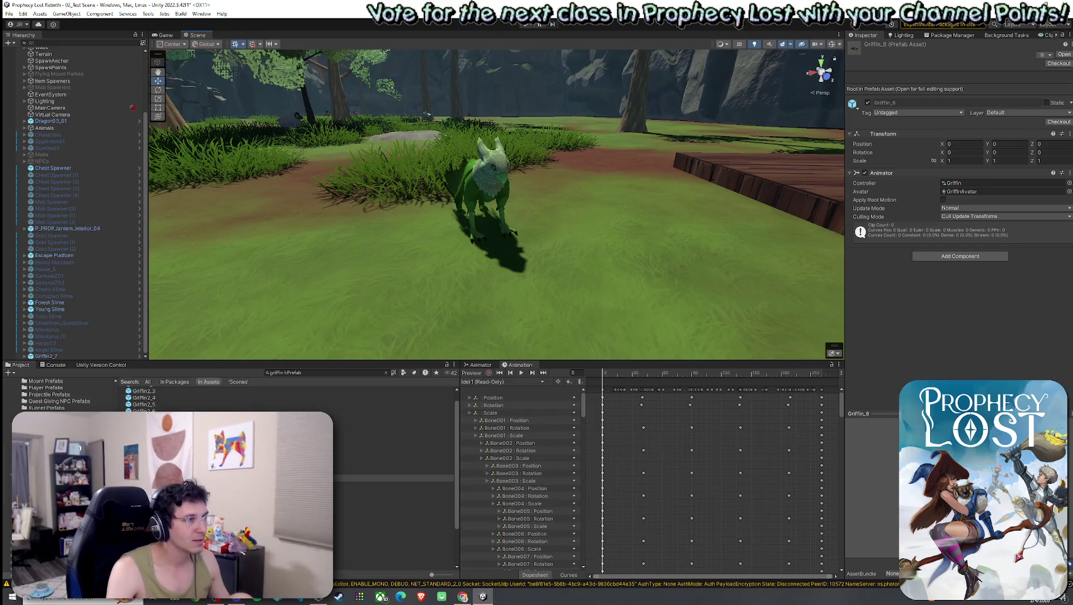
key(Up)
key(Up)
key(Up)
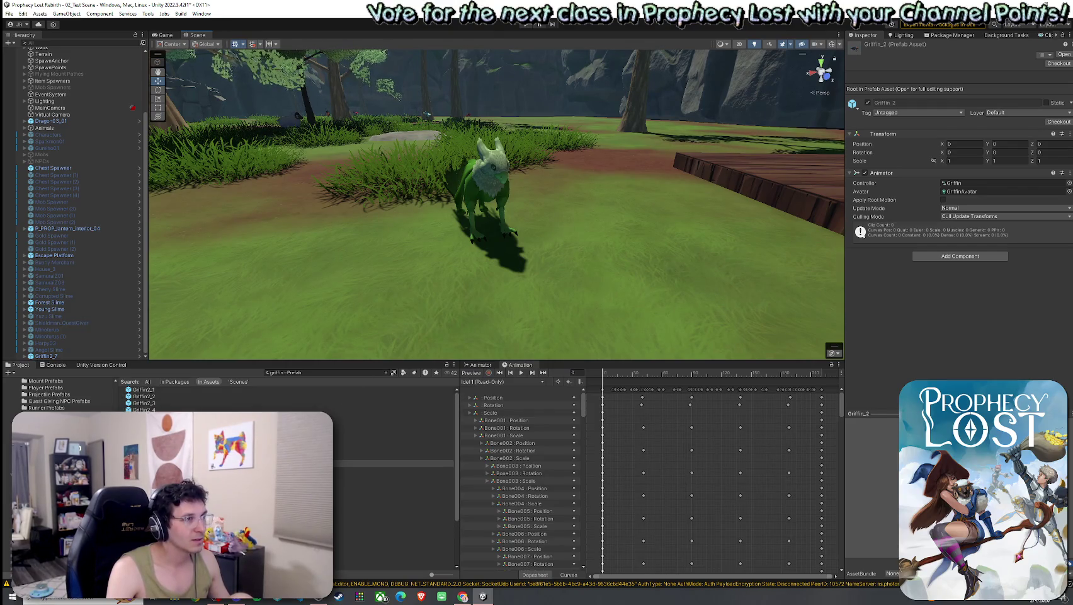
click(391, 544)
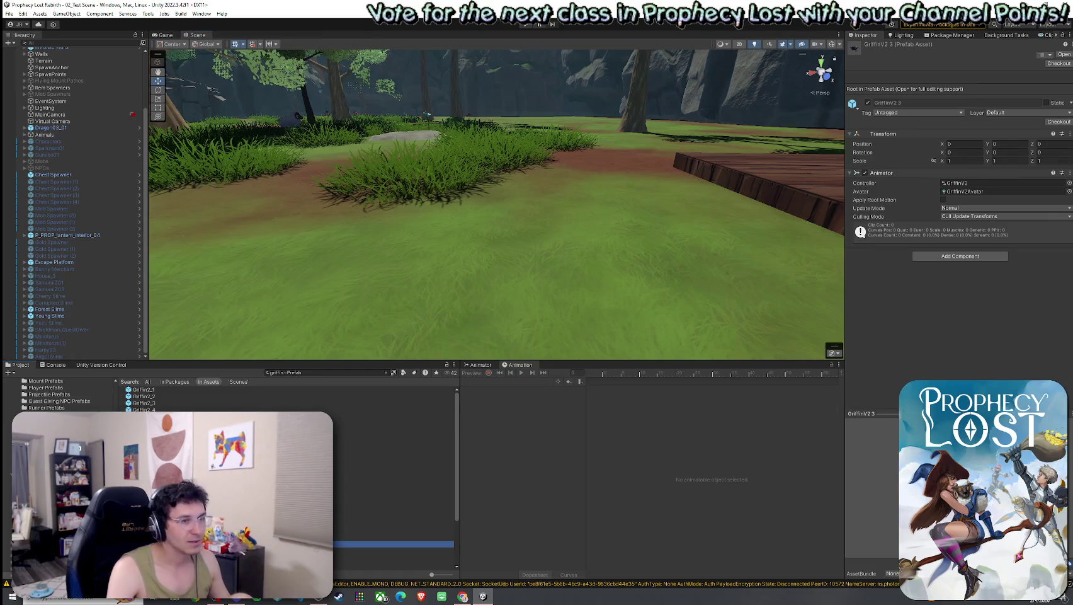
key(Up)
key(Up)
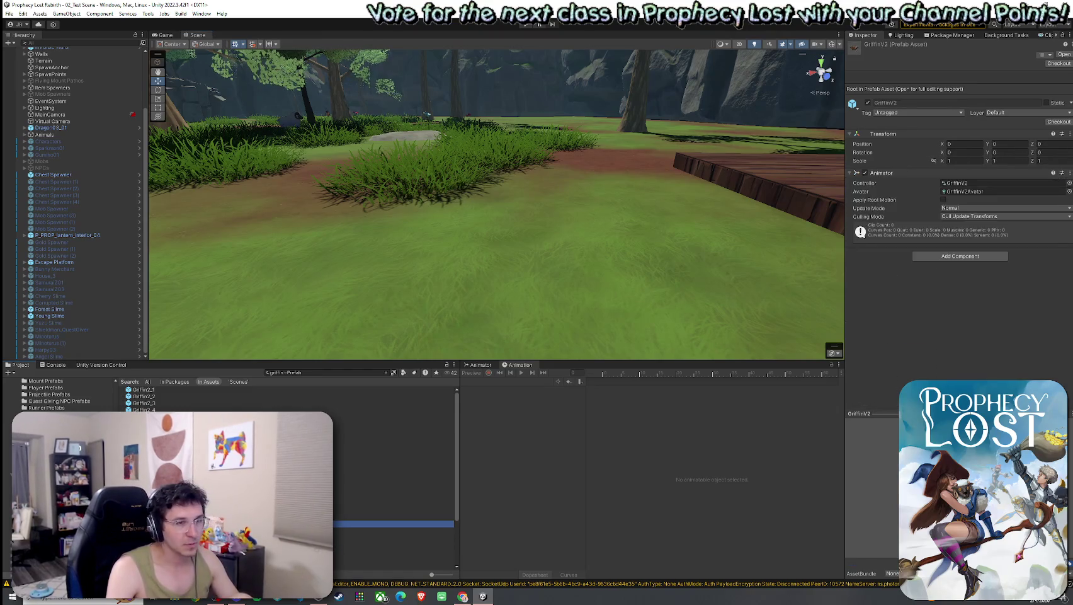
mouse_move(390, 531)
mouse_down()
mouse_move(425, 303)
mouse_move(469, 303)
mouse_up()
scroll(434, 283, down, 5)
scroll(441, 322, up, 3)
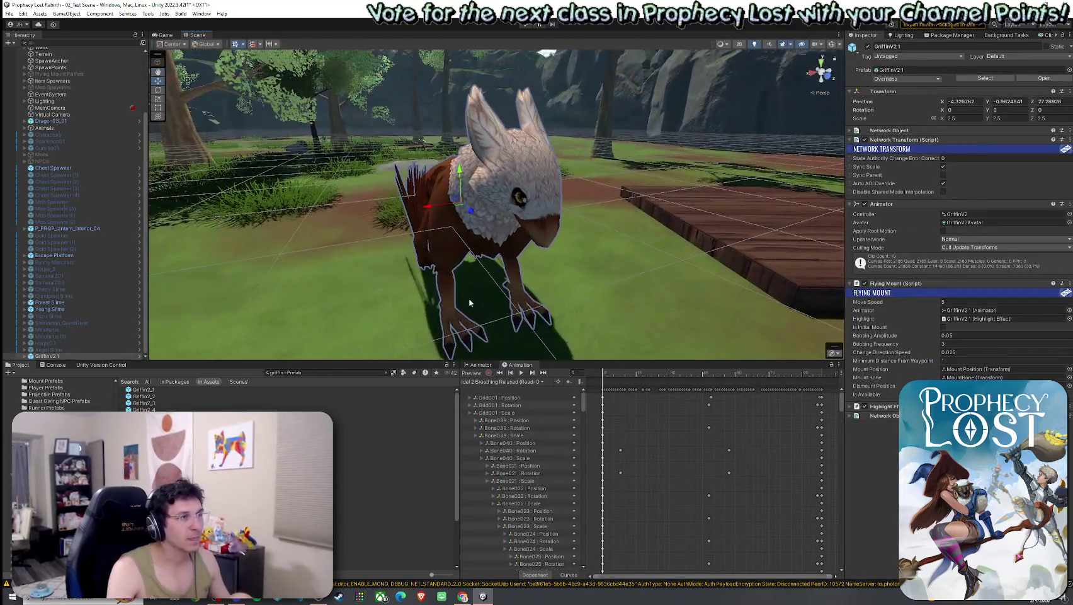
scroll(627, 160, down, 3)
click(581, 134)
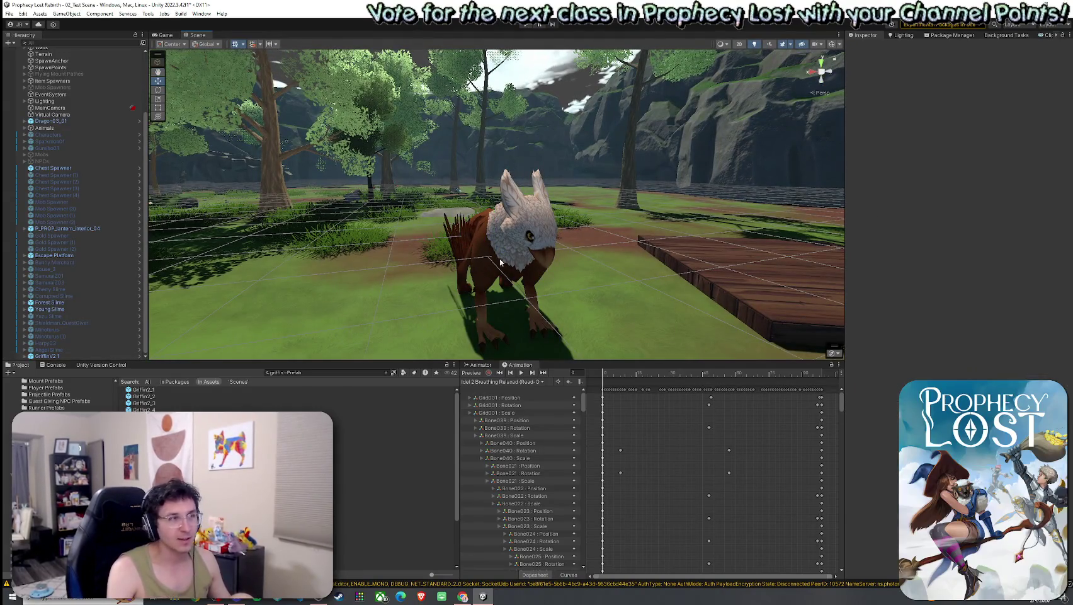
mouse_move(500, 257)
mouse_down()
mouse_move(557, 257)
mouse_move(538, 263)
mouse_up()
click(558, 246)
scroll(558, 256, down, 3)
scroll(553, 253, up, 4)
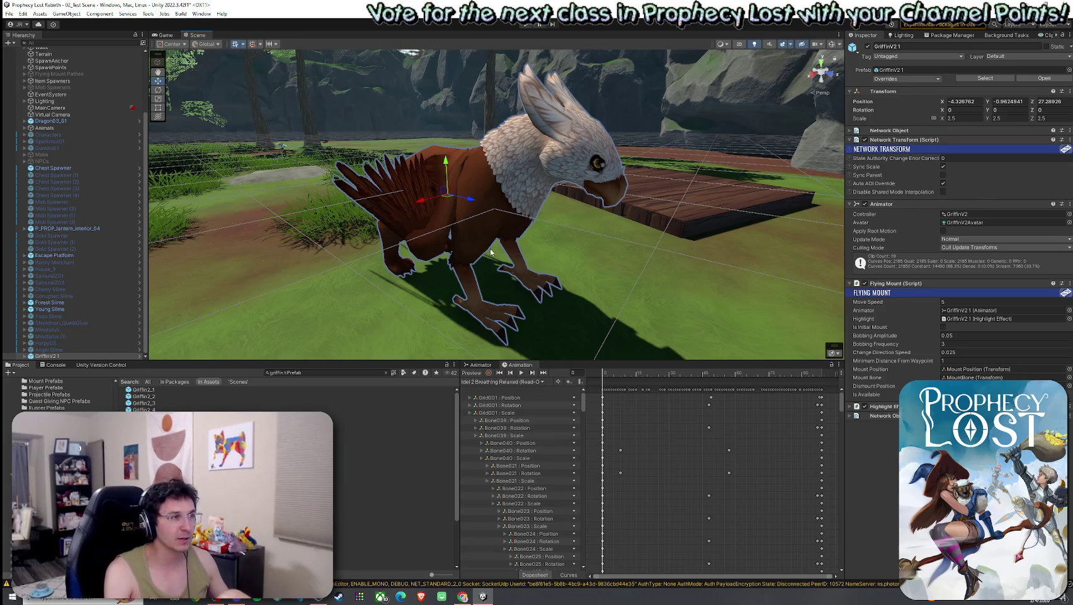
drag(491, 252, 286, 223)
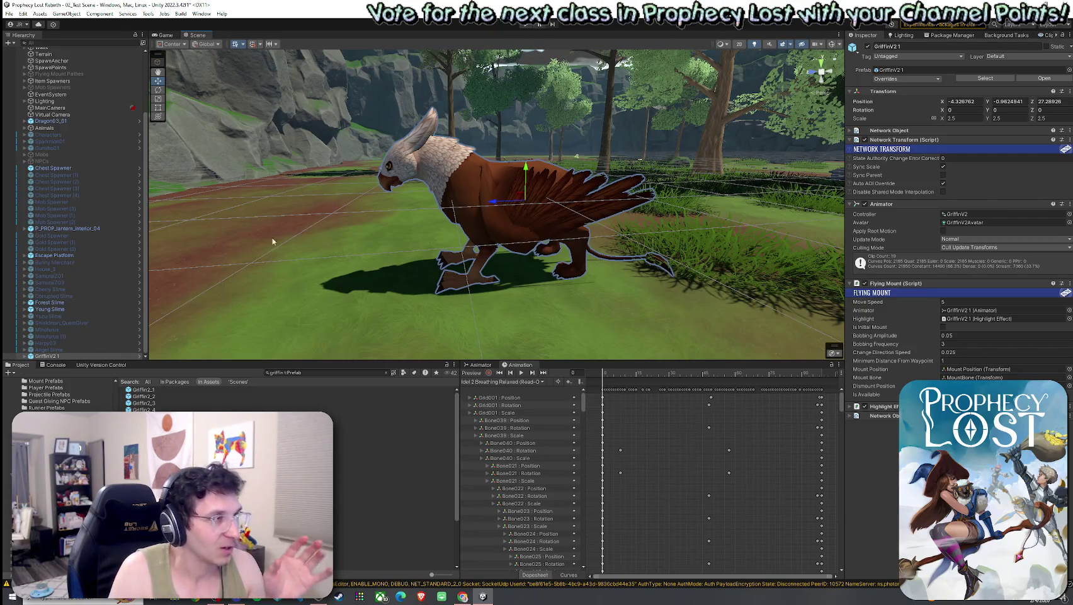
Save the test scene and frame the view on the brown griffin.
drag(512, 286, 536, 269)
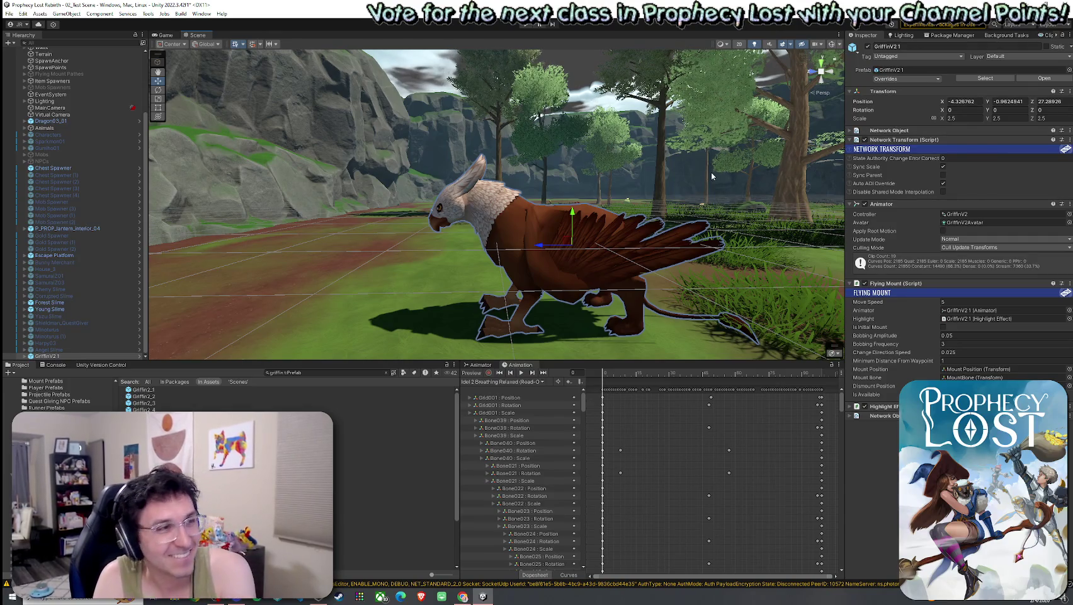
click(600, 112)
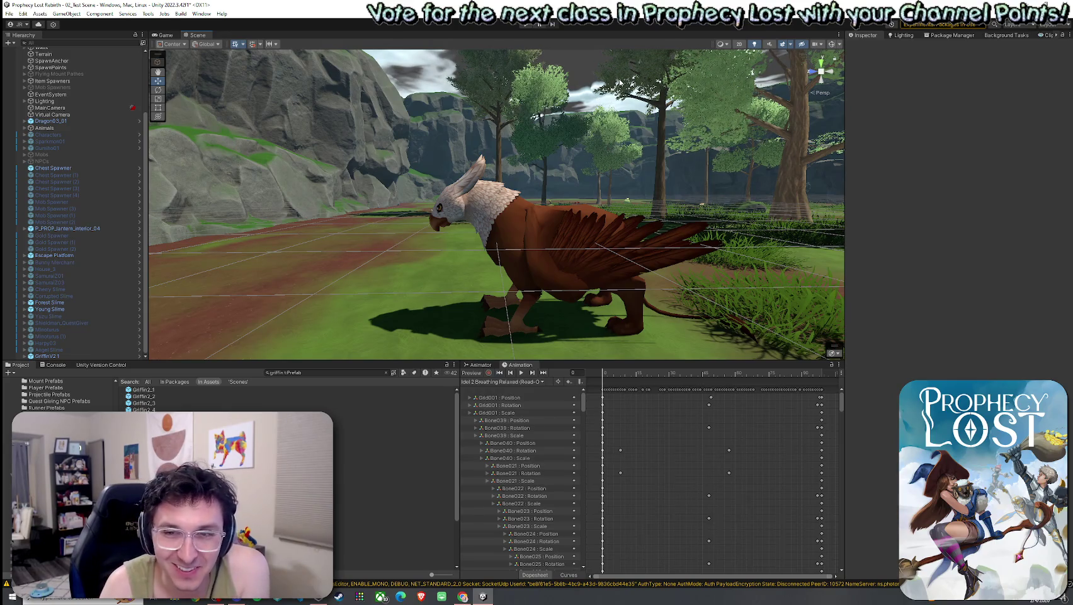
click(10, 13)
click(27, 56)
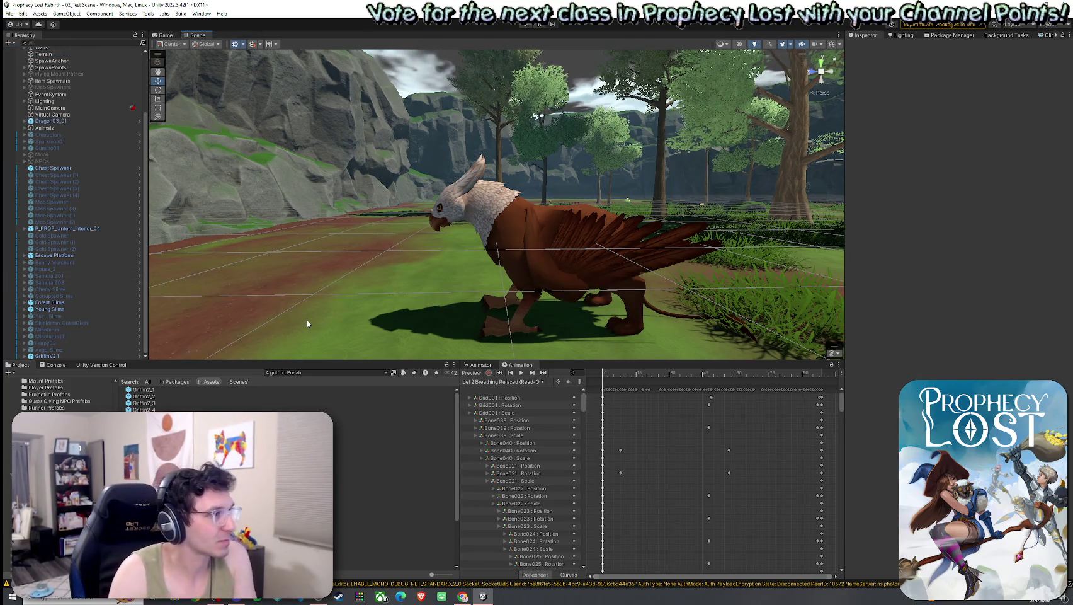
mouse_move(331, 307)
mouse_down()
mouse_move(498, 284)
mouse_move(618, 302)
mouse_move(684, 328)
mouse_move(678, 320)
mouse_up()
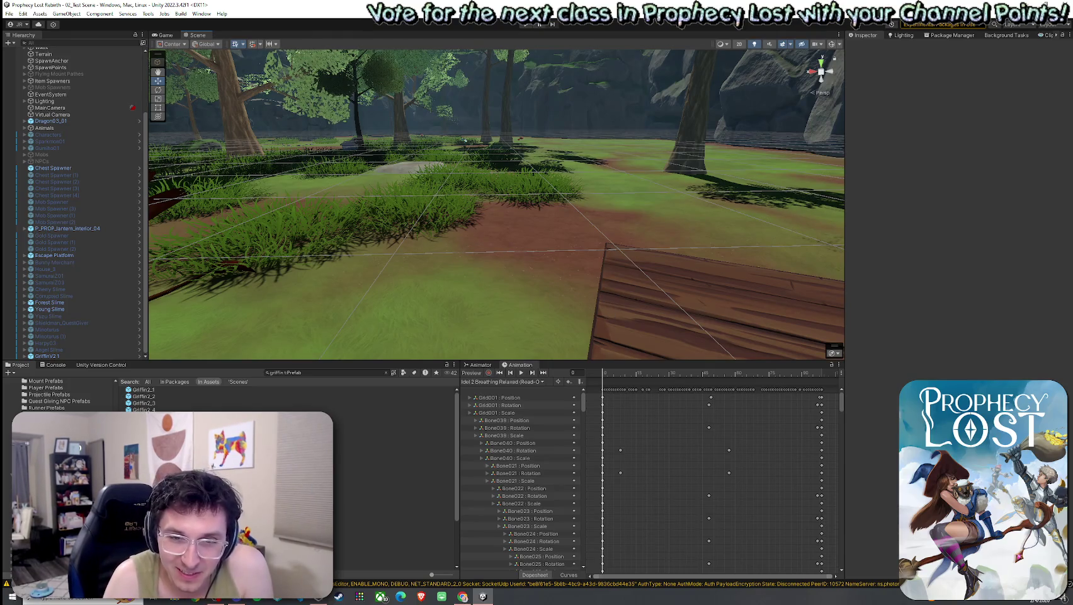
key(f)
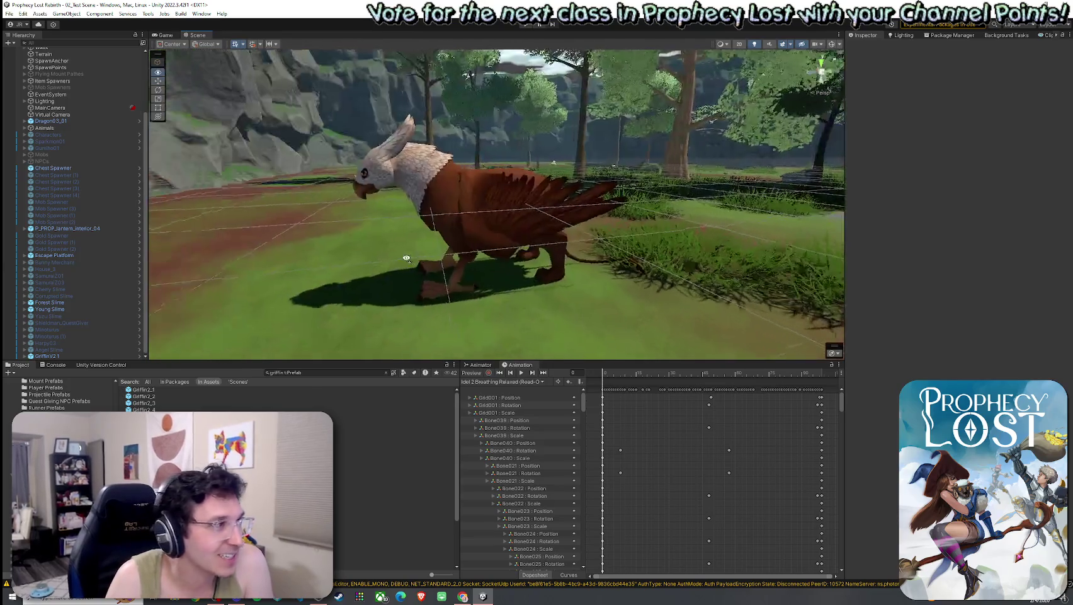
mouse_move(569, 230)
mouse_down()
mouse_move(389, 286)
mouse_move(819, 349)
mouse_move(519, 227)
mouse_move(478, 264)
mouse_up()
Place the GriffinV2 13 griffin from the Project window beside the brown one.
click(390, 473)
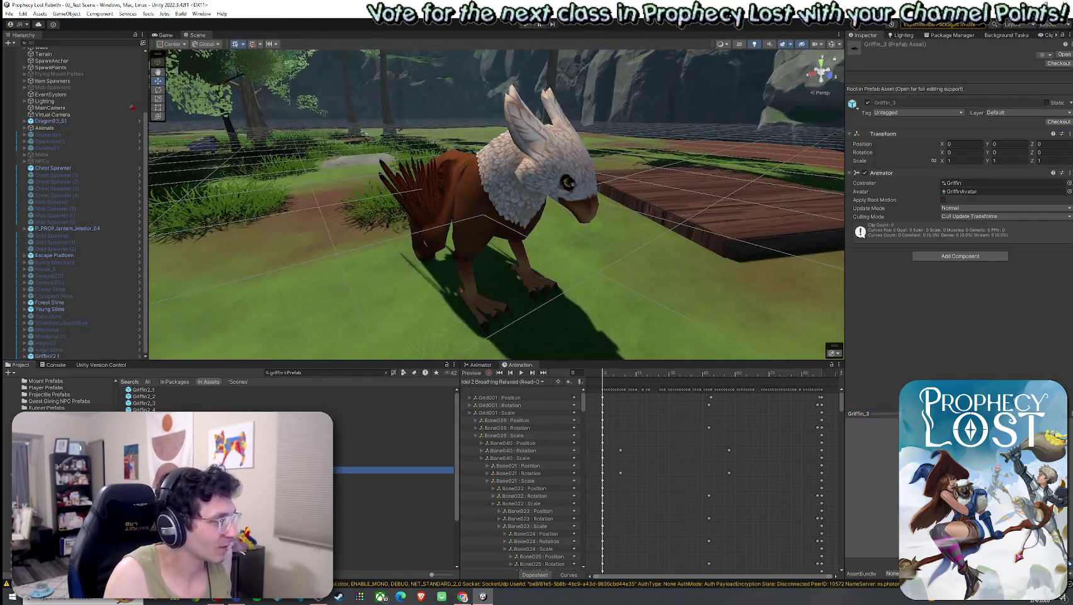
key(Down)
key(Down)
key(Down)
key(Down)
key(Down)
key(Down)
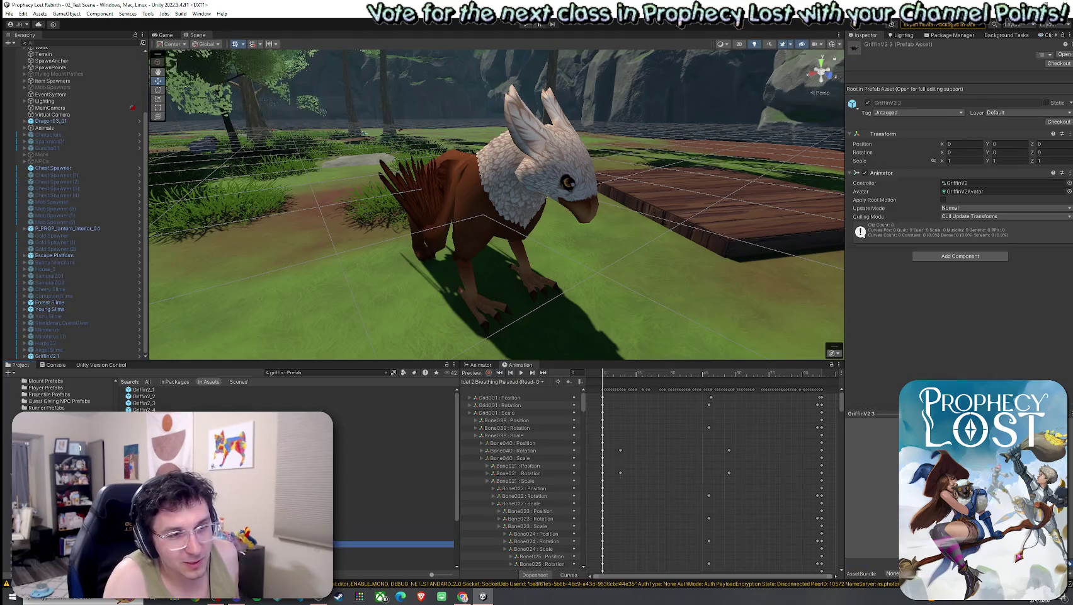
drag(296, 365, 296, 284)
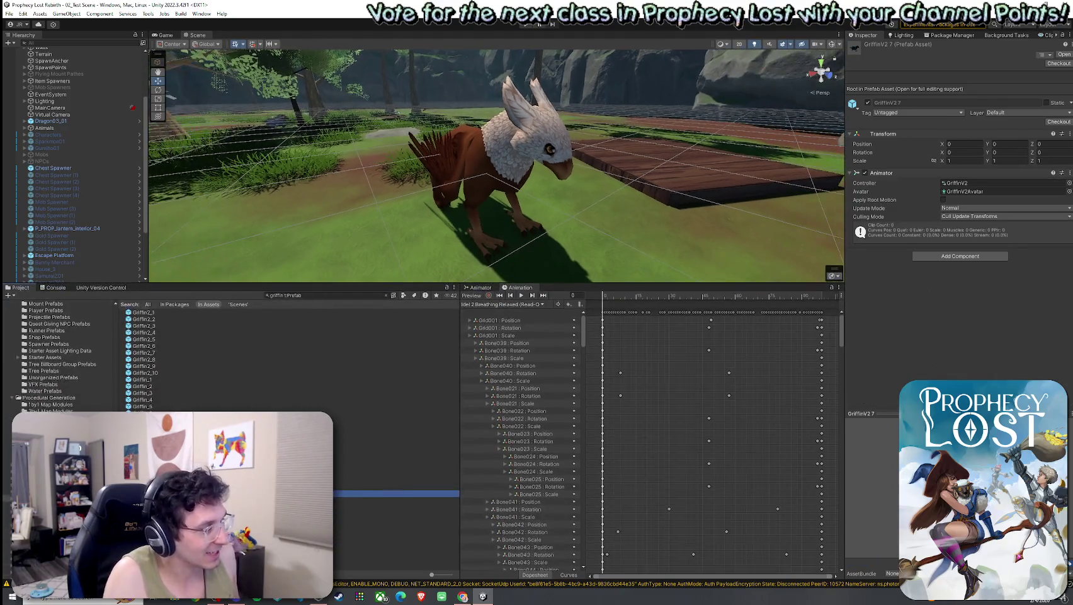
key(Down)
key(Down)
key(Down)
key(Down)
key(Down)
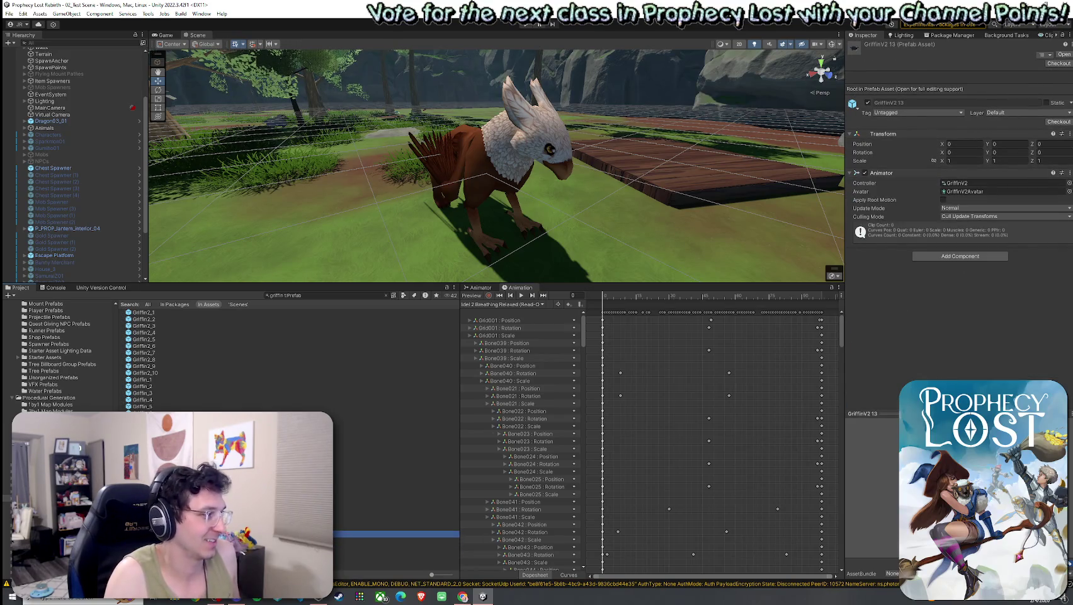
mouse_move(390, 534)
mouse_down()
mouse_move(372, 211)
mouse_move(388, 157)
mouse_move(451, 174)
mouse_up()
drag(386, 178, 365, 140)
key(w)
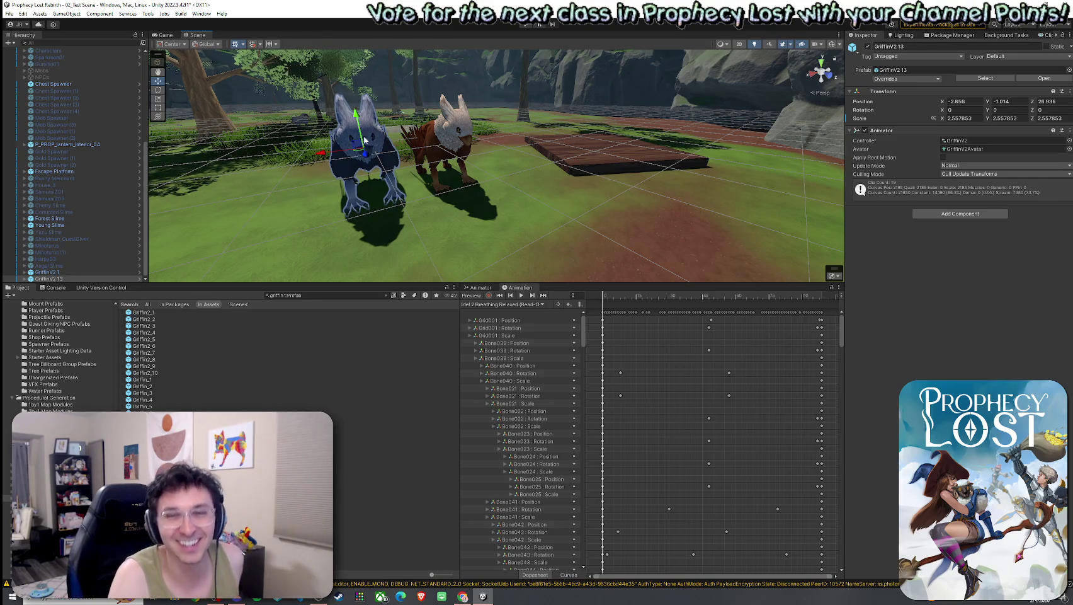
Browse the GriffinV2 prefabs and pick the white GriffinV2 12.
click(252, 480)
click(252, 494)
click(252, 507)
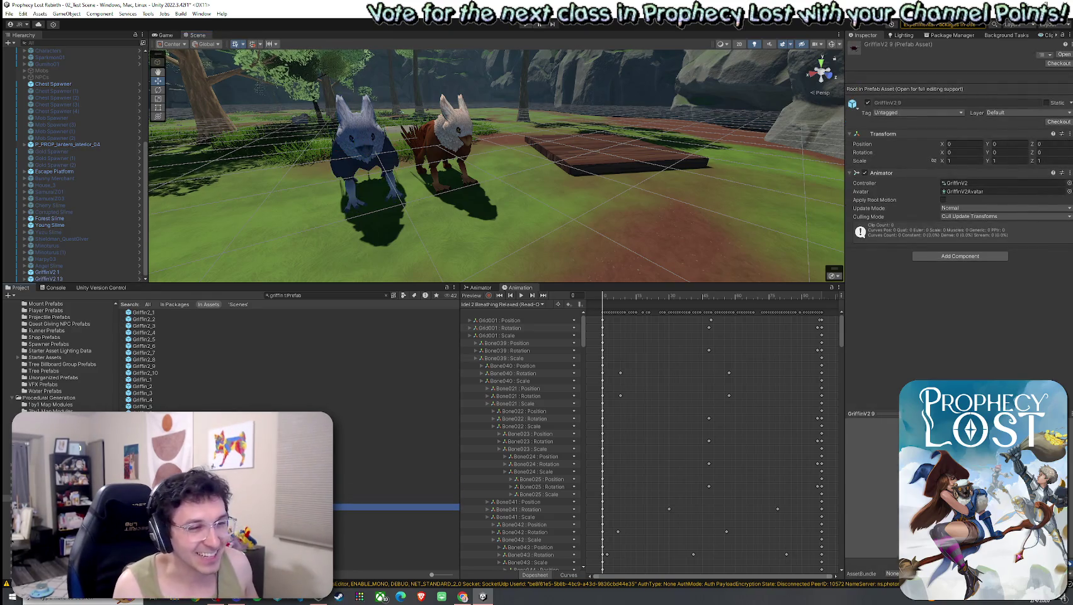
key(Up)
key(Up)
key(Up)
key(Down)
key(Down)
key(Down)
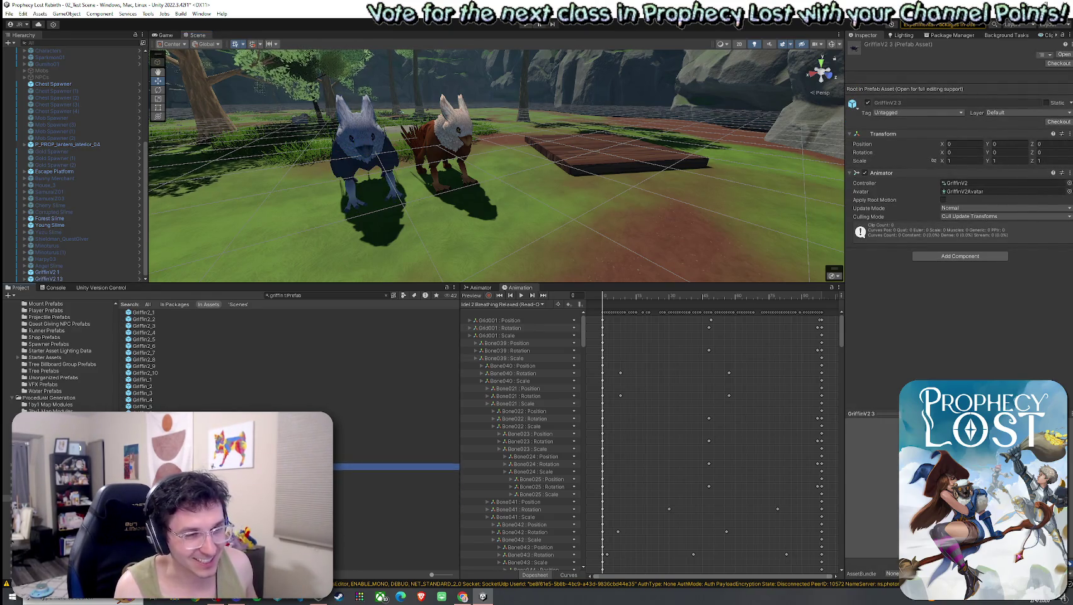
key(Down)
key(Down)
key(Down)
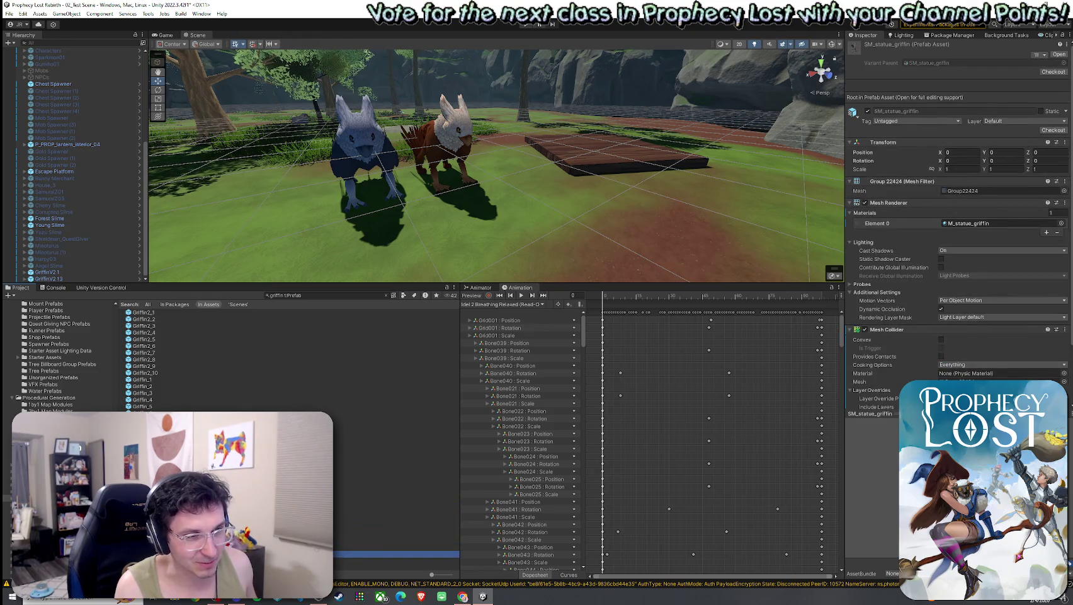
key(Up)
key(Up)
key(Up)
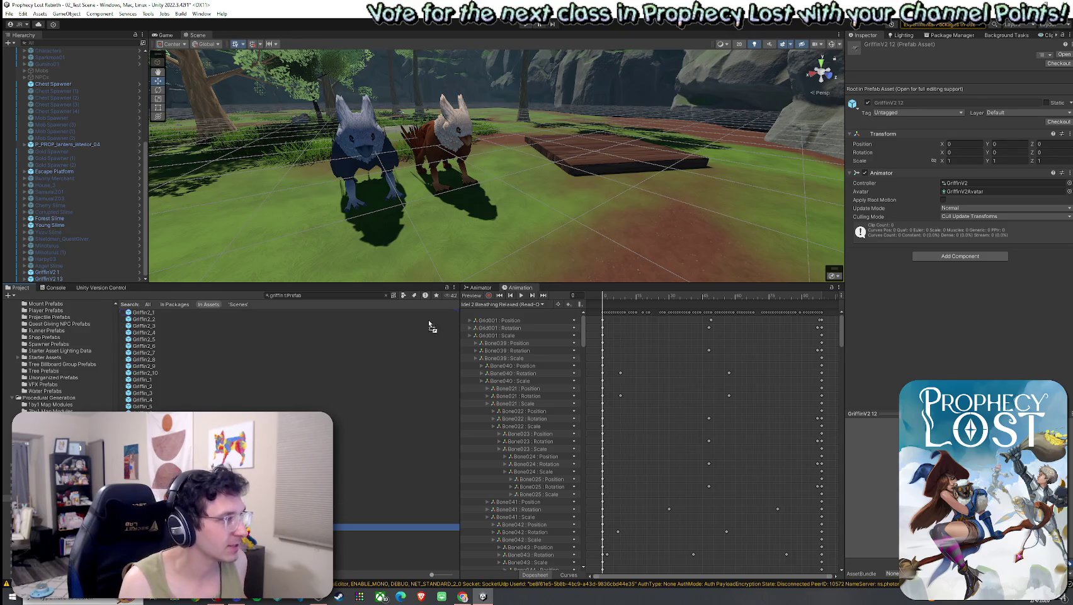
Place GriffinV2 12 in the scene, scale it to about 2.6, and line it up beside the other griffins.
mouse_move(430, 326)
mouse_down()
mouse_move(566, 168)
mouse_move(534, 123)
mouse_up()
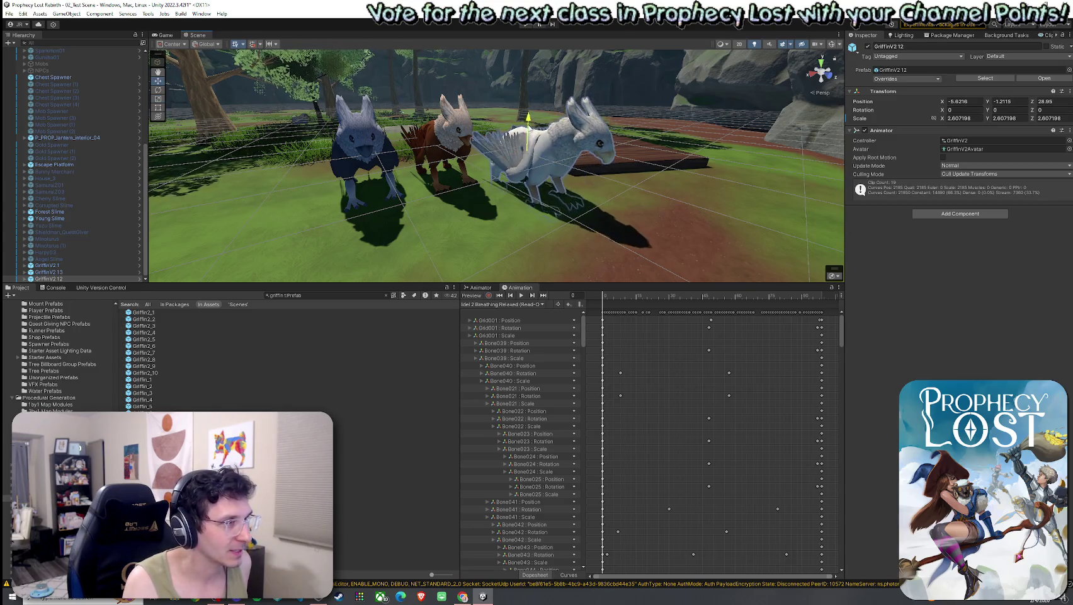
mouse_move(530, 161)
mouse_down()
mouse_move(482, 113)
mouse_move(453, 126)
mouse_up()
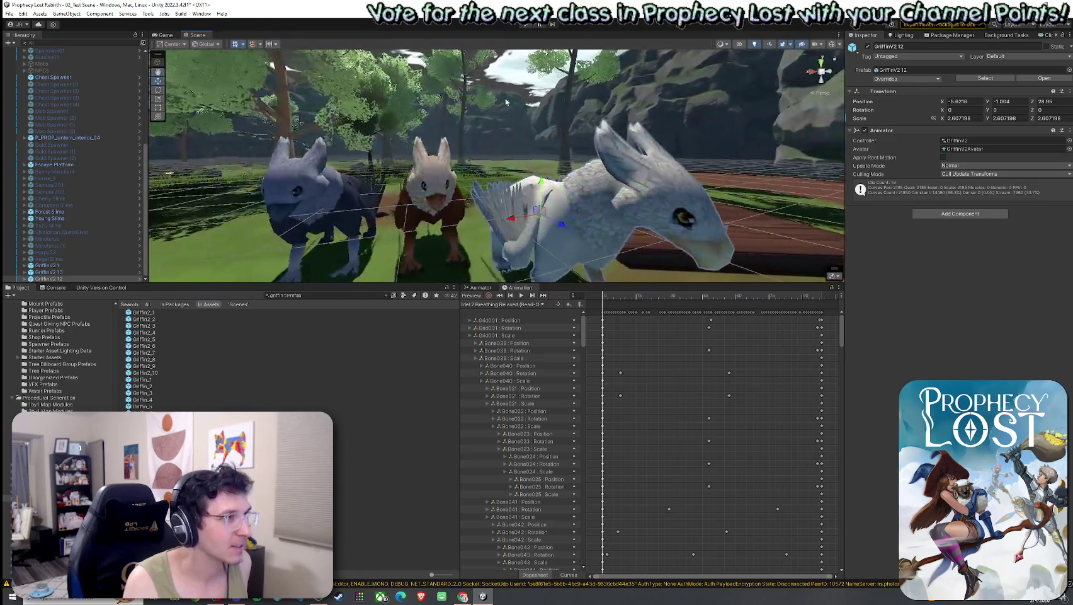
mouse_move(655, 227)
mouse_down()
mouse_move(520, 188)
mouse_move(414, 191)
mouse_move(635, 220)
mouse_move(900, 236)
mouse_move(929, 232)
mouse_move(960, 137)
mouse_move(1055, 233)
mouse_move(1070, 233)
mouse_move(76, 235)
mouse_move(242, 240)
mouse_up()
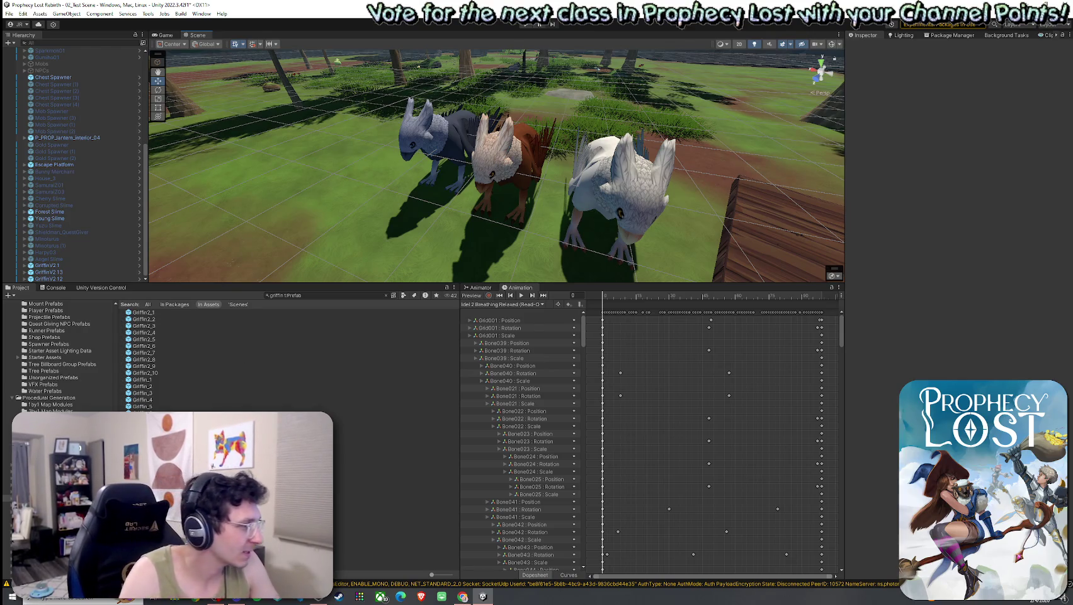
Look through the Griffin_ prefabs, then clear the prefab search field.
click(208, 454)
click(208, 426)
click(208, 399)
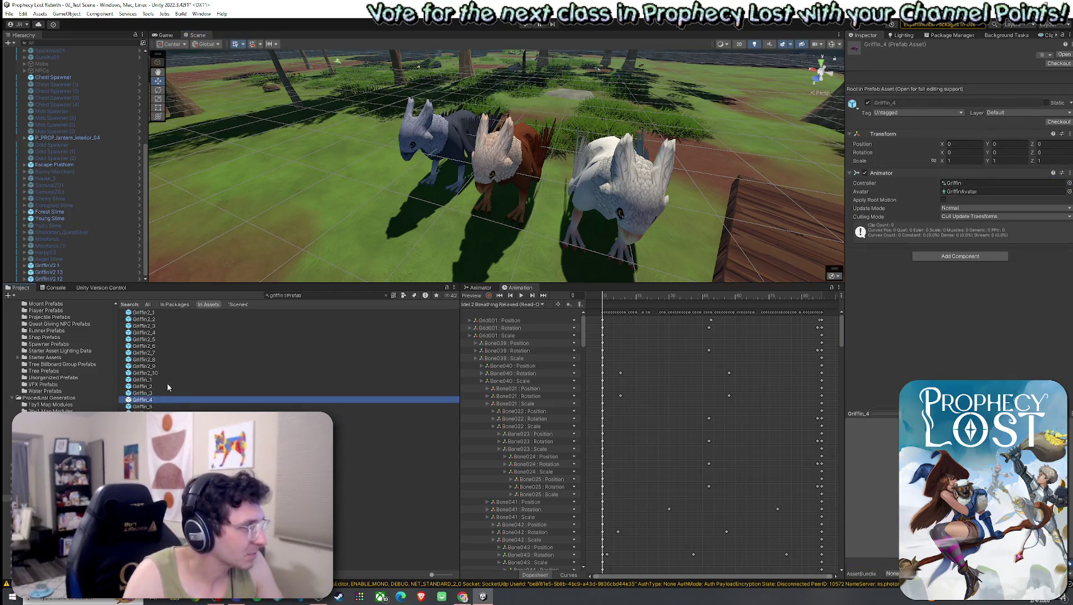
click(386, 295)
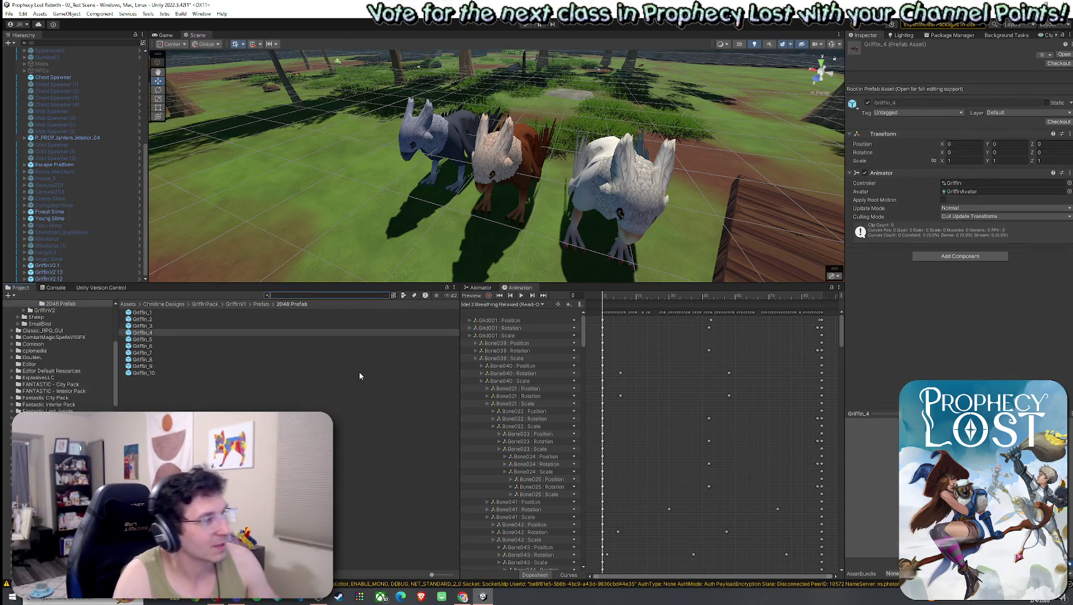
Bring the wooden Escape Platform and griffins into view and enlarge the Scene view.
mouse_move(584, 223)
mouse_down()
mouse_move(534, 232)
mouse_move(451, 217)
mouse_move(529, 222)
mouse_move(467, 218)
mouse_move(439, 258)
mouse_move(439, 460)
mouse_up()
click(549, 224)
scroll(549, 348, up, 3)
mouse_move(549, 348)
mouse_down()
mouse_move(441, 315)
mouse_move(328, 208)
mouse_up()
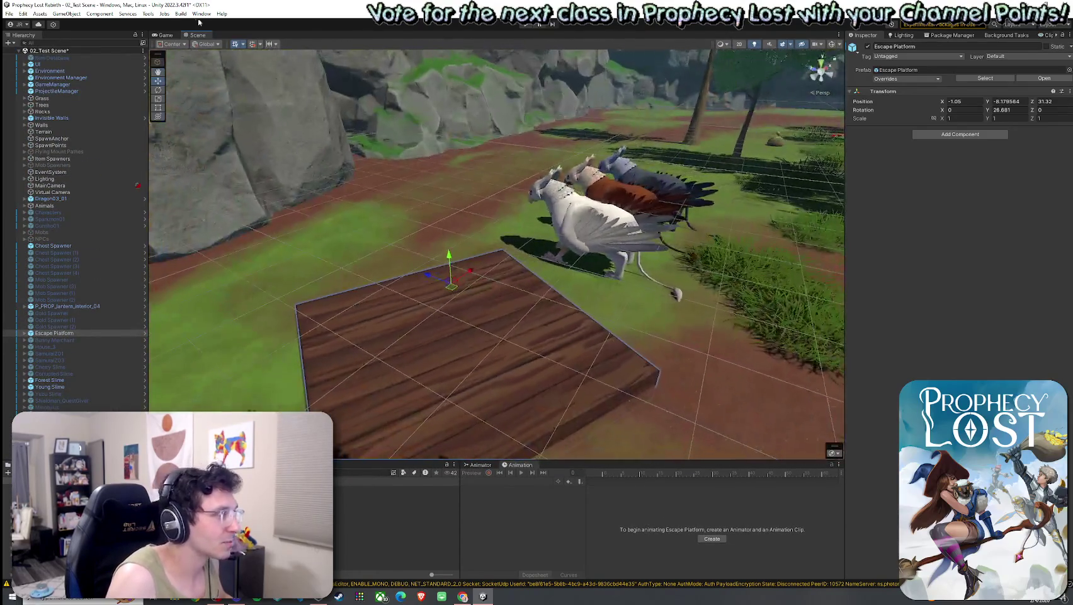
Save the test scene from the File menu.
click(148, 13)
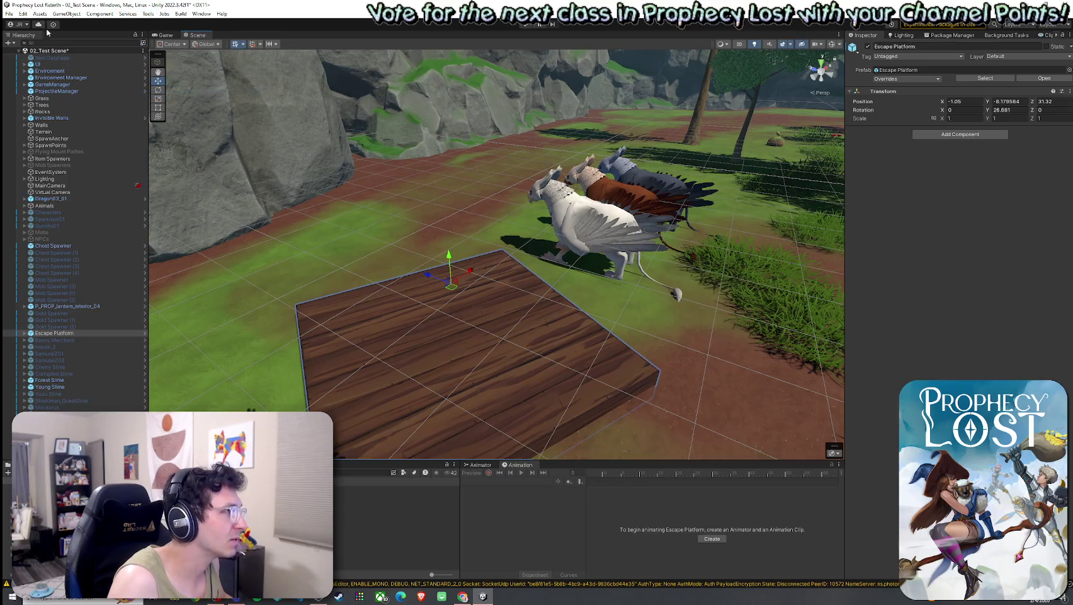
click(9, 13)
click(25, 54)
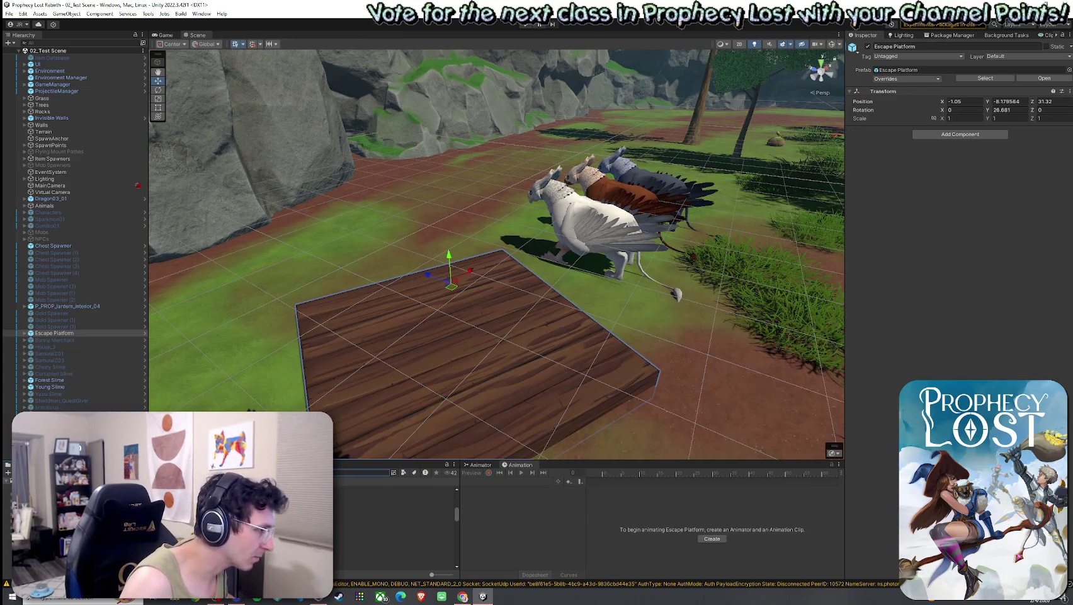
Restore the Project panel and open the 00_BootStrap scene from the Scenes folder.
click(352, 542)
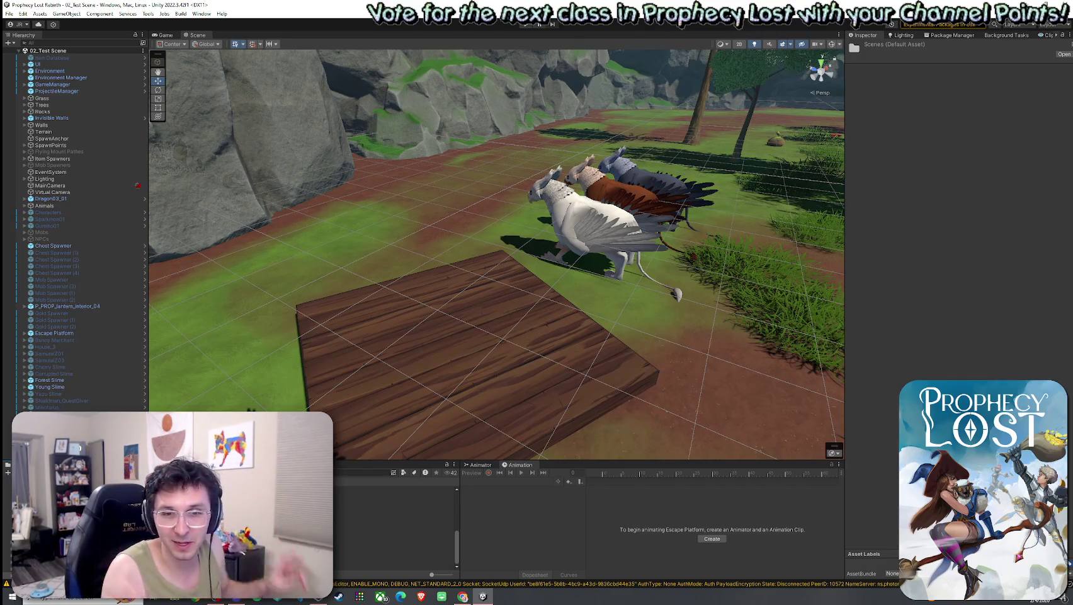
drag(629, 460, 630, 376)
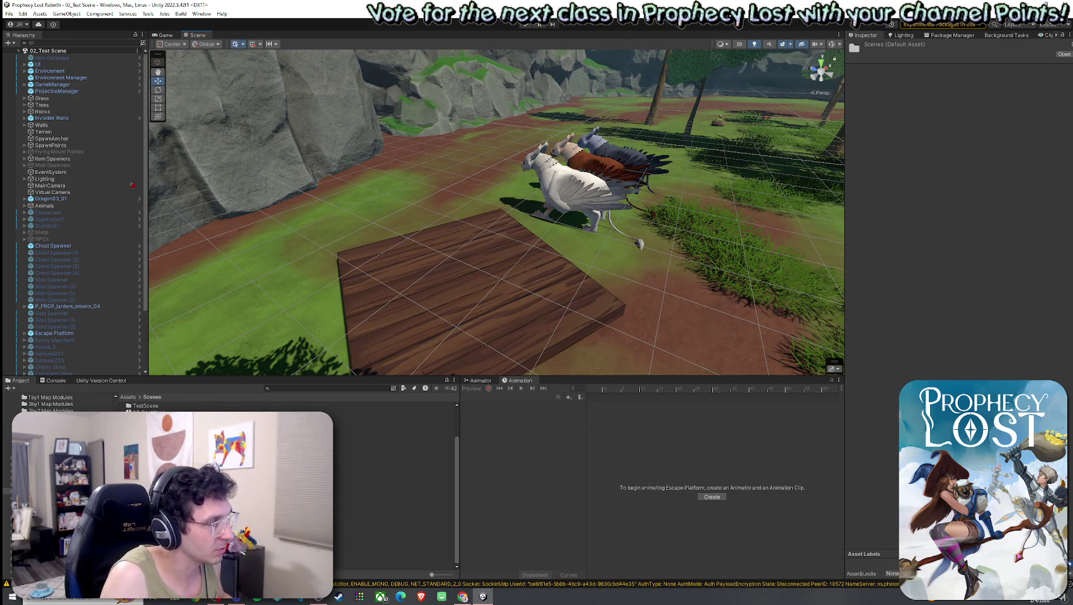
double_click(378, 419)
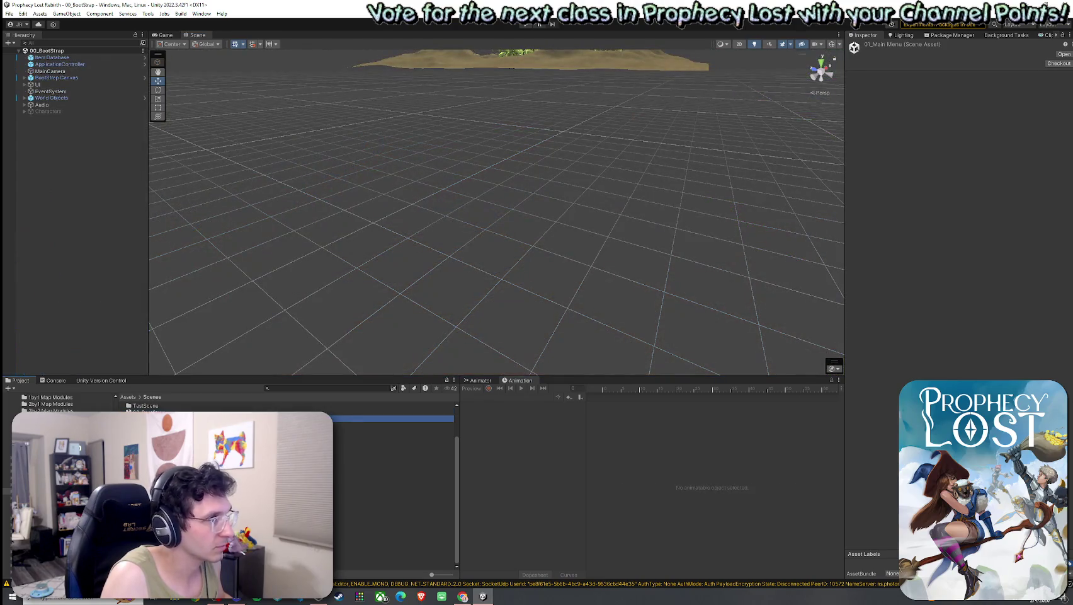
Maximise the running Game view and save the scene.
click(165, 36)
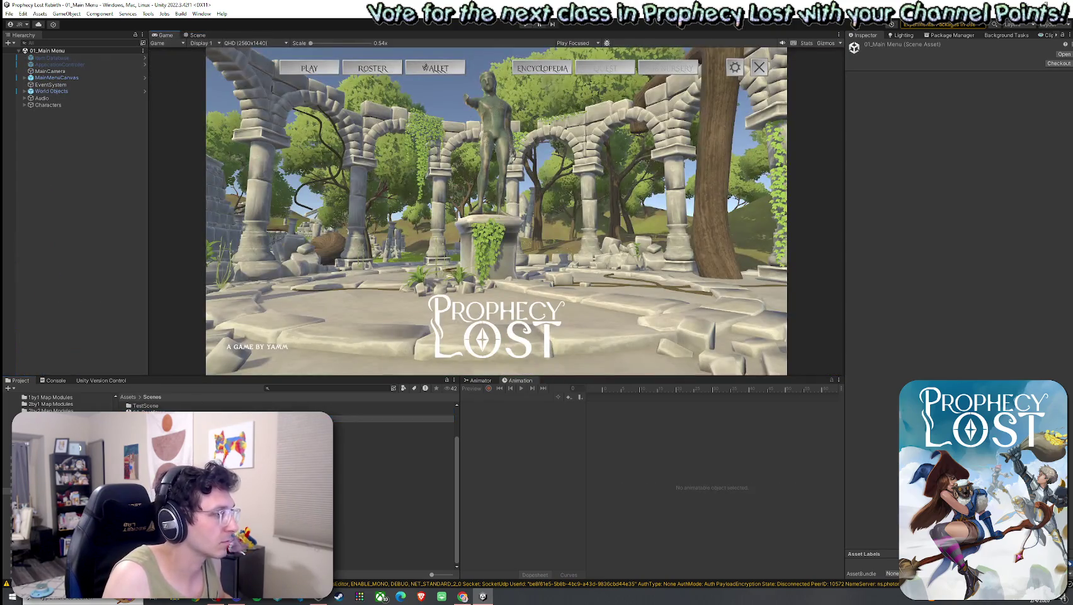
double_click(167, 35)
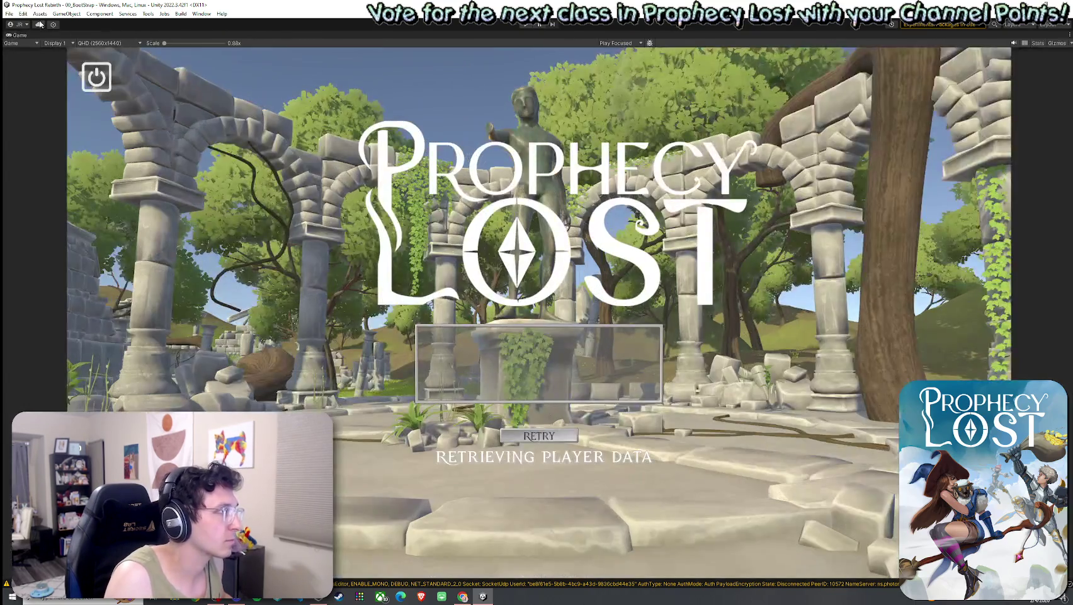
click(8, 13)
click(25, 55)
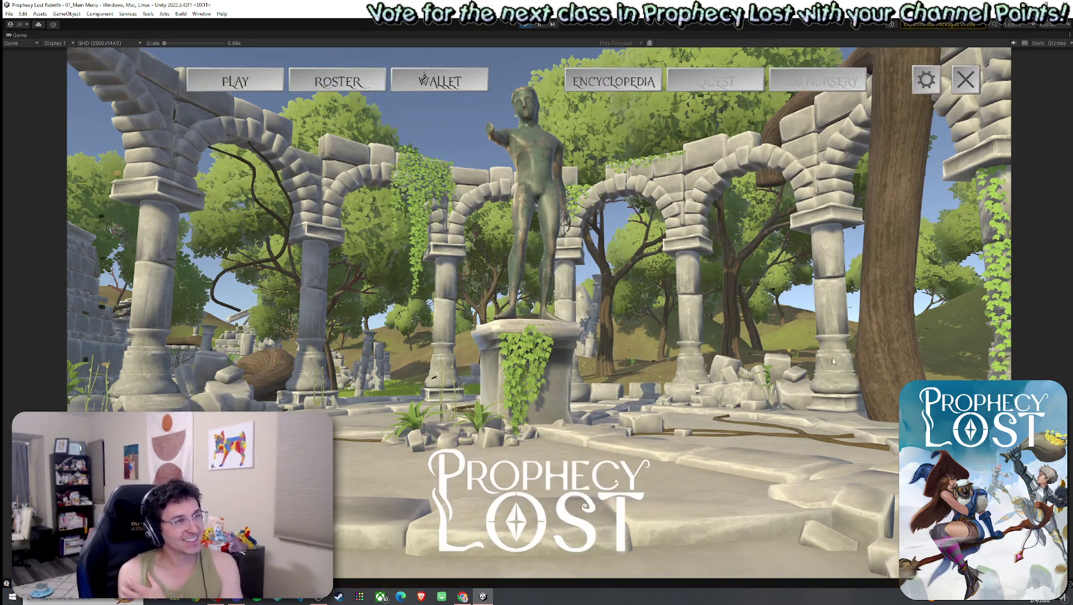
Travel from the destination map to the test scene and START GAME to connect online.
click(532, 327)
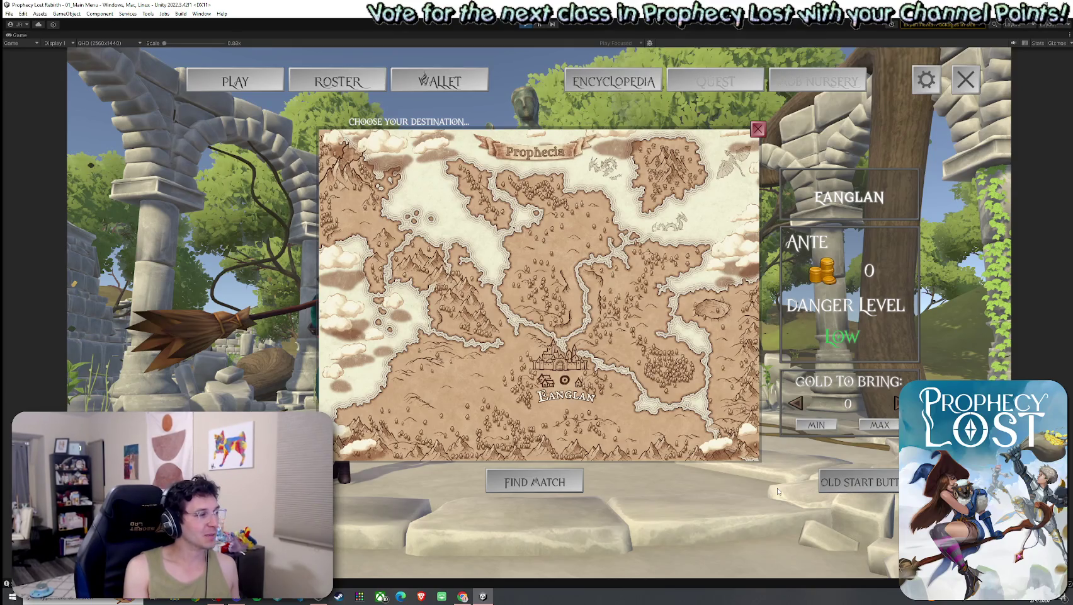
click(829, 482)
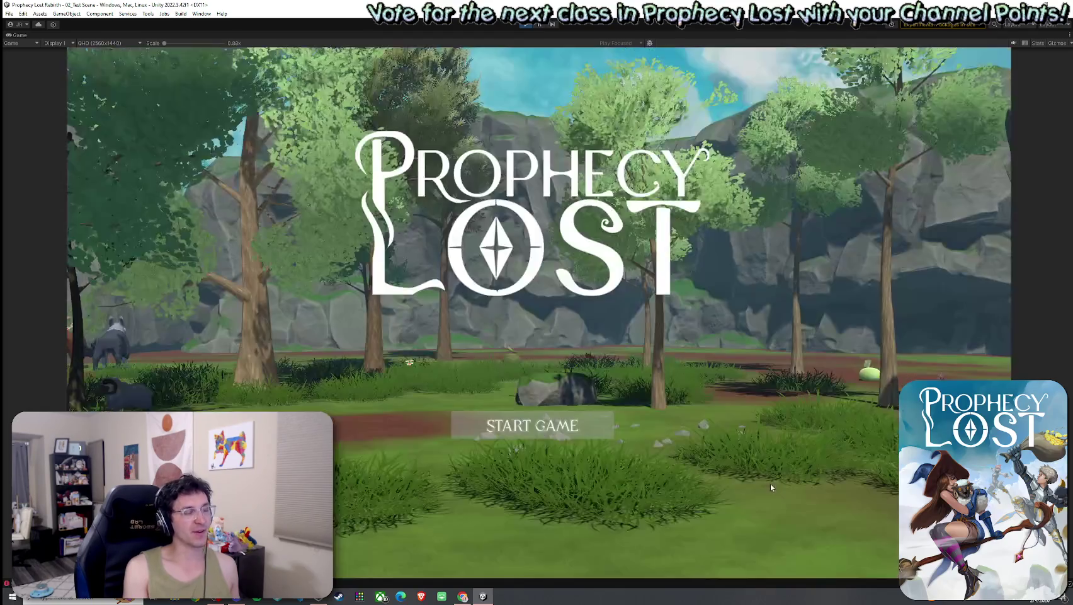
click(536, 432)
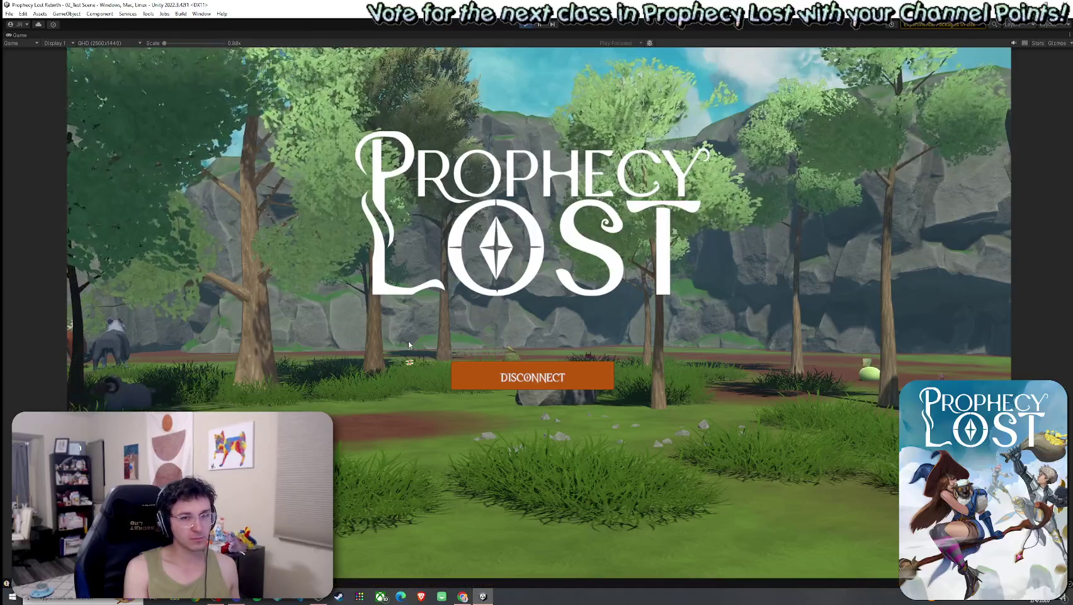
Walk the witch across the wooden platform and up close to the blue griffin.
key(w)
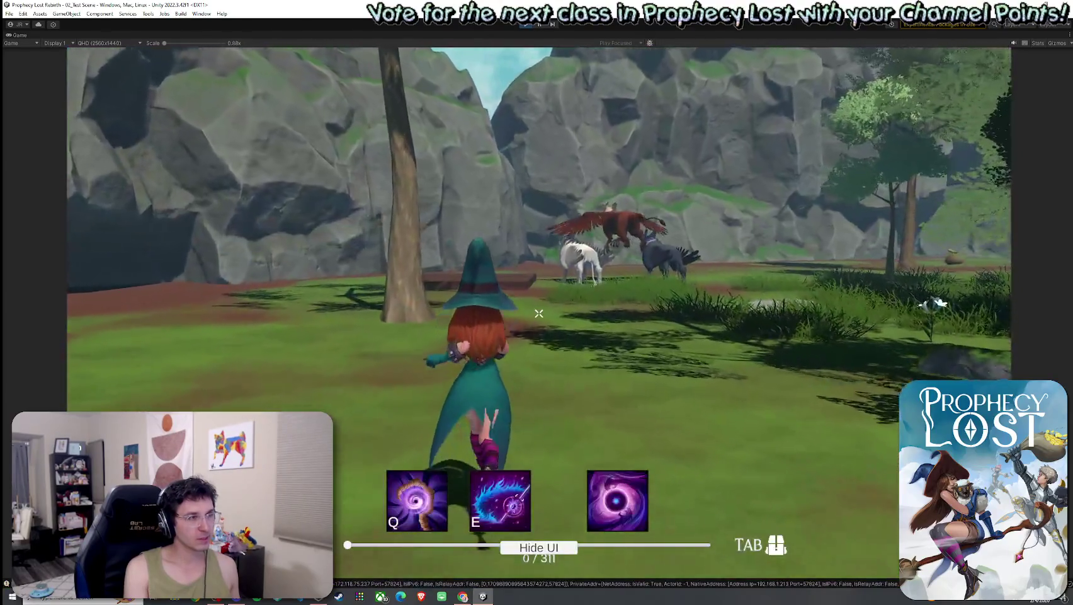
key(w)
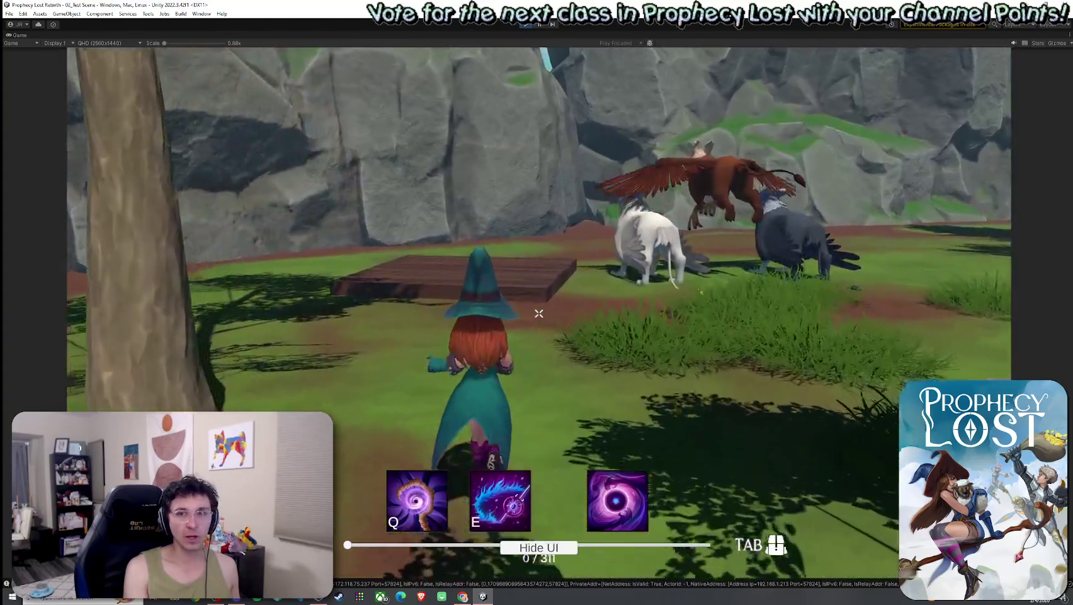
key(b)
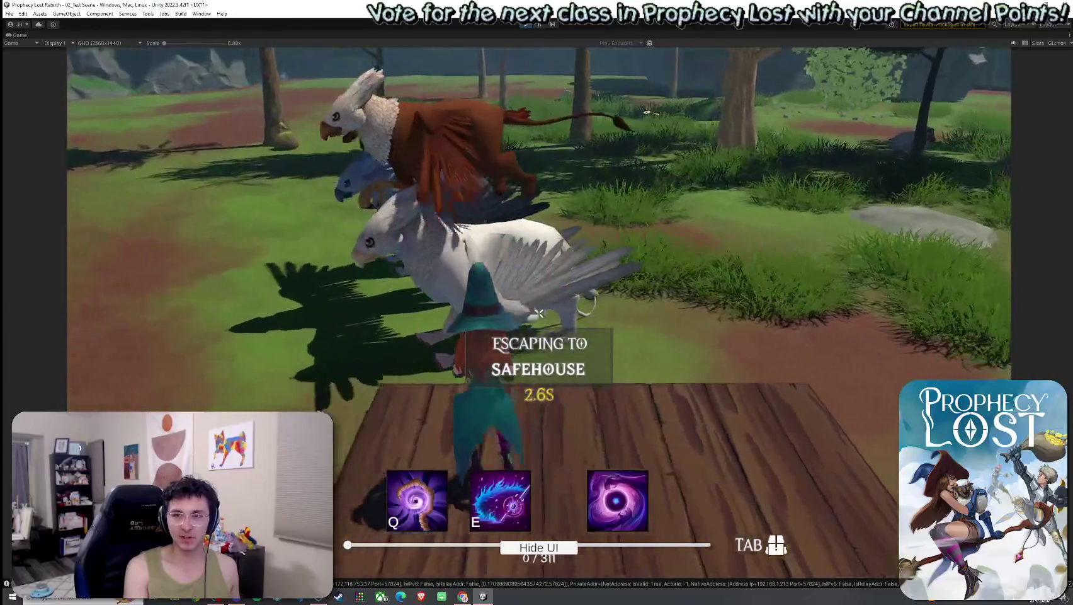
key(w)
key(a)
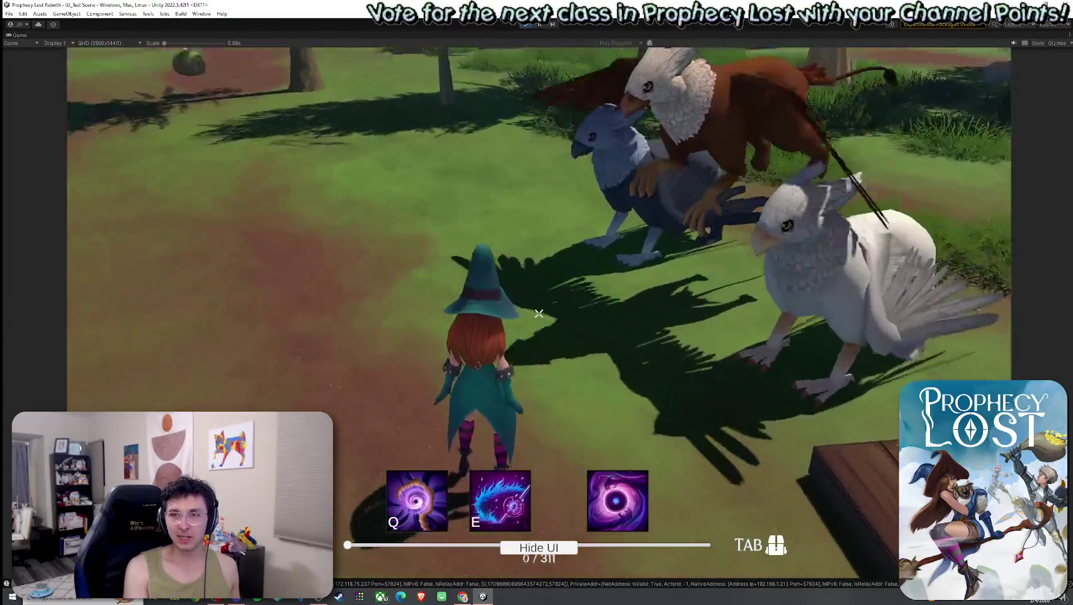
key(d)
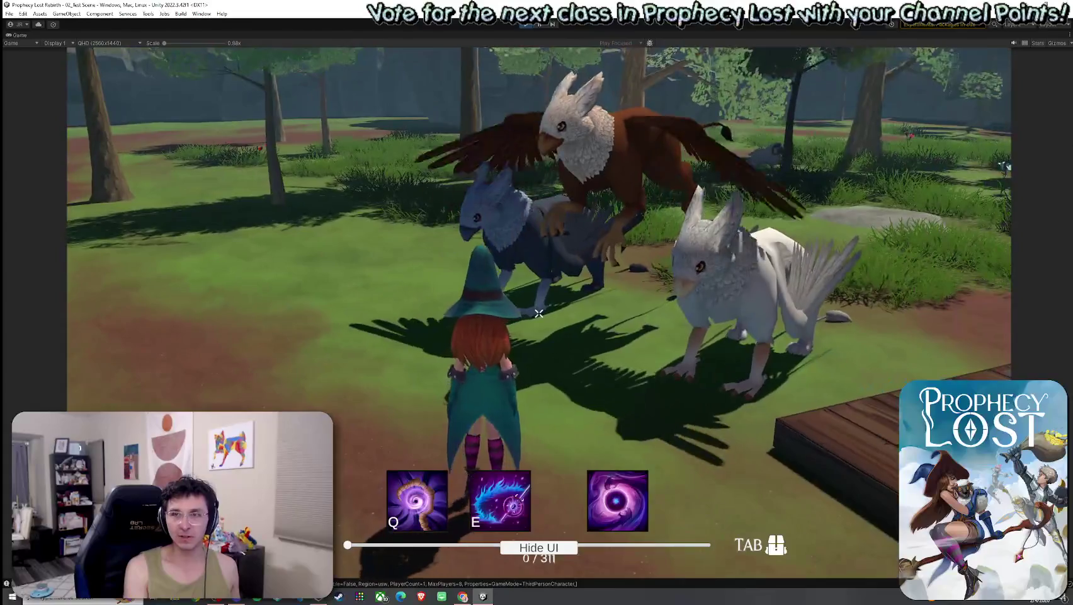
key(w)
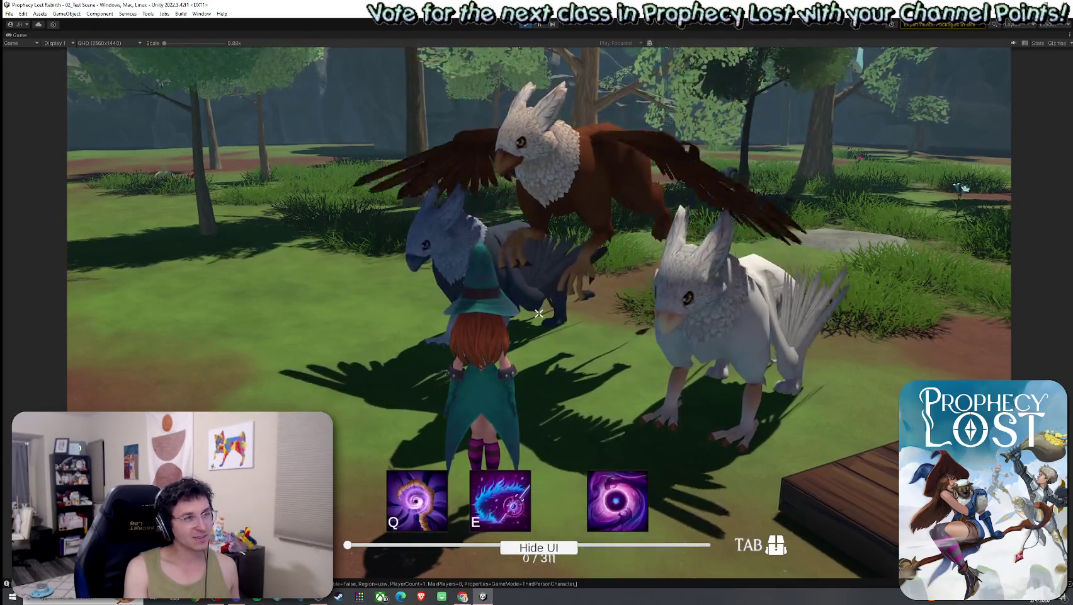
Step into the escape zone to start the countdown, leave it to cancel, then return.
key(b)
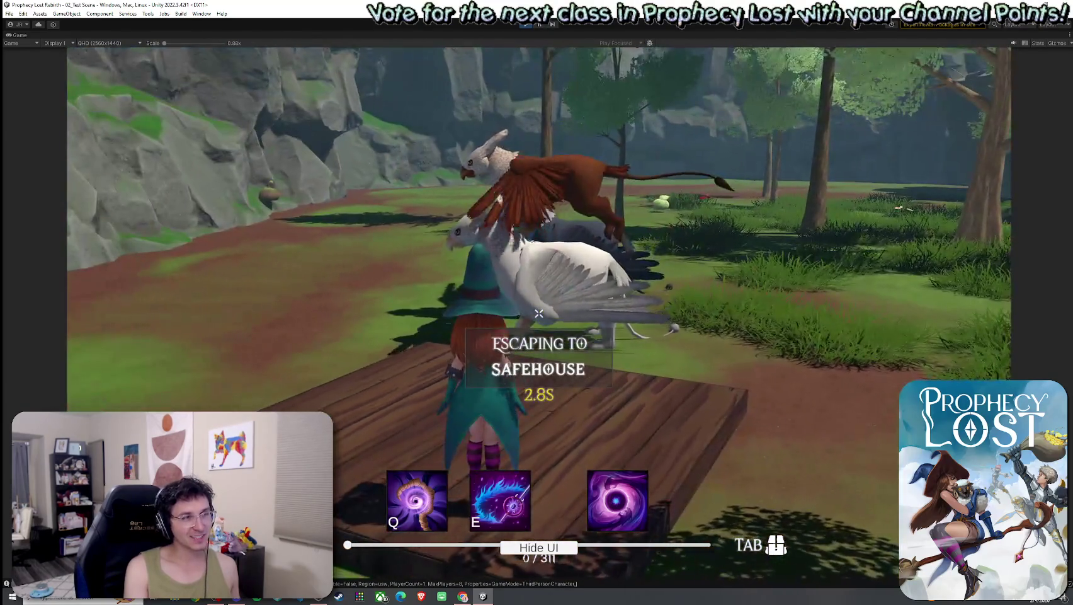
key(b)
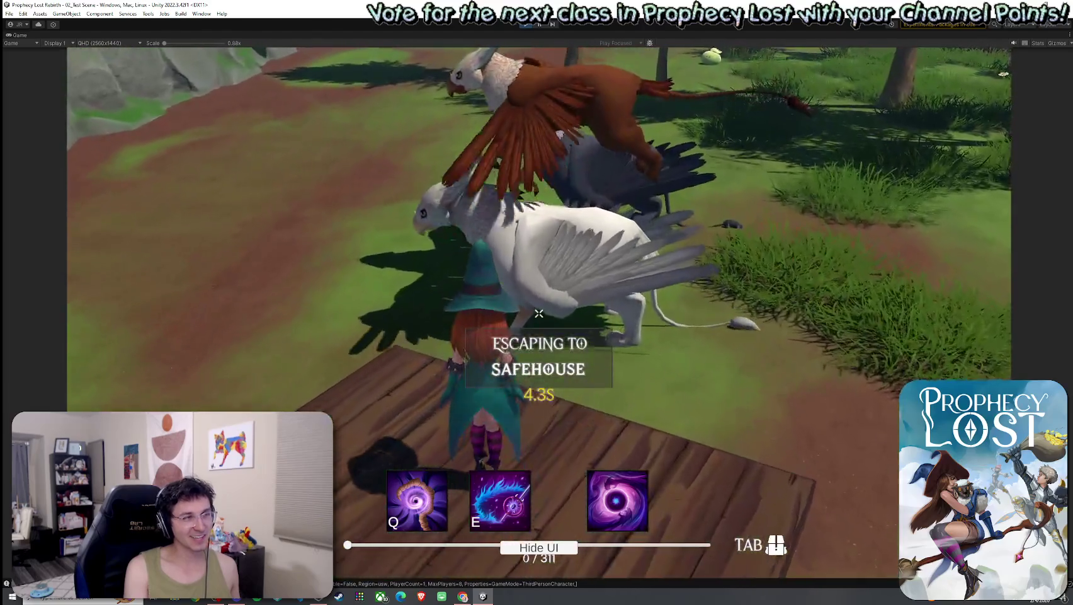
key(w)
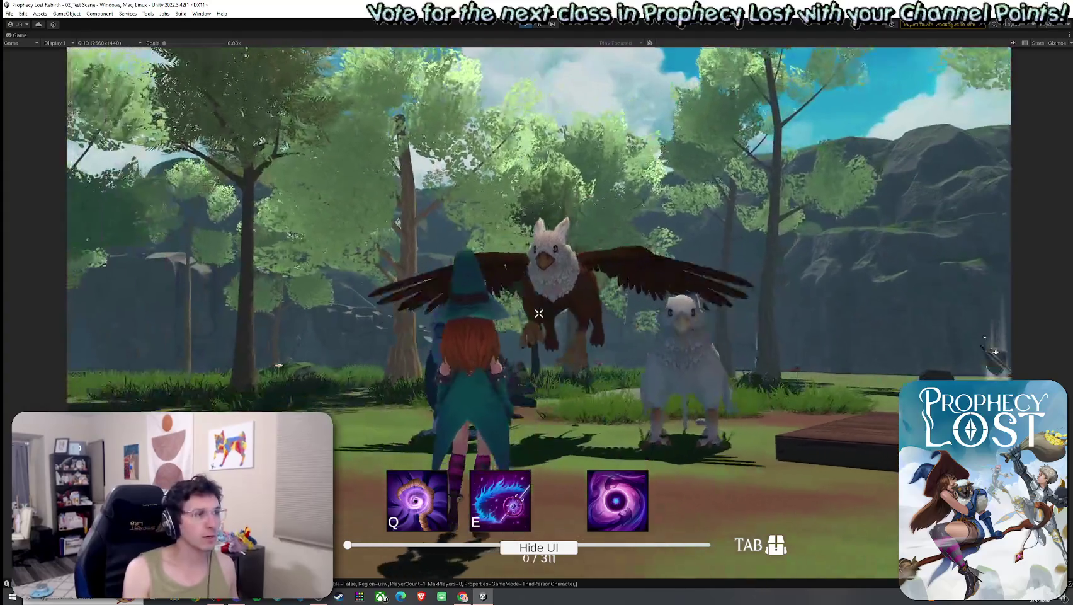
key(w)
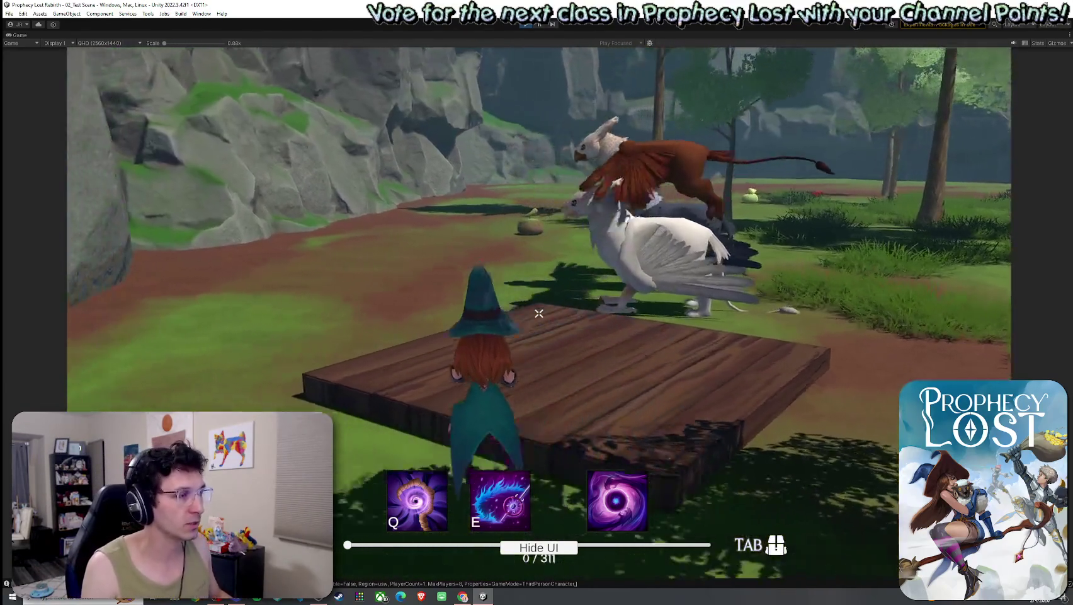
key(w)
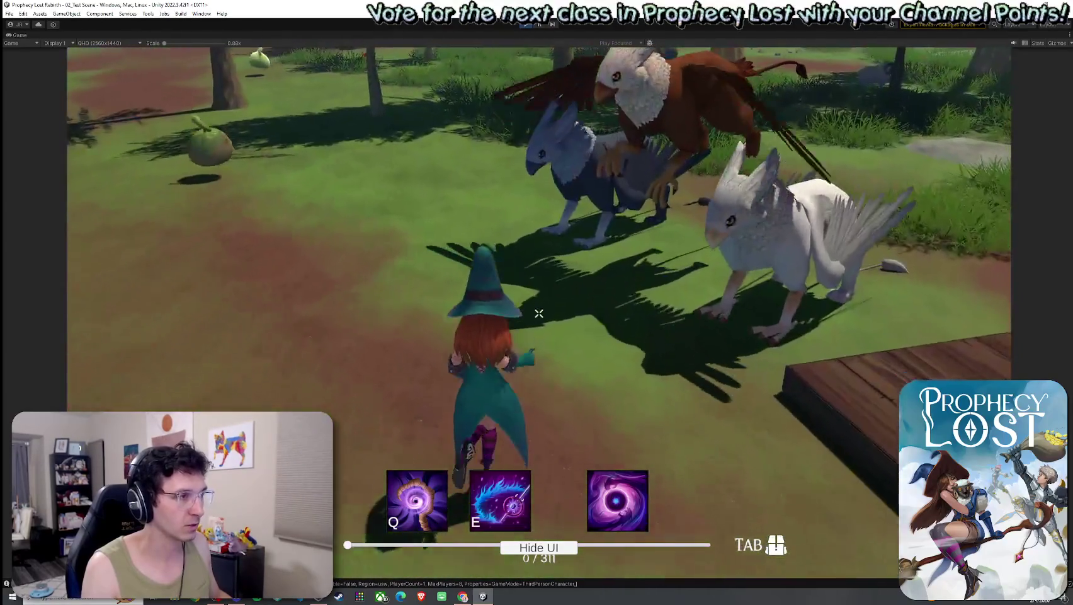
key(w)
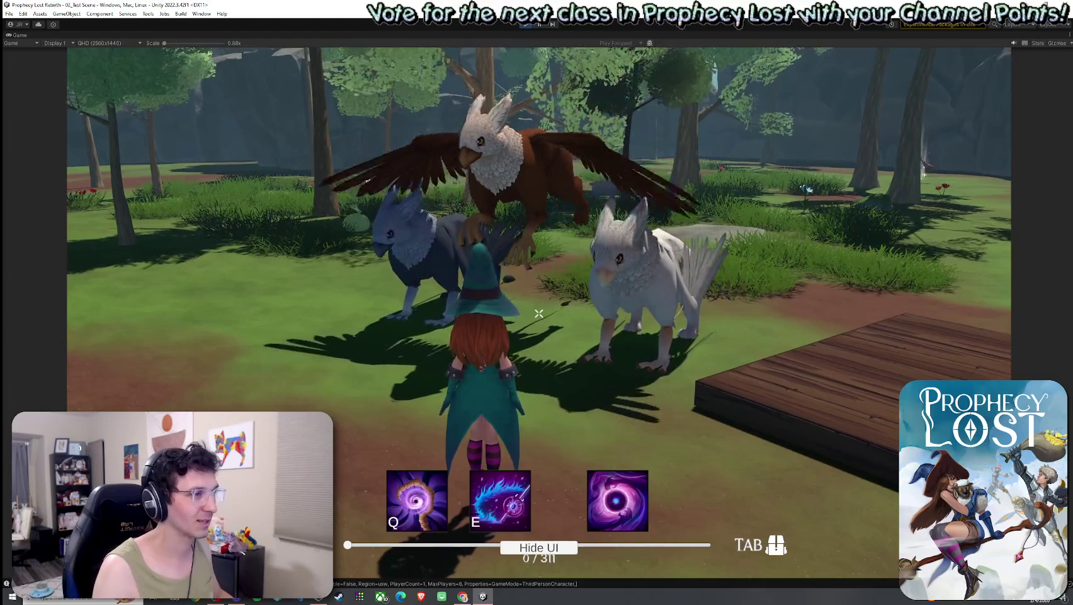
key(w)
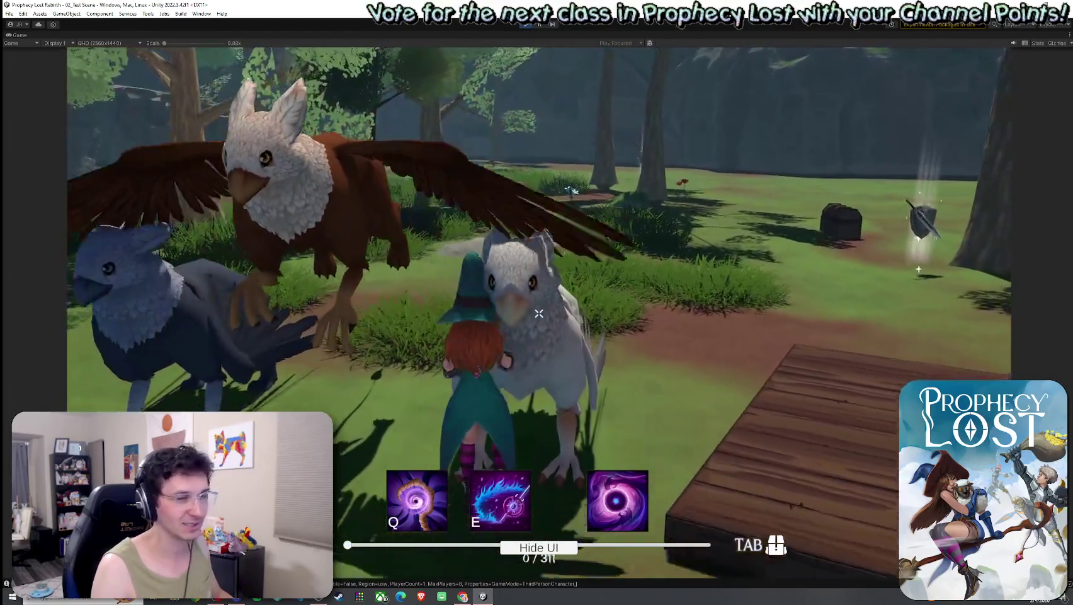
key(s)
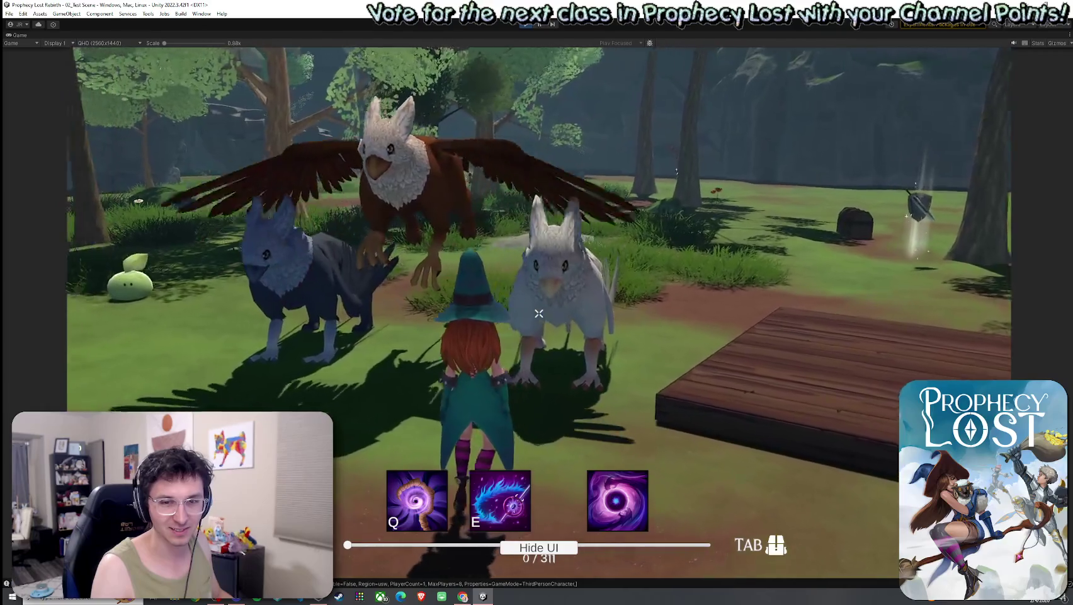
key(a)
key(a)
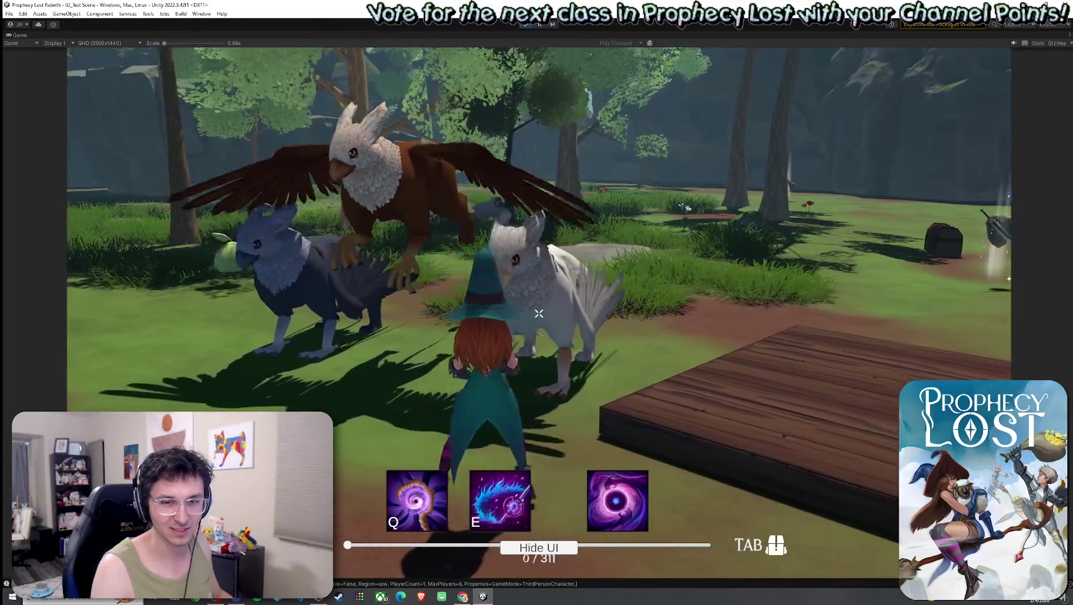
key(w)
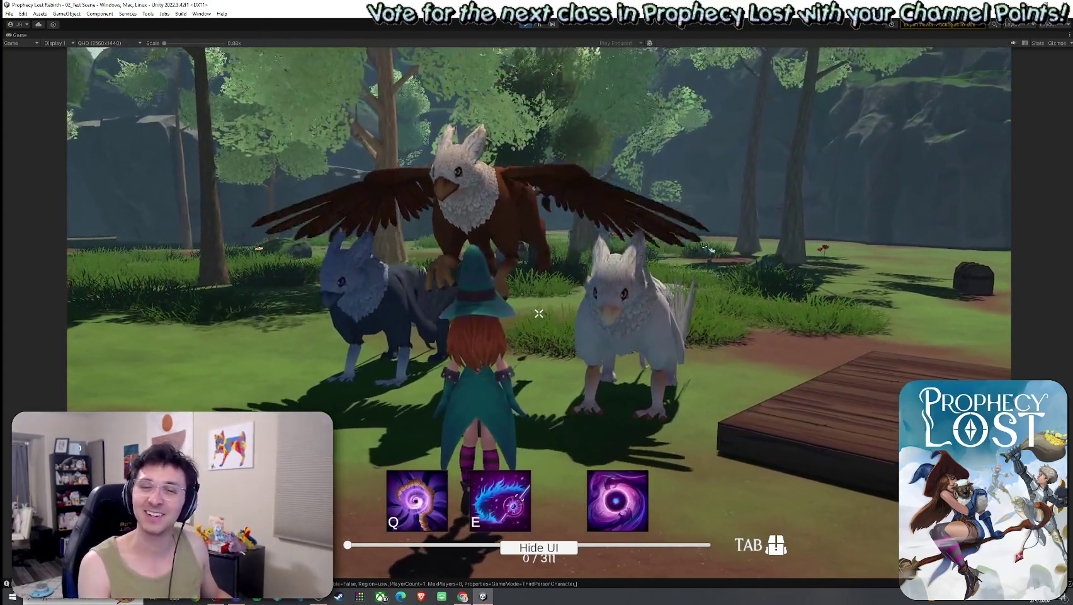
key(w)
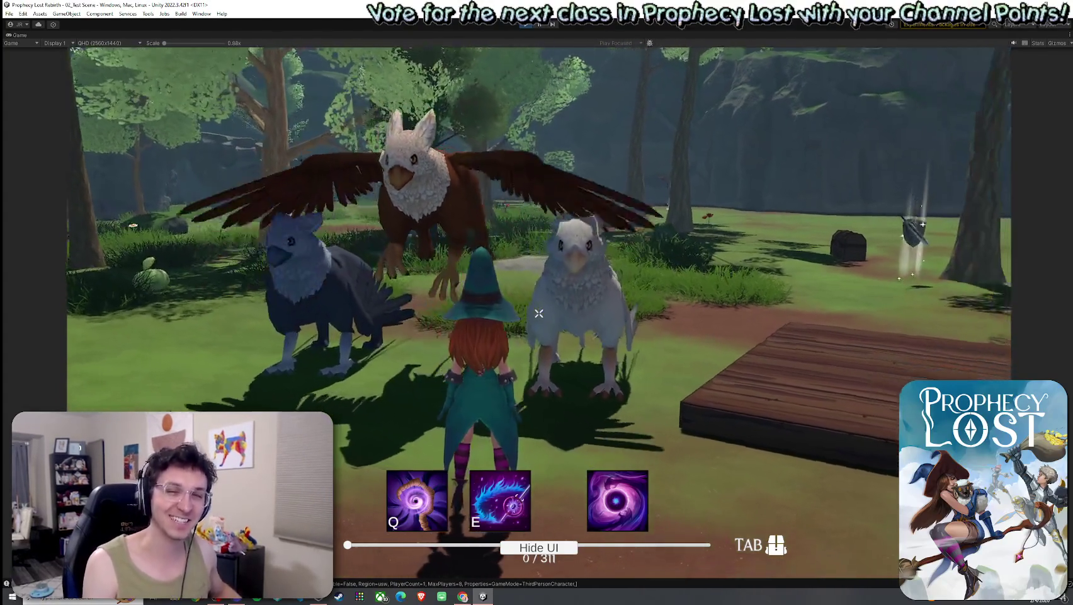
key(w)
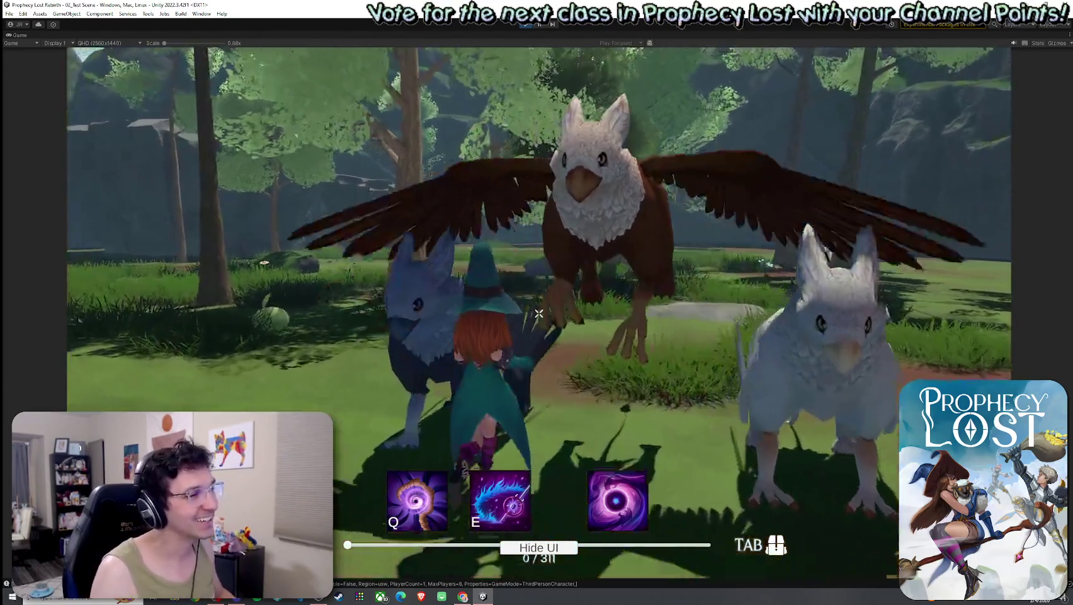
key(d)
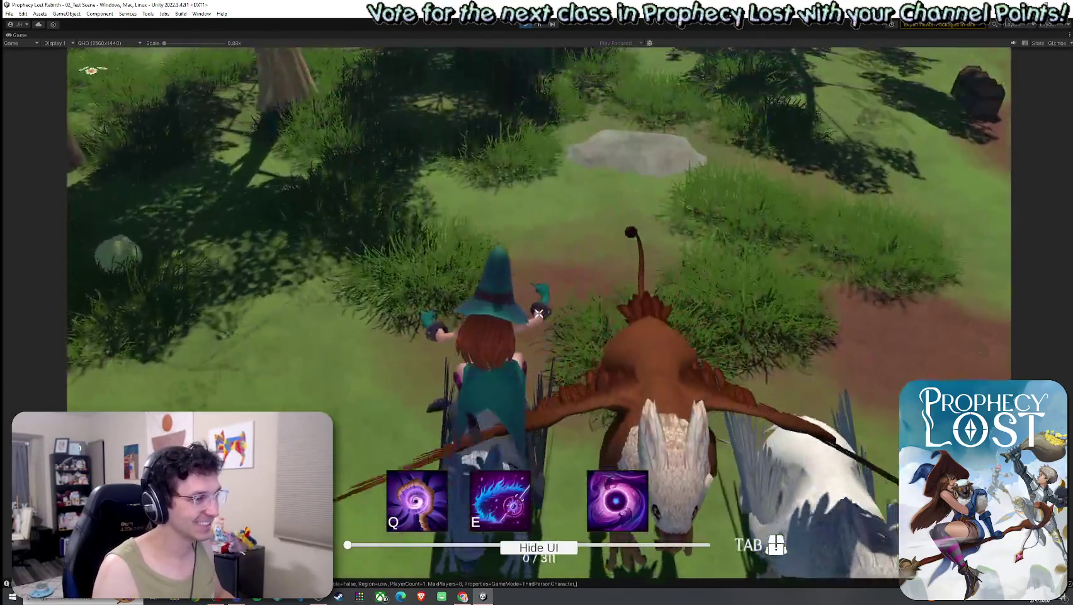
key(d)
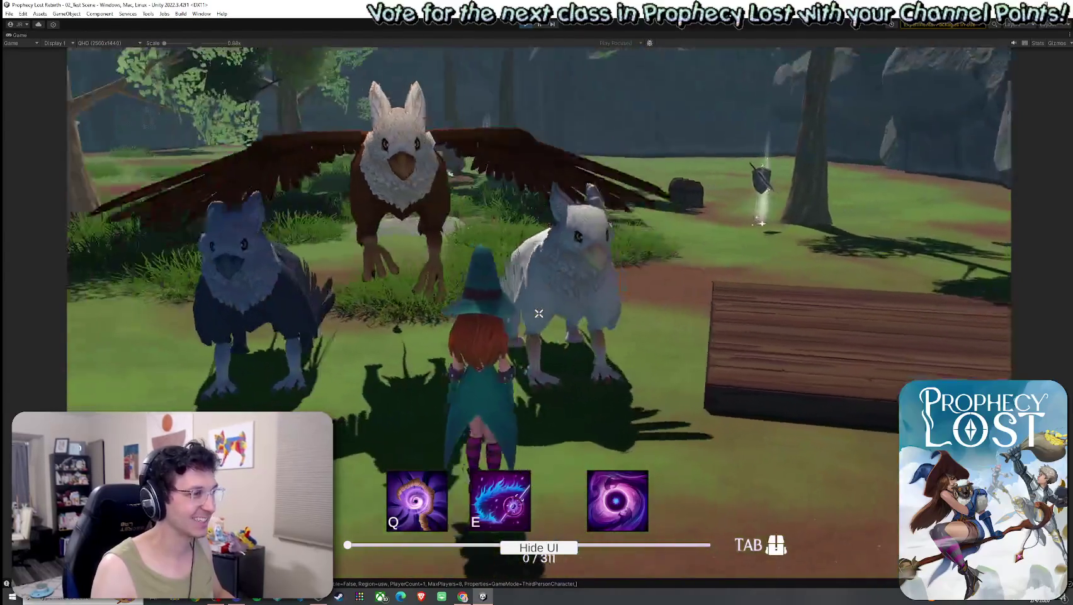
key(s)
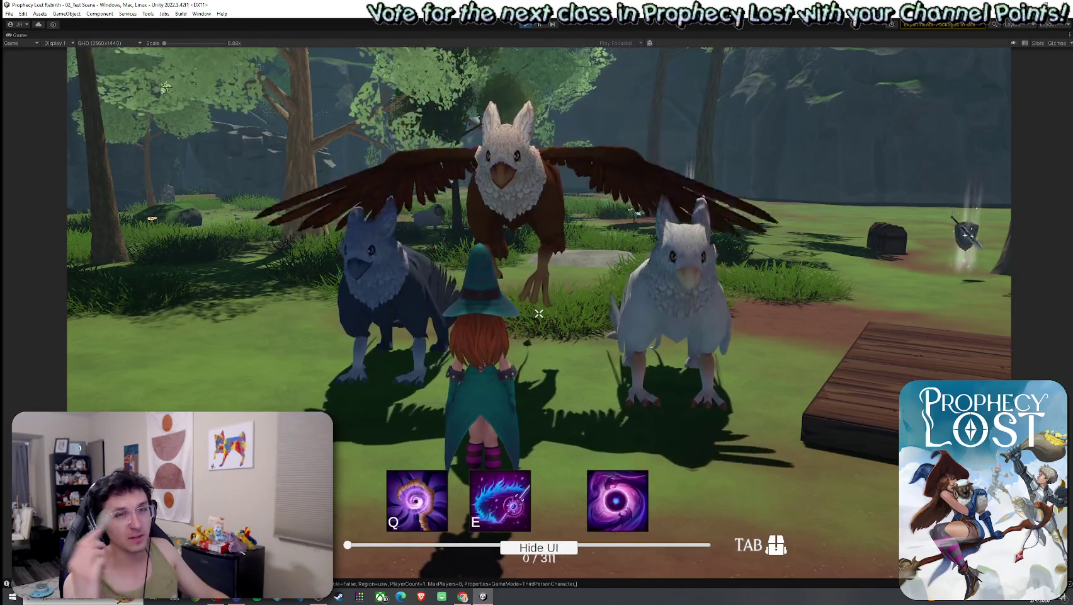
key(d)
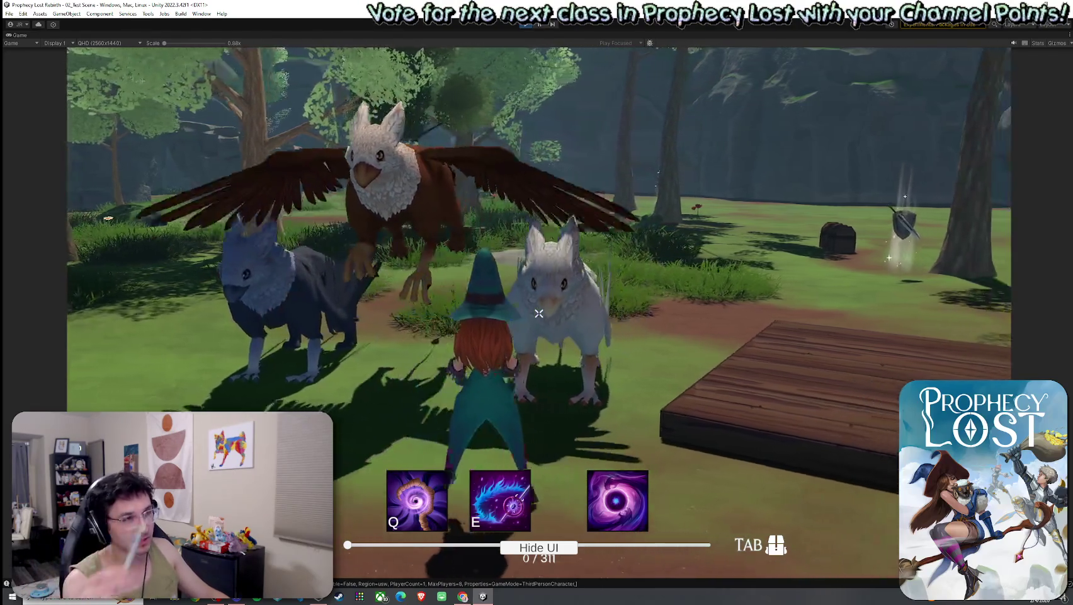
key(d)
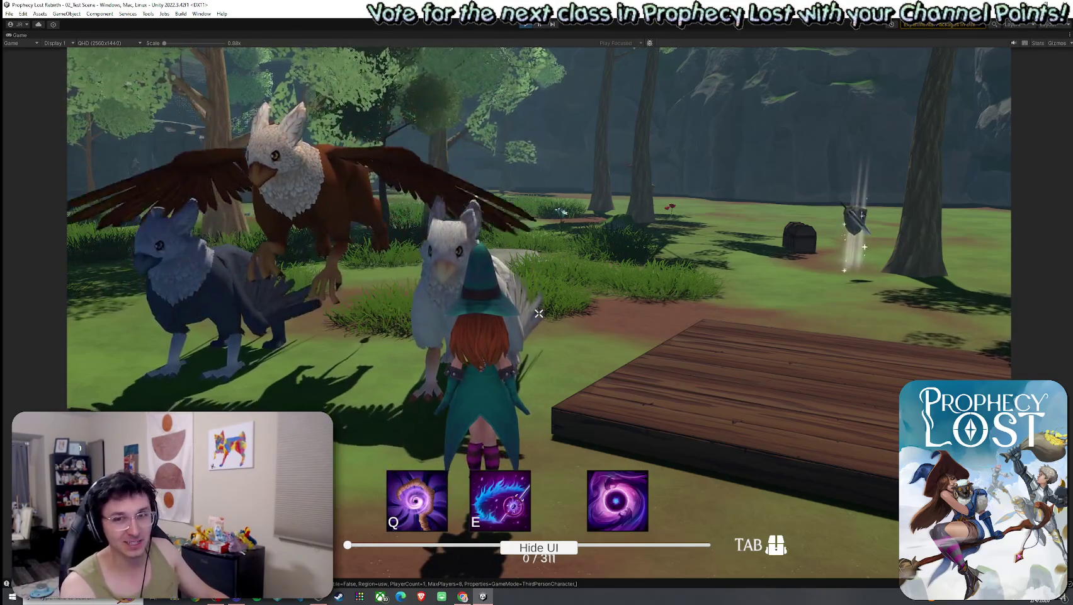
mouse_move(538, 313)
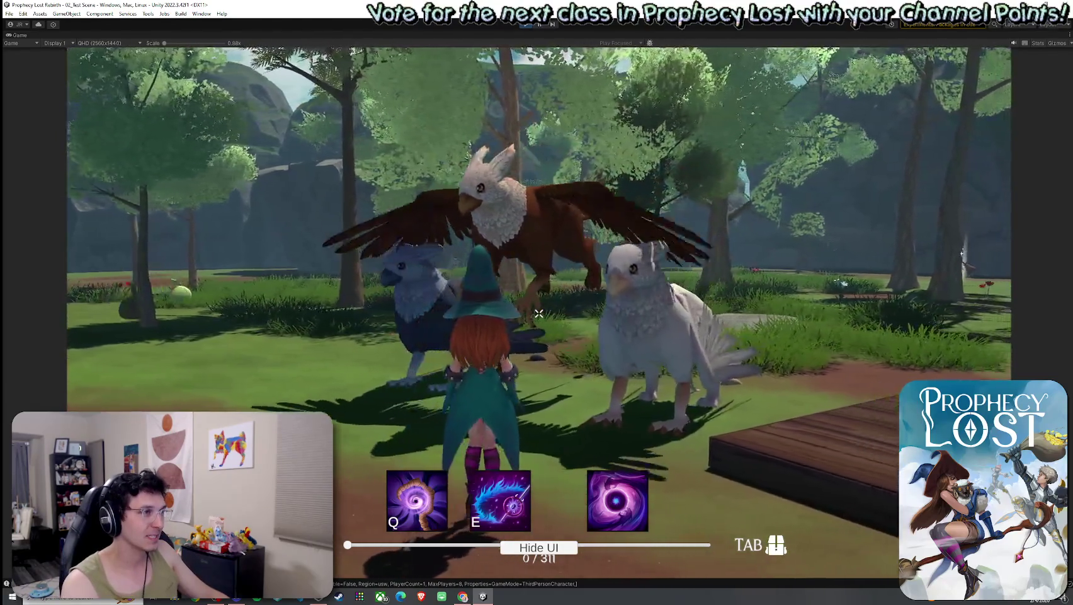
key(w)
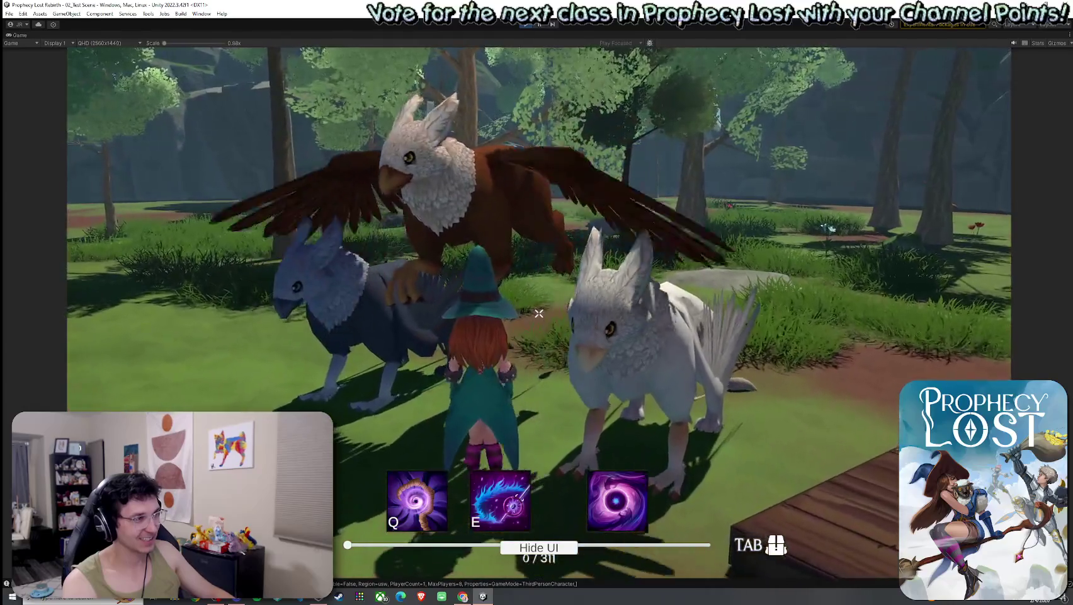
key(w)
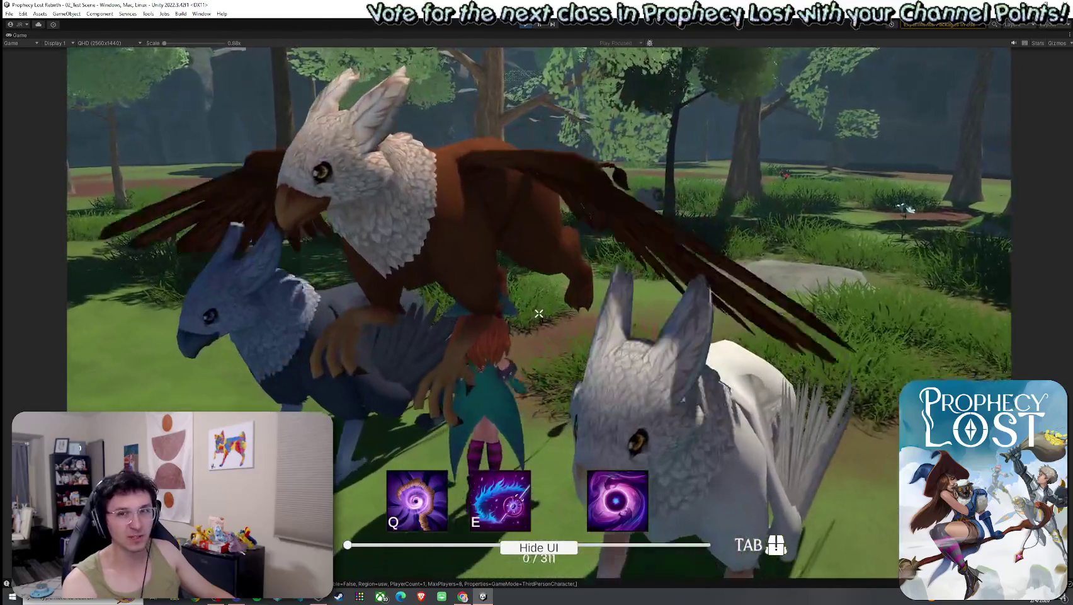
key(s)
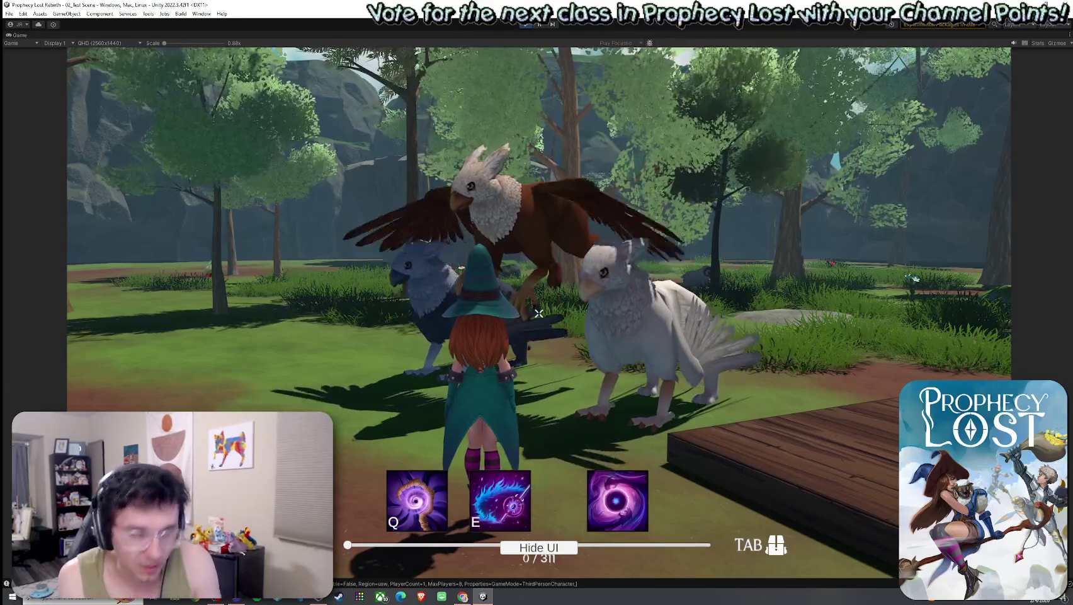
Stop play, restore the Scene view layout, and open 02_Test Scene after saving the Boot Strap changes.
click(523, 25)
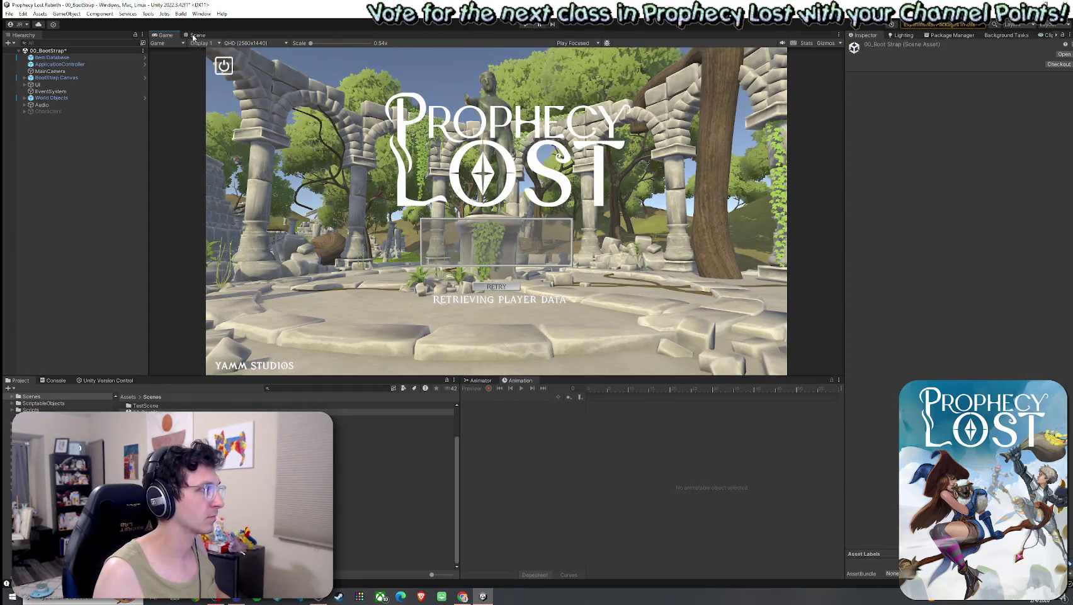
click(195, 36)
double_click(193, 36)
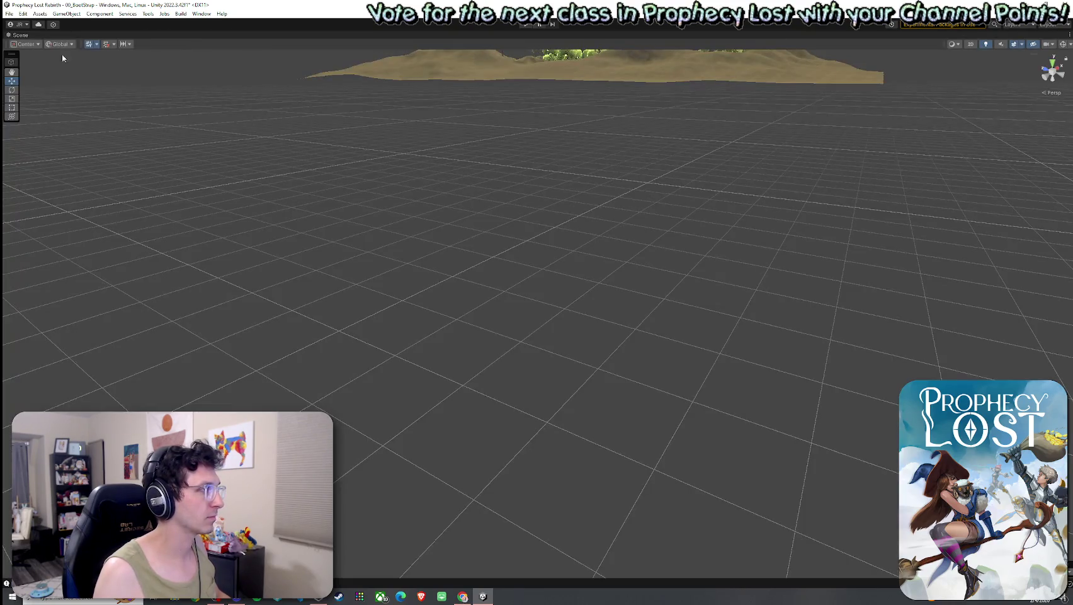
double_click(18, 36)
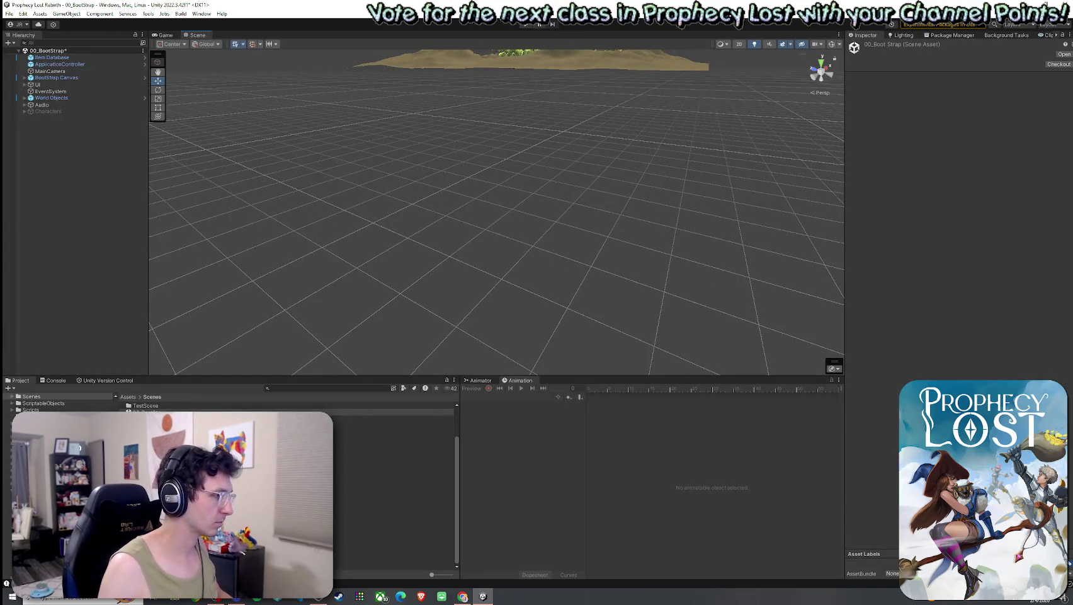
double_click(378, 426)
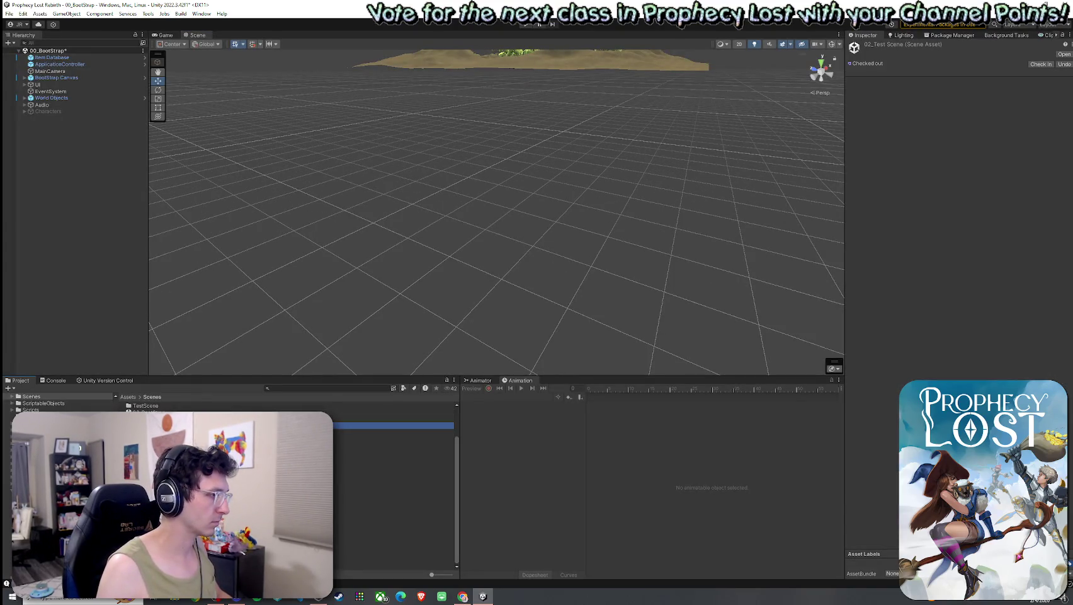
click(531, 315)
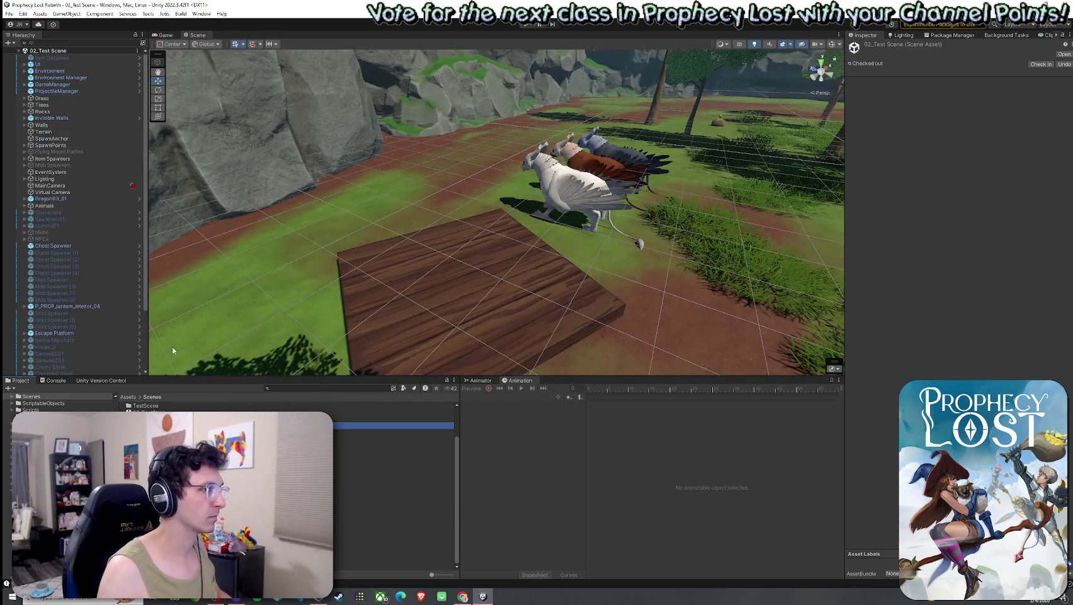
Locate the Escape Platform's Escape Zone prefab asset and frame the view on the platform.
mouse_move(182, 311)
mouse_down()
mouse_move(521, 213)
mouse_move(664, 211)
mouse_up()
click(511, 223)
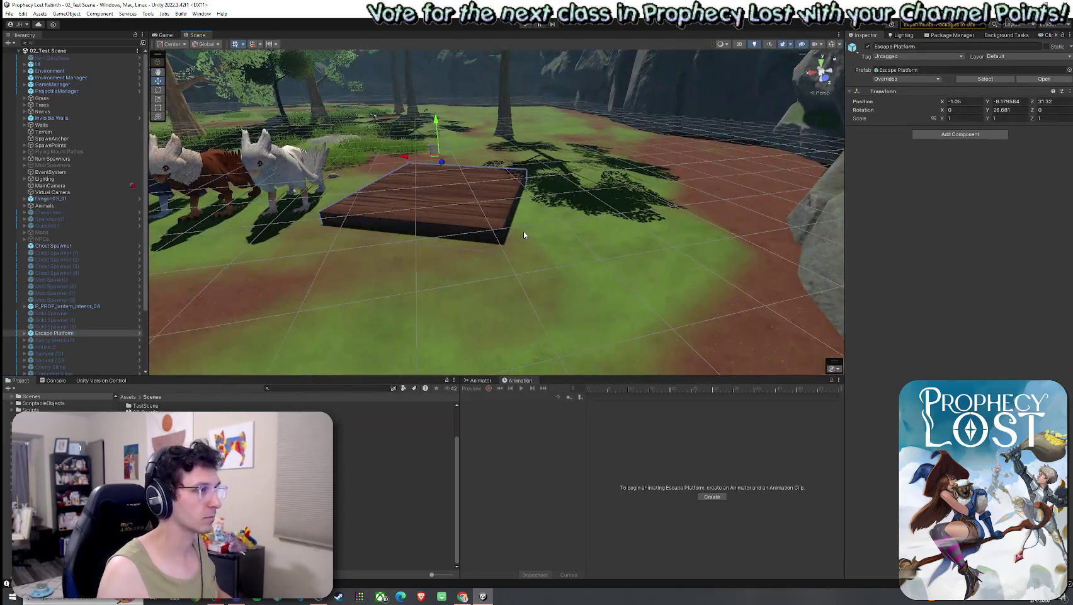
right_click(94, 332)
mouse_move(151, 327)
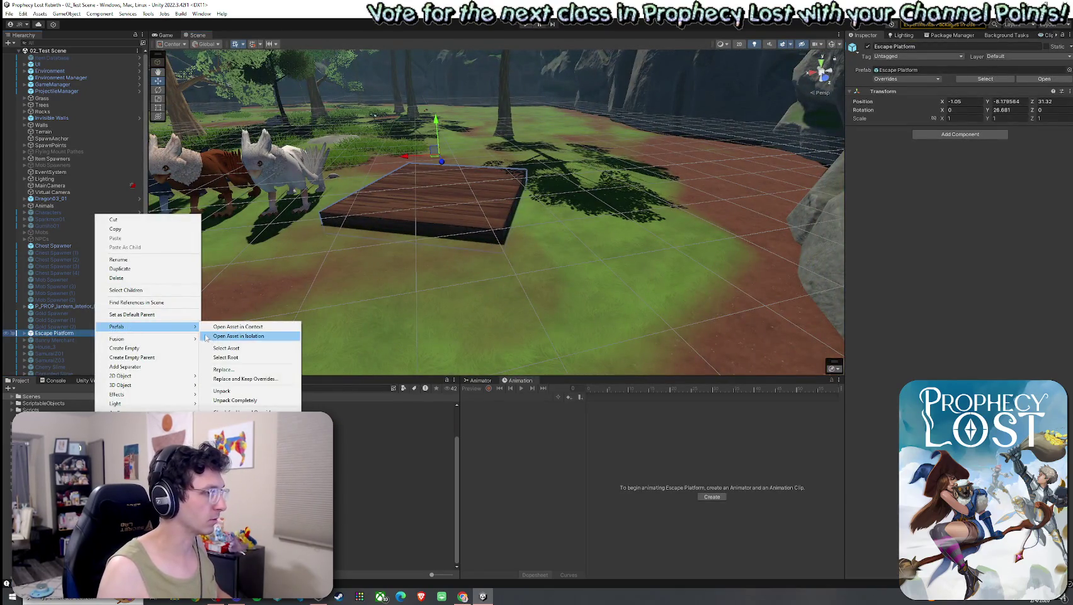
click(239, 348)
click(148, 411)
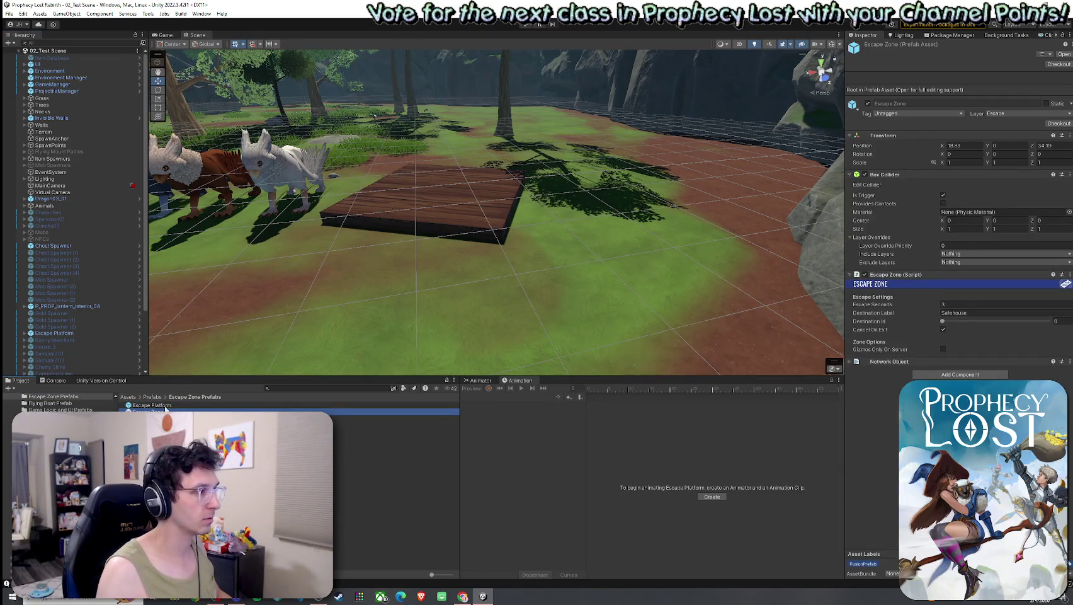
mouse_move(160, 404)
mouse_down()
mouse_move(101, 341)
mouse_move(71, 339)
mouse_up()
double_click(116, 333)
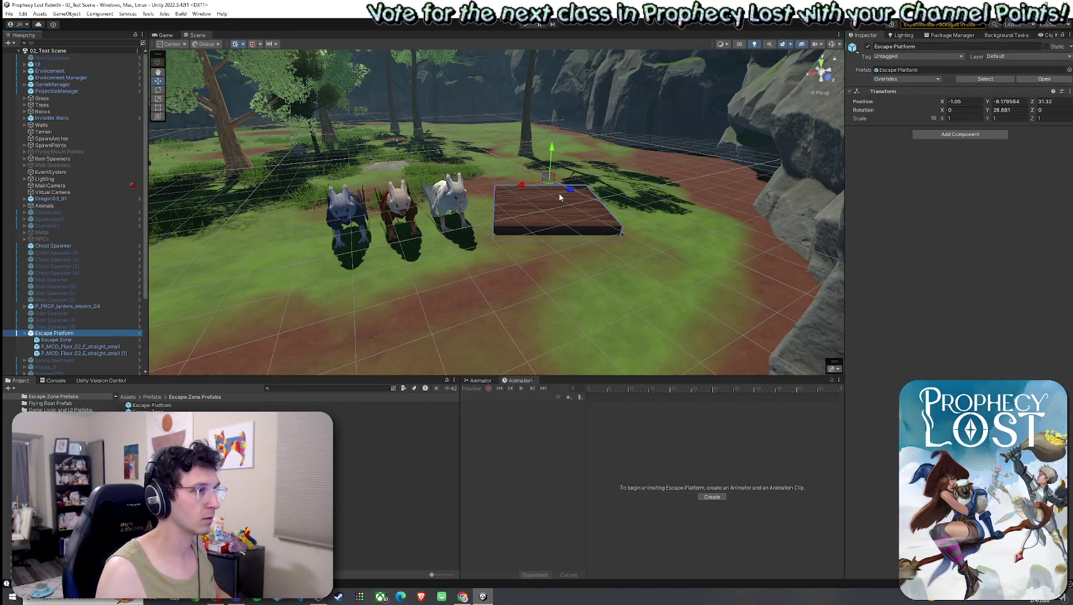
Duplicate the Escape Platform forward, rename the copy Escape Griffin Landing, and drag it into Project.
key(ctrl+d)
drag(553, 185, 384, 309)
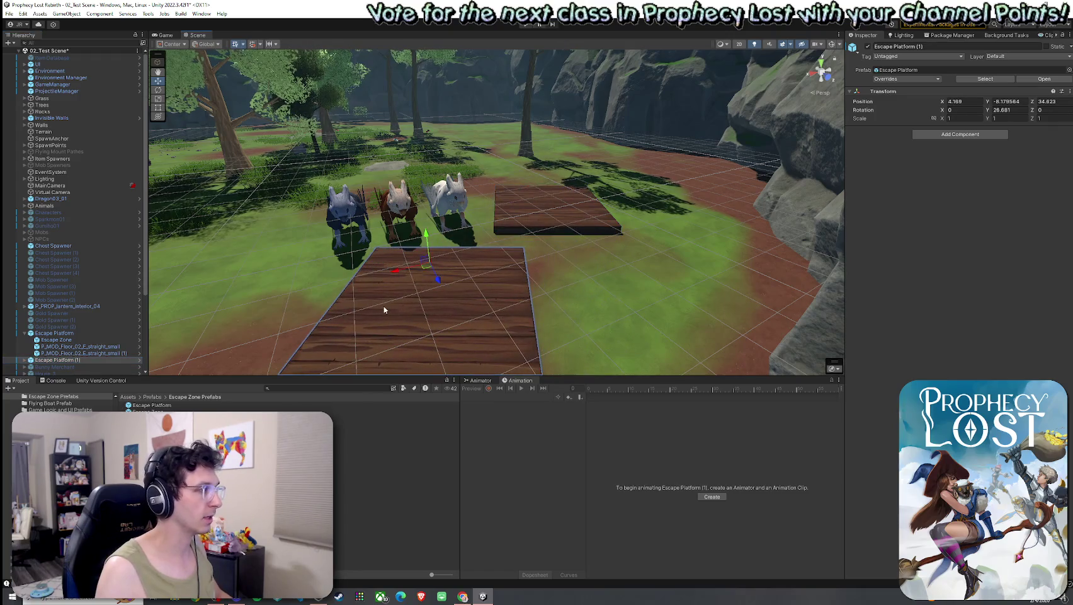
click(81, 361)
click(84, 360)
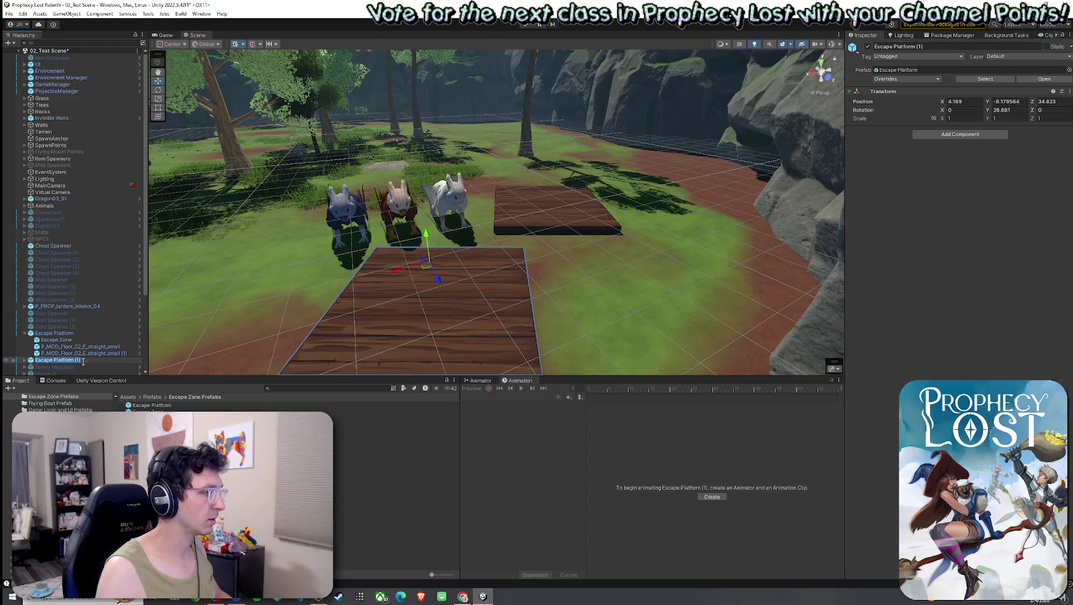
drag(84, 360, 54, 361)
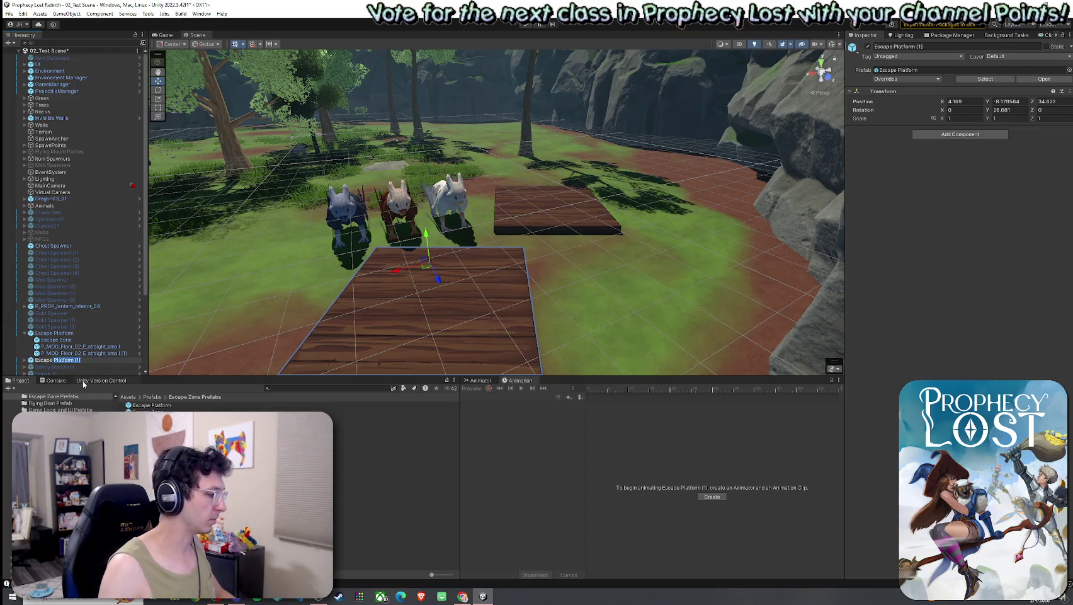
text(Griffin Landing)
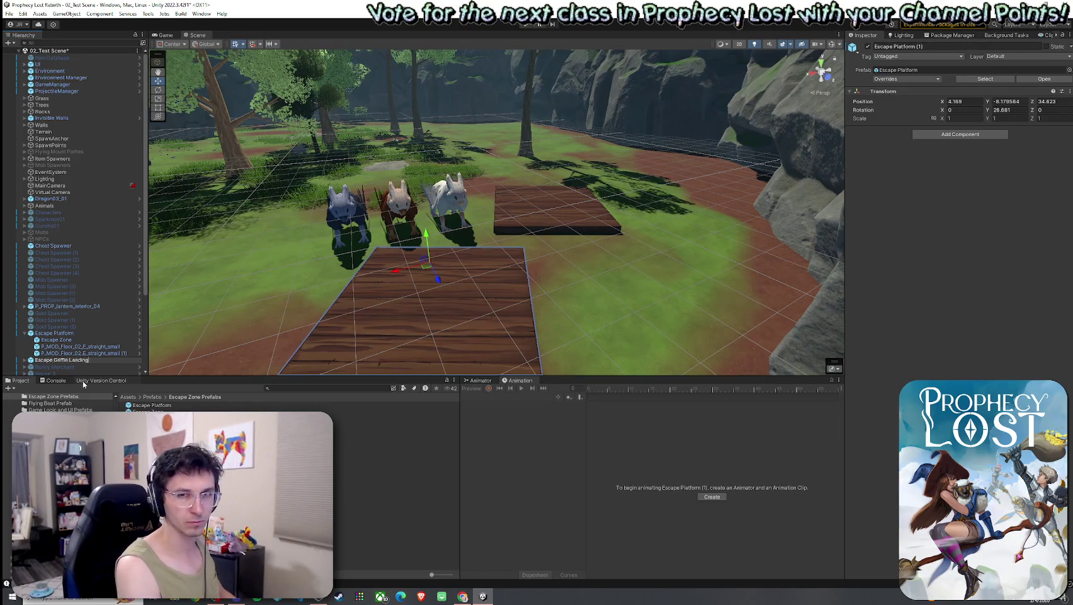
key(Return)
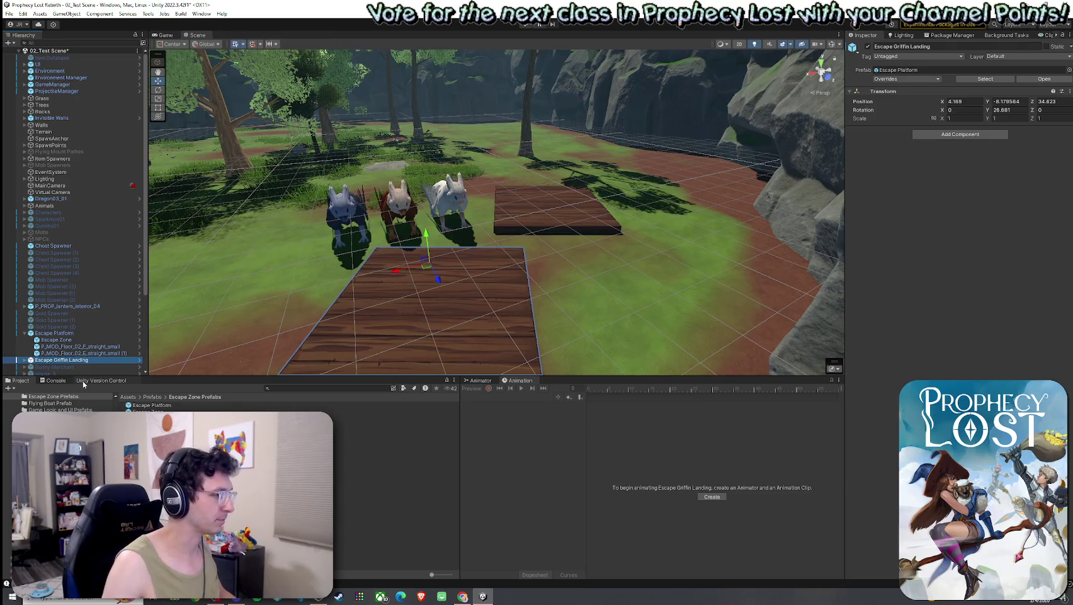
drag(72, 363, 164, 406)
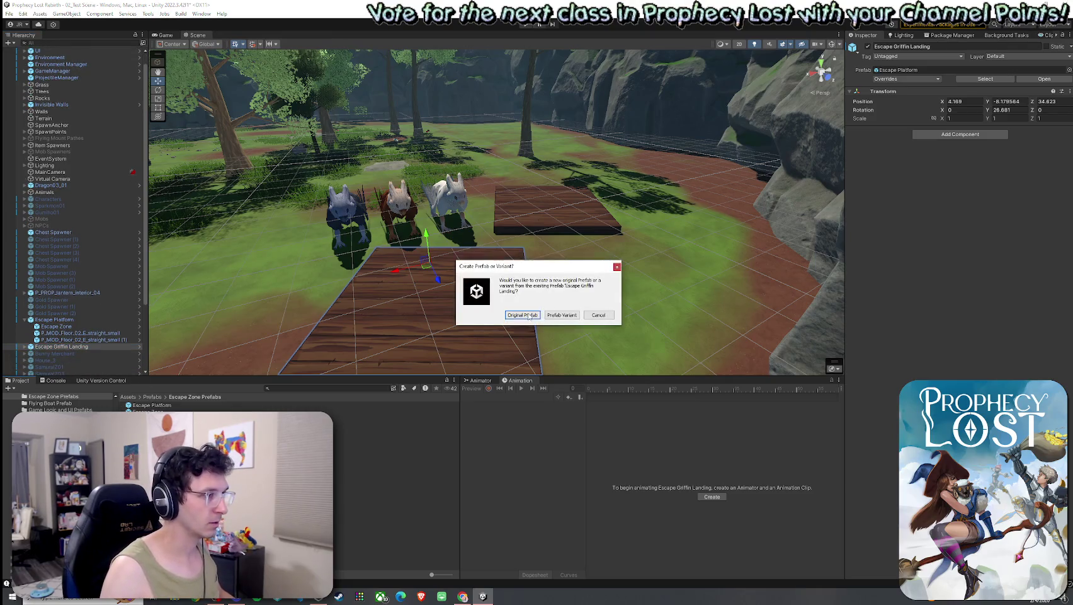
Save it as an Original Prefab, open it for editing, and select both floor pieces.
click(522, 315)
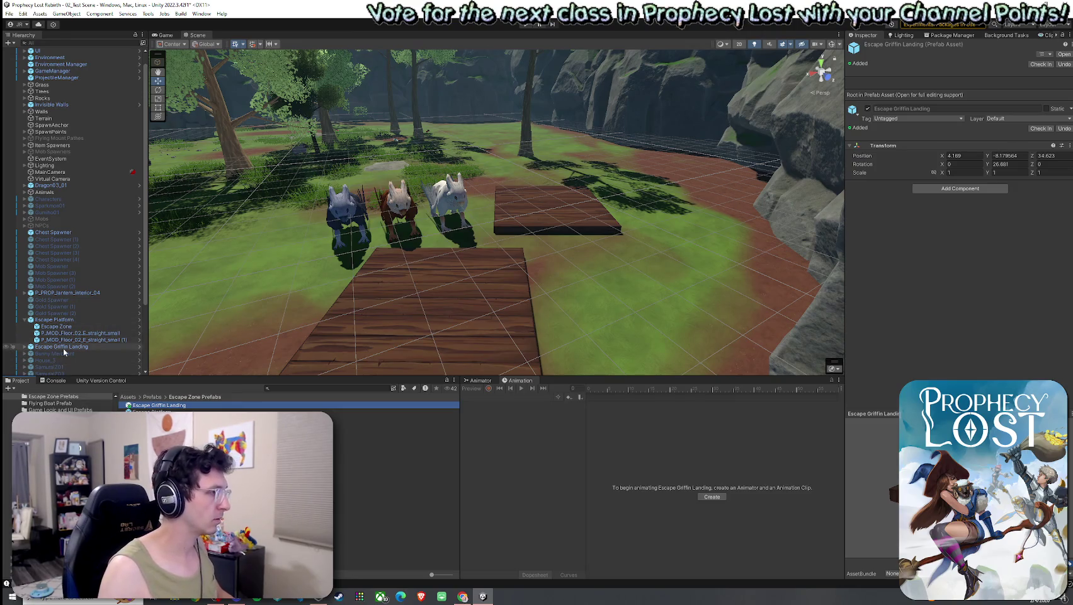
double_click(165, 406)
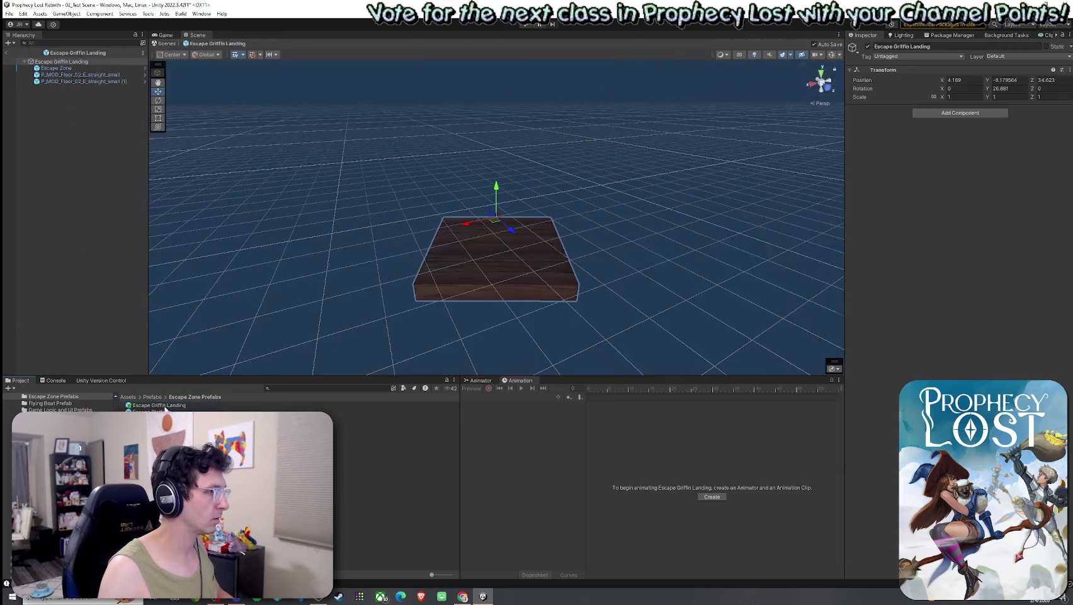
click(100, 75)
click(90, 100)
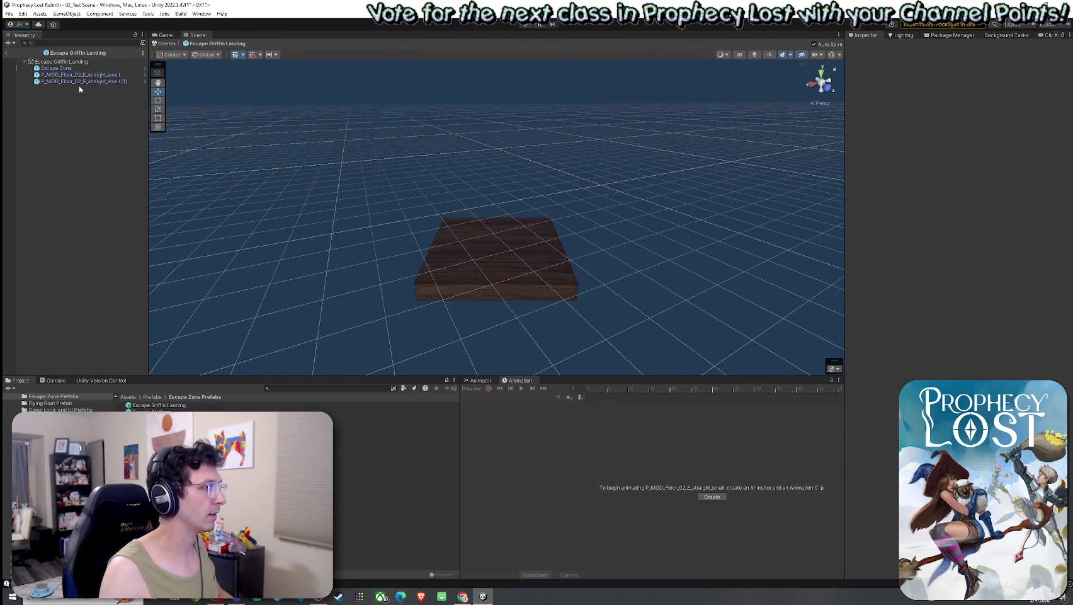
click(82, 81)
shift+click(76, 74)
mouse_move(204, 162)
mouse_down()
mouse_move(268, 175)
mouse_move(234, 208)
mouse_move(154, 192)
mouse_up()
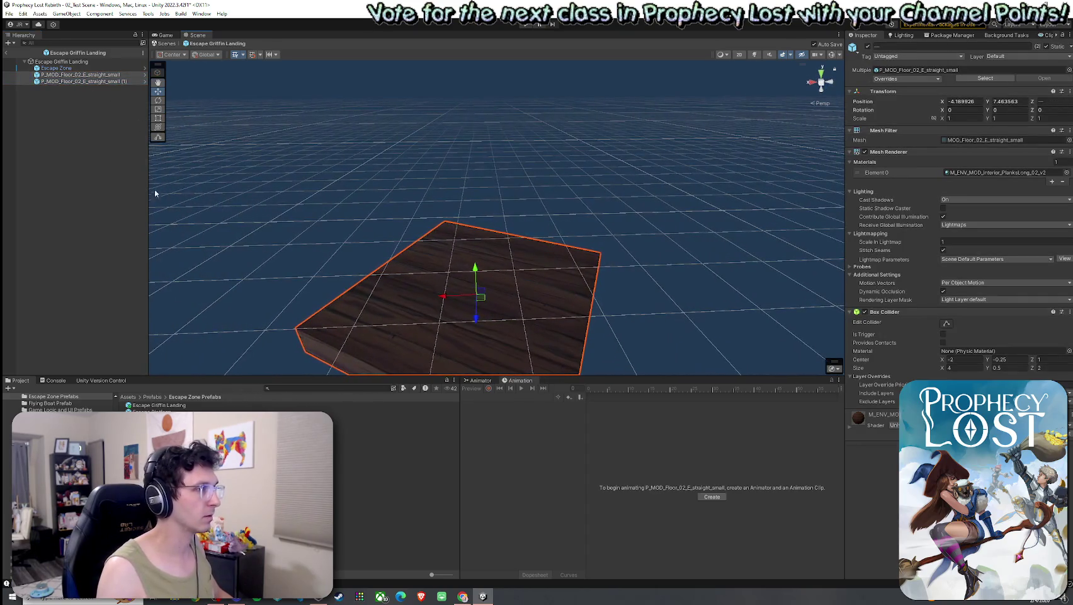
Select the Escape Zone and turn on Gizmos to show its trigger volume.
click(129, 397)
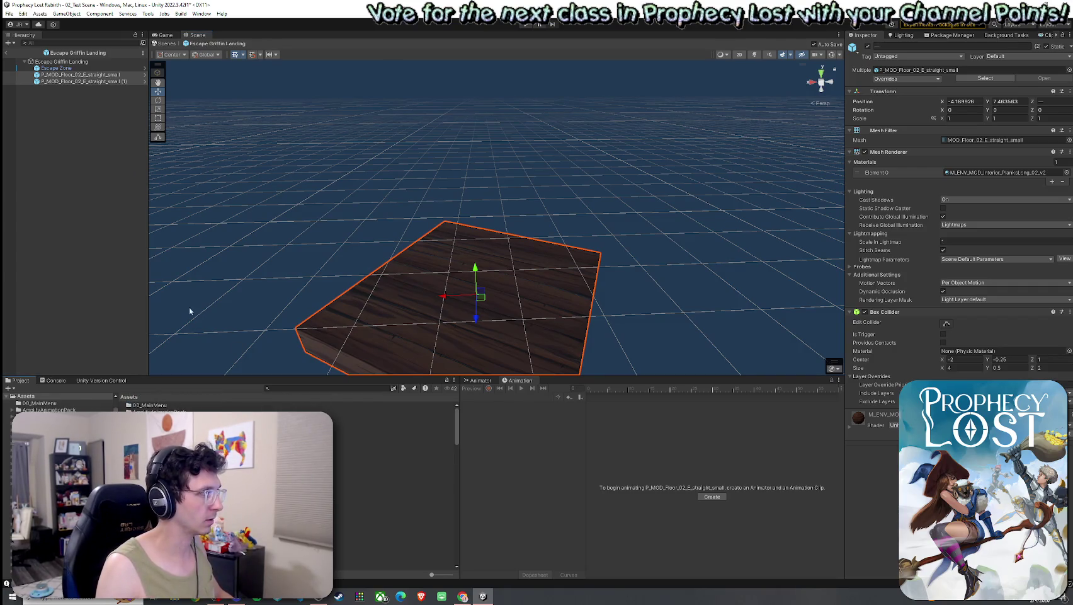
click(71, 68)
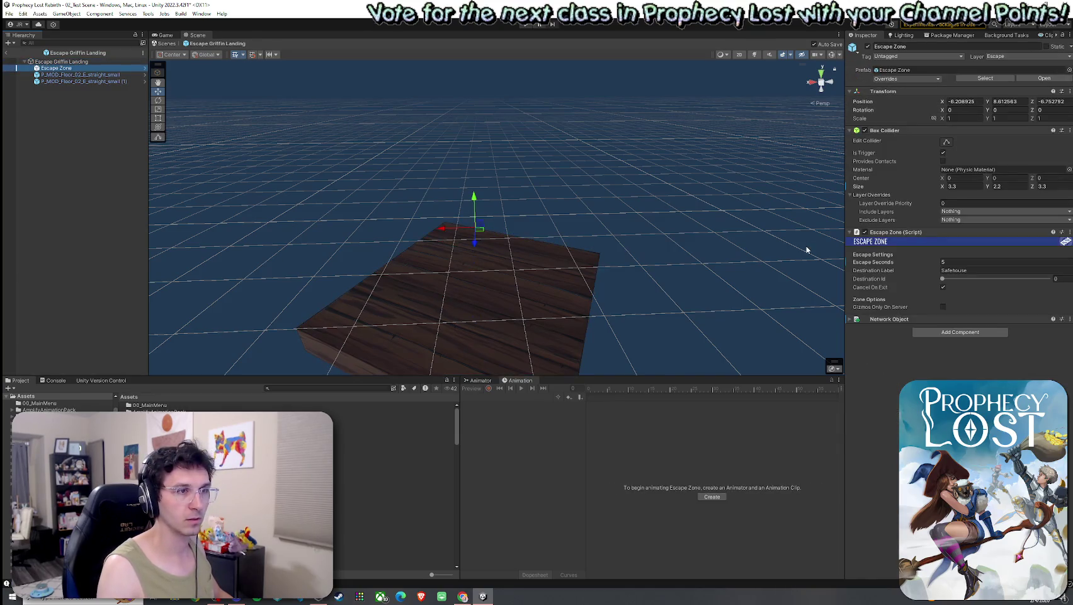
click(837, 59)
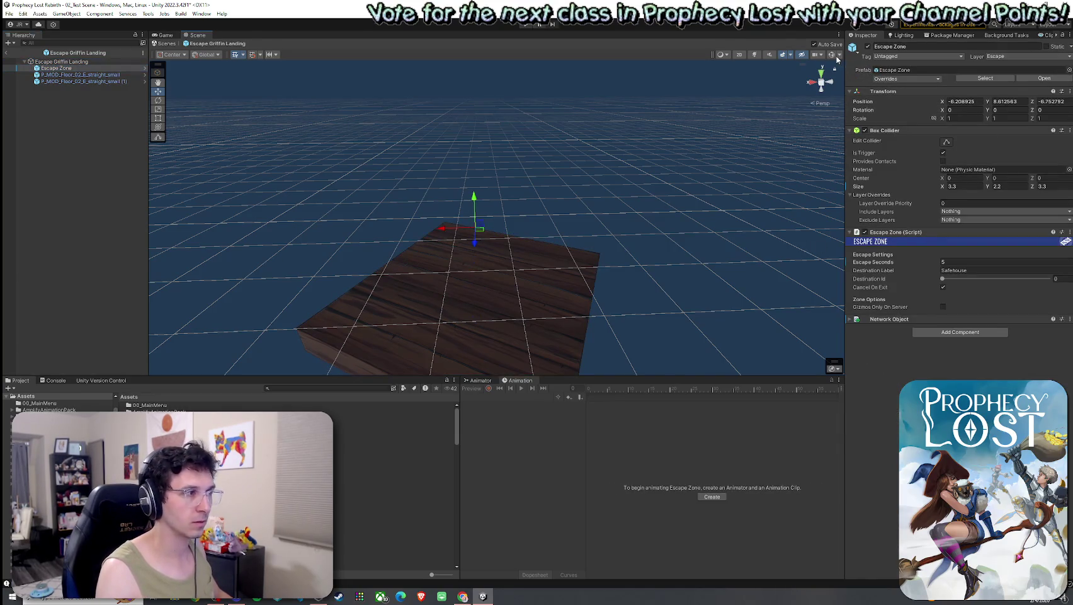
click(832, 55)
mouse_move(738, 153)
mouse_down()
mouse_move(603, 222)
mouse_move(604, 233)
mouse_move(269, 133)
mouse_up()
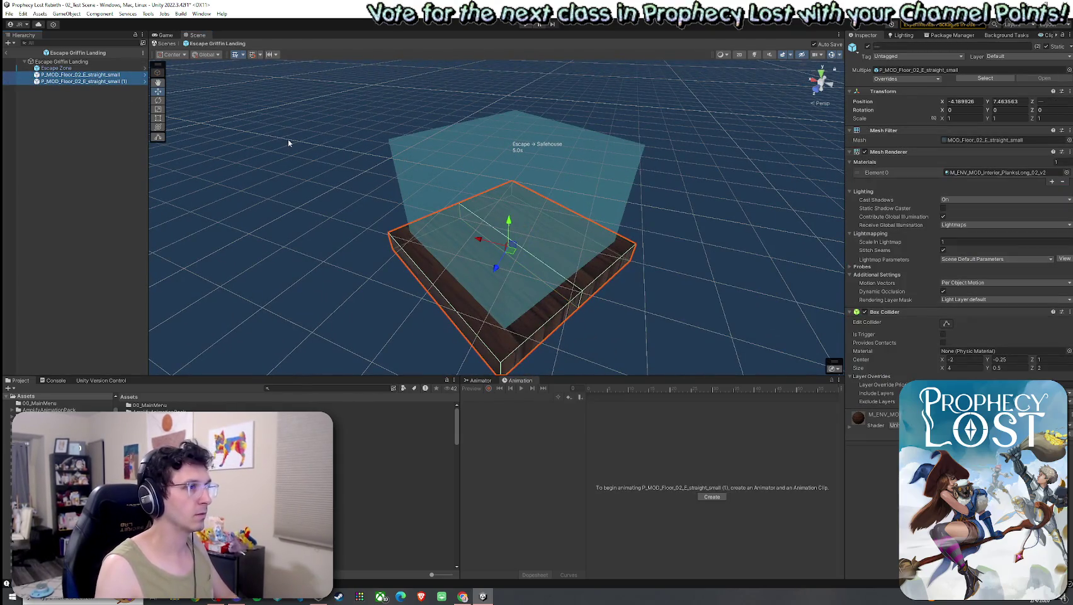
Delete the two P_MOD_Floor pieces and inspect the 3.3 × 2.2 × 3.3 Escape Zone's settings.
key(Delete)
mouse_move(354, 259)
mouse_down()
mouse_move(389, 269)
mouse_move(484, 247)
mouse_move(471, 261)
mouse_up()
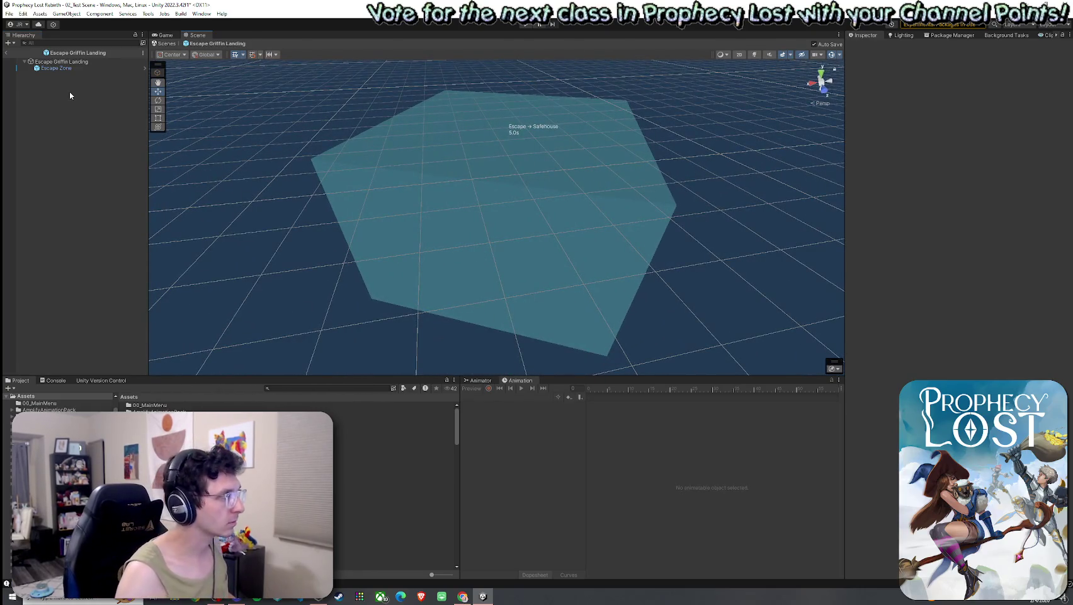
click(62, 61)
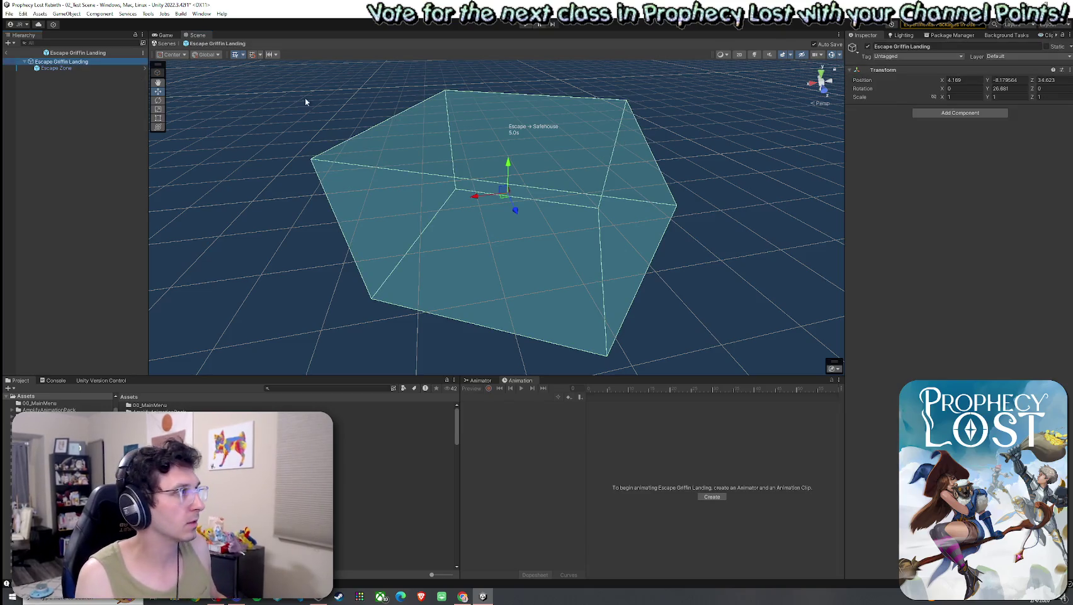
click(91, 69)
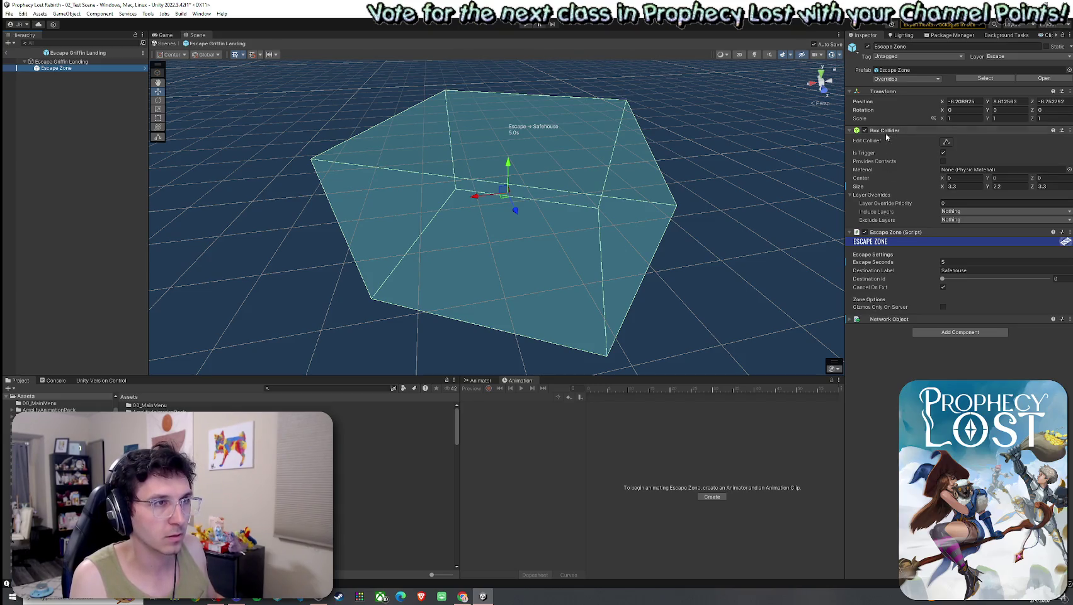
click(70, 62)
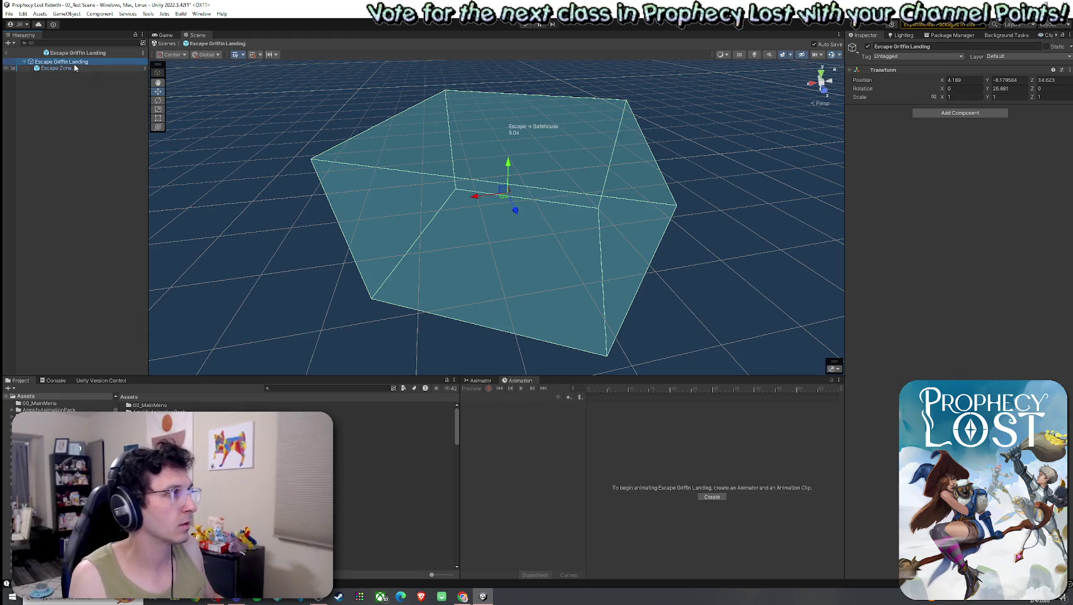
click(75, 68)
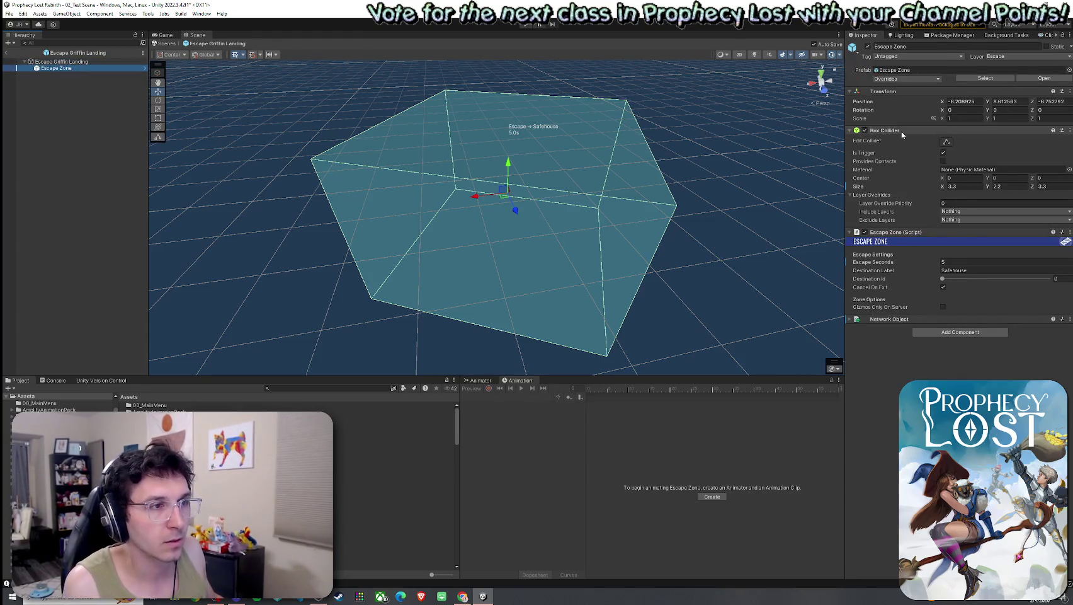
right_click(905, 232)
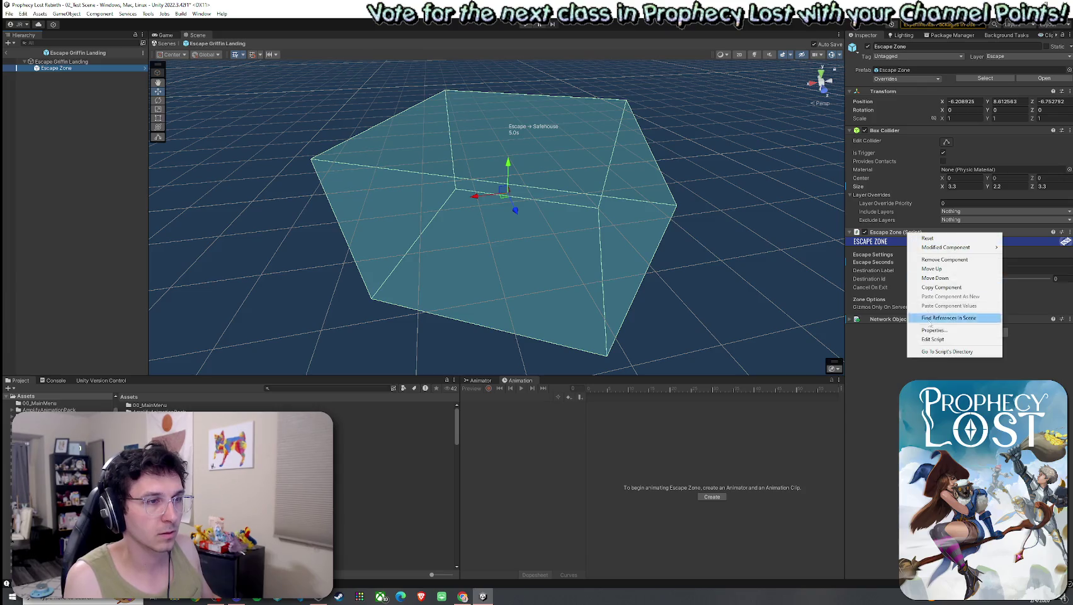
click(810, 321)
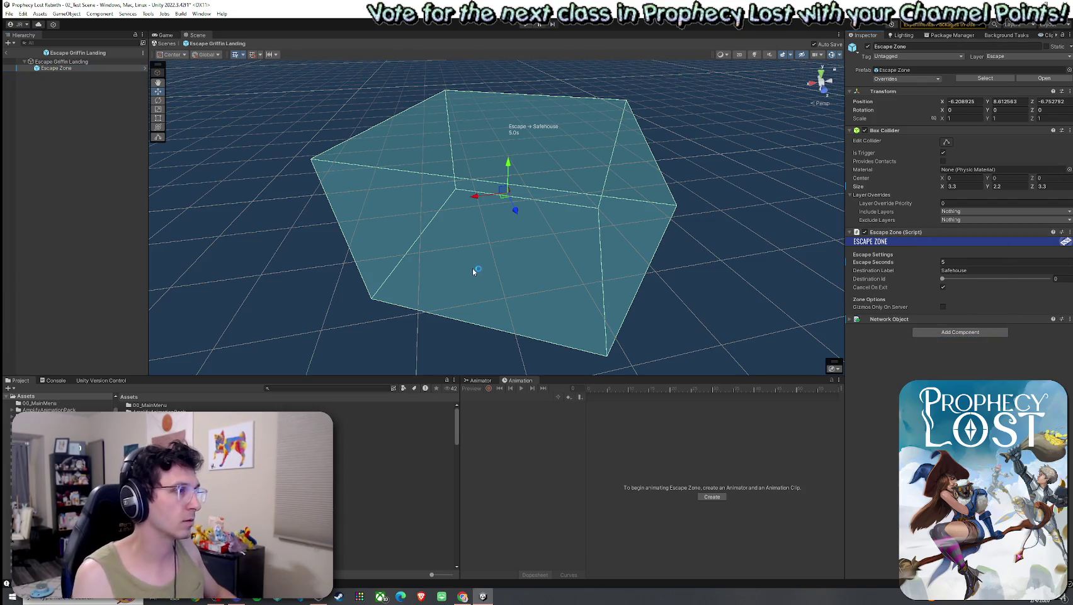
mouse_move(570, 255)
mouse_down()
mouse_move(544, 268)
mouse_move(548, 259)
mouse_move(171, 265)
mouse_up()
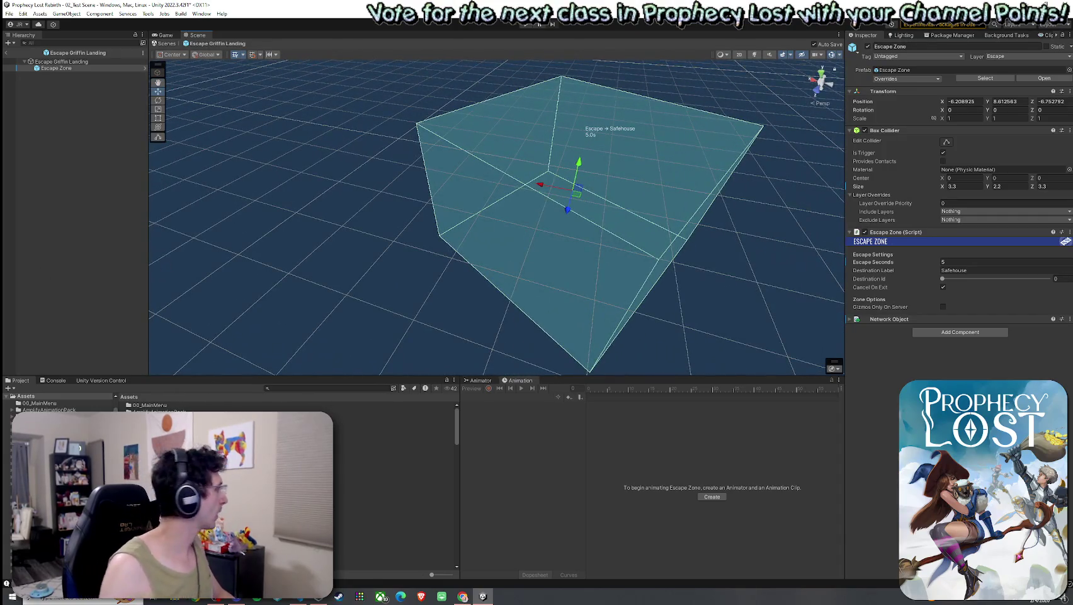
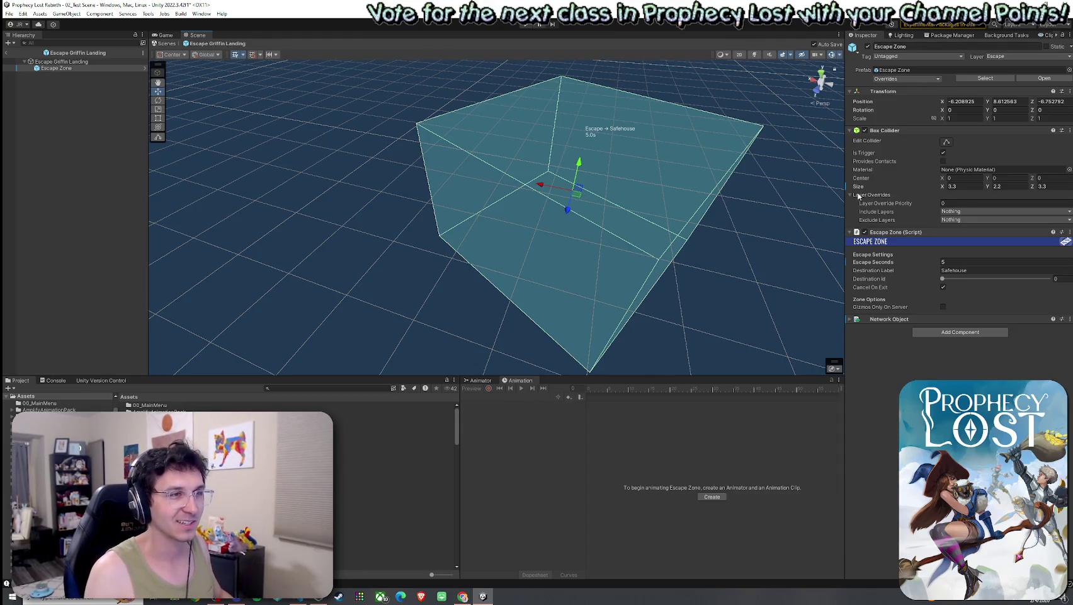
Frame Escape Zone and add a Capsule Collider found by searching 'collider'.
key(f)
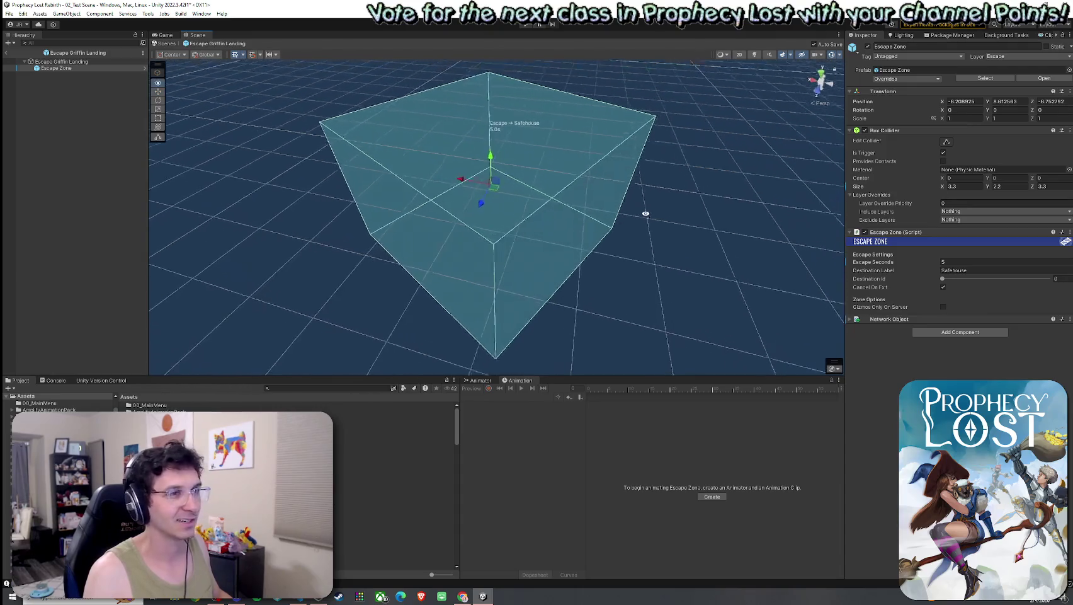
key(Right)
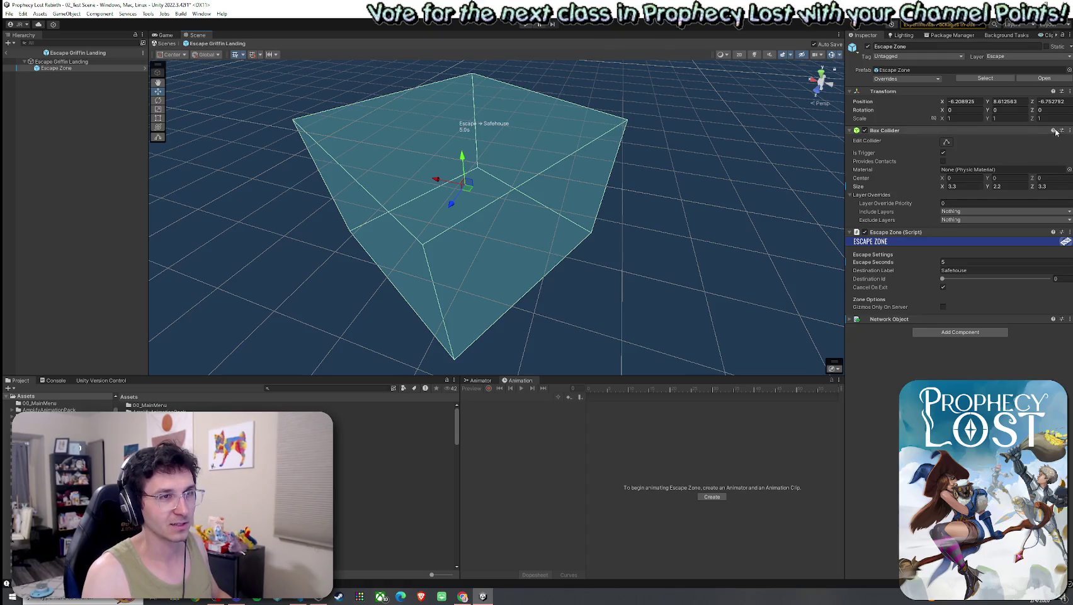
click(957, 334)
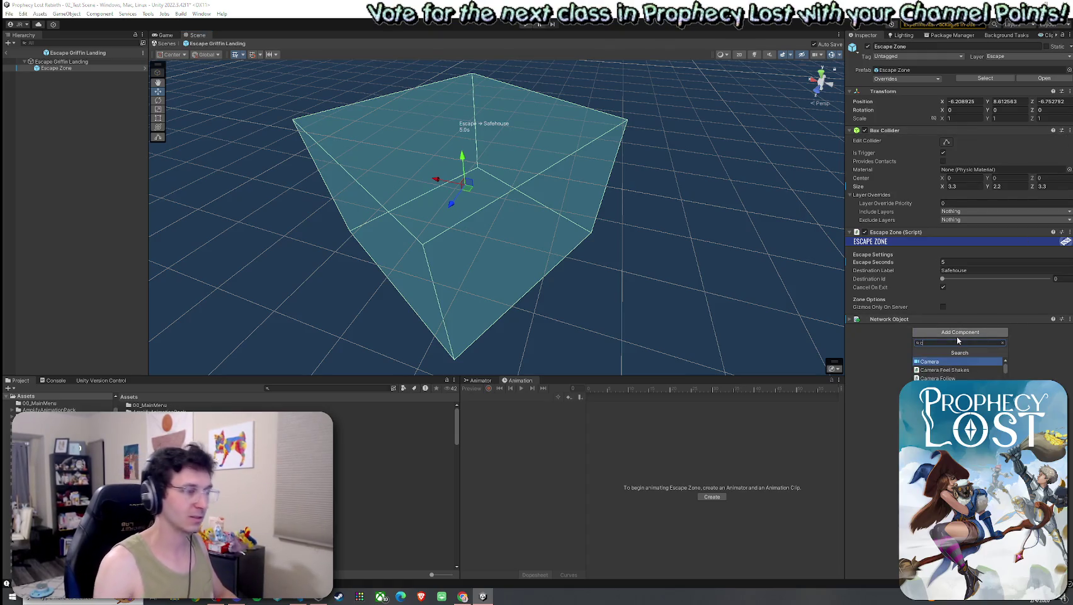
text(cylinder)
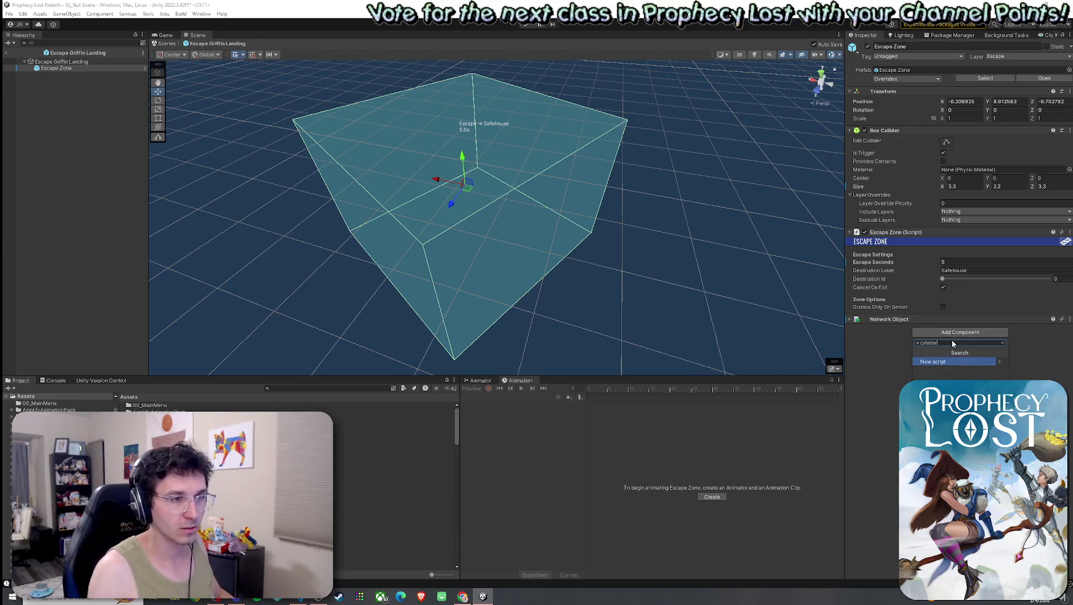
key(BackSpace)
key(BackSpace)
key(BackSpace)
text(collider)
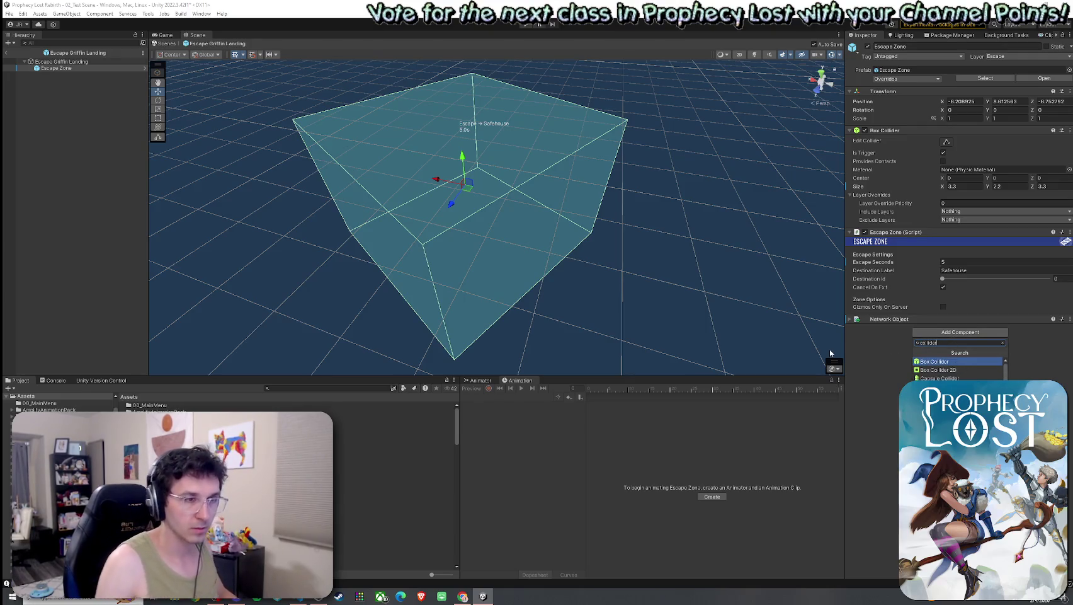
scroll(957, 368, down, 2)
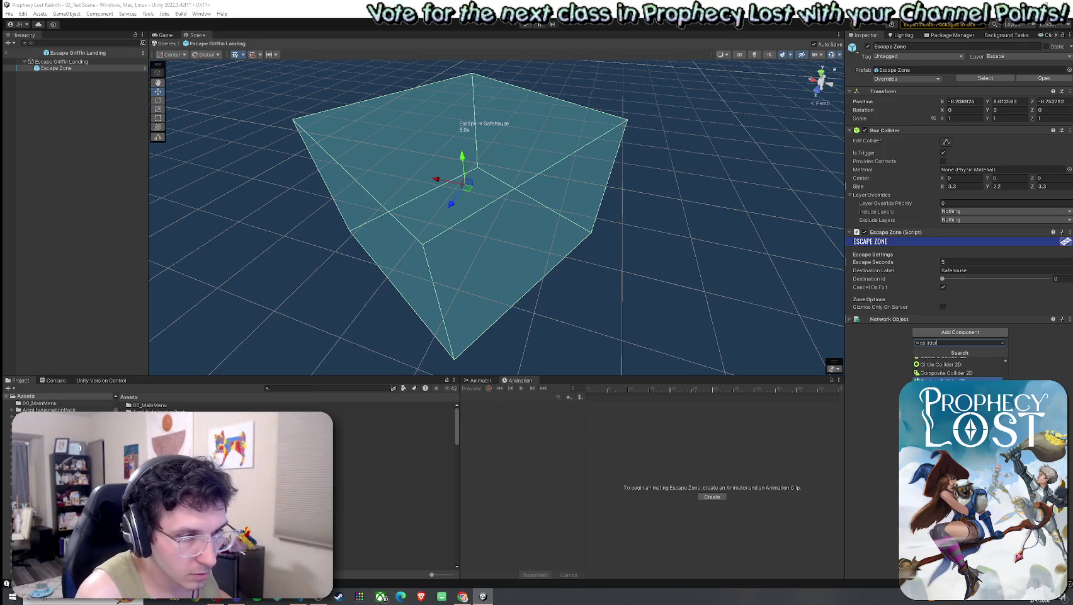
scroll(945, 371, up, 2)
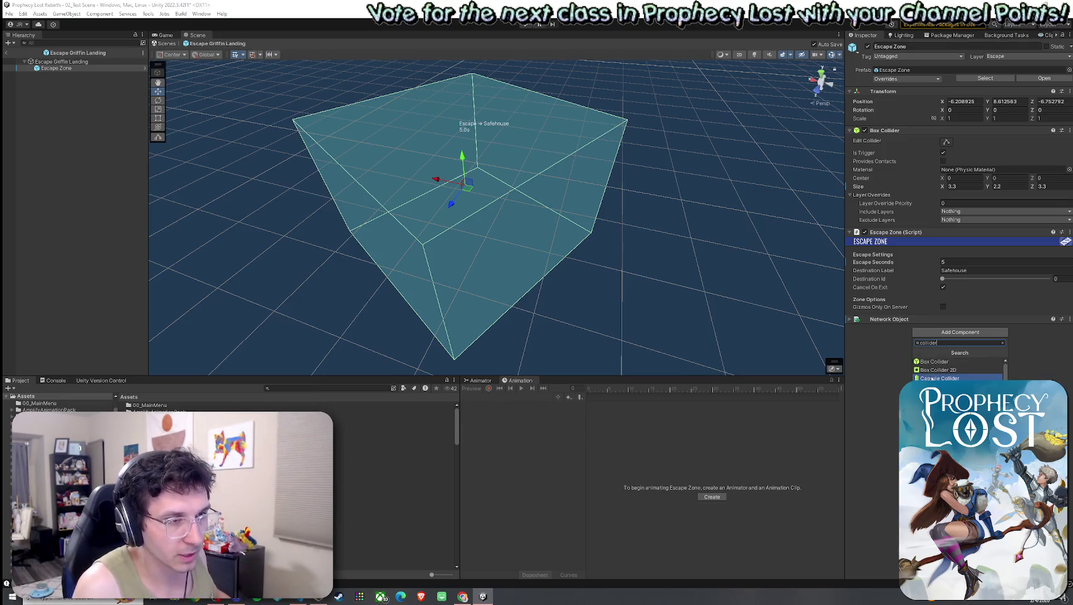
click(944, 378)
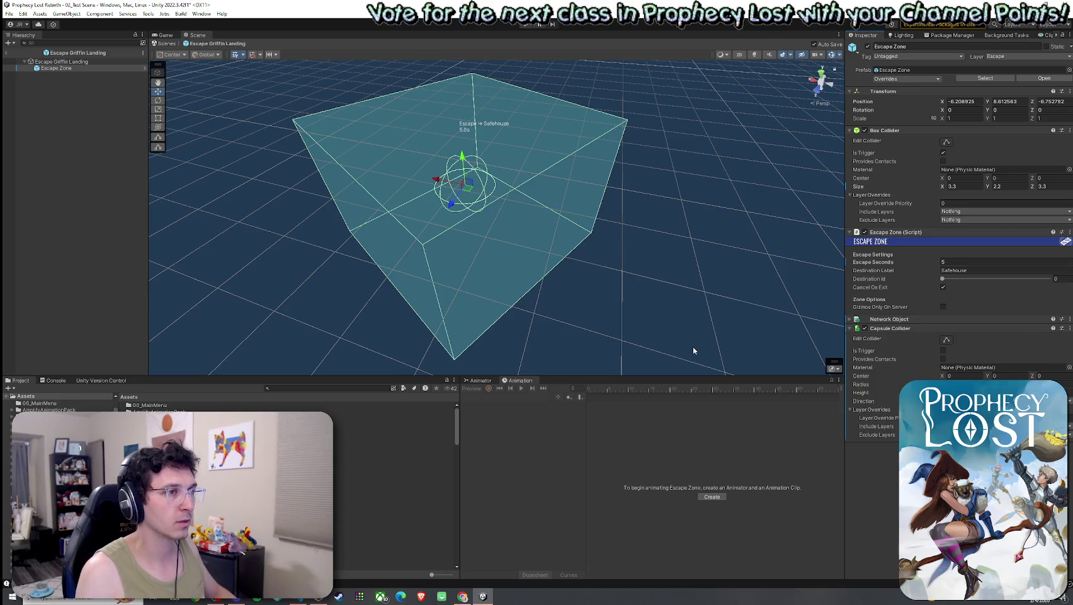
click(864, 130)
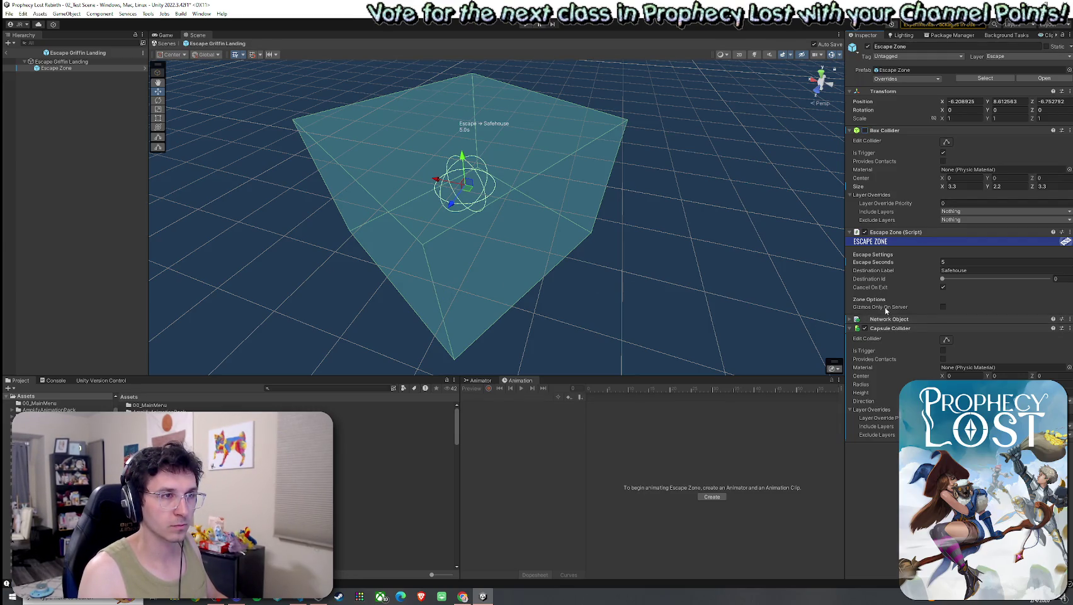
mouse_move(885, 307)
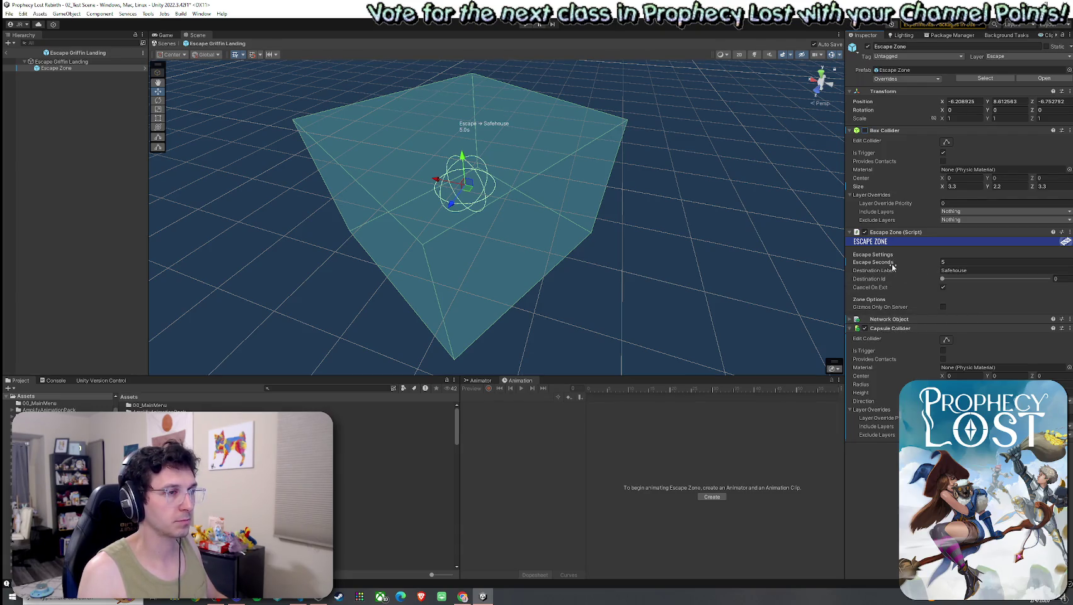
mouse_move(892, 266)
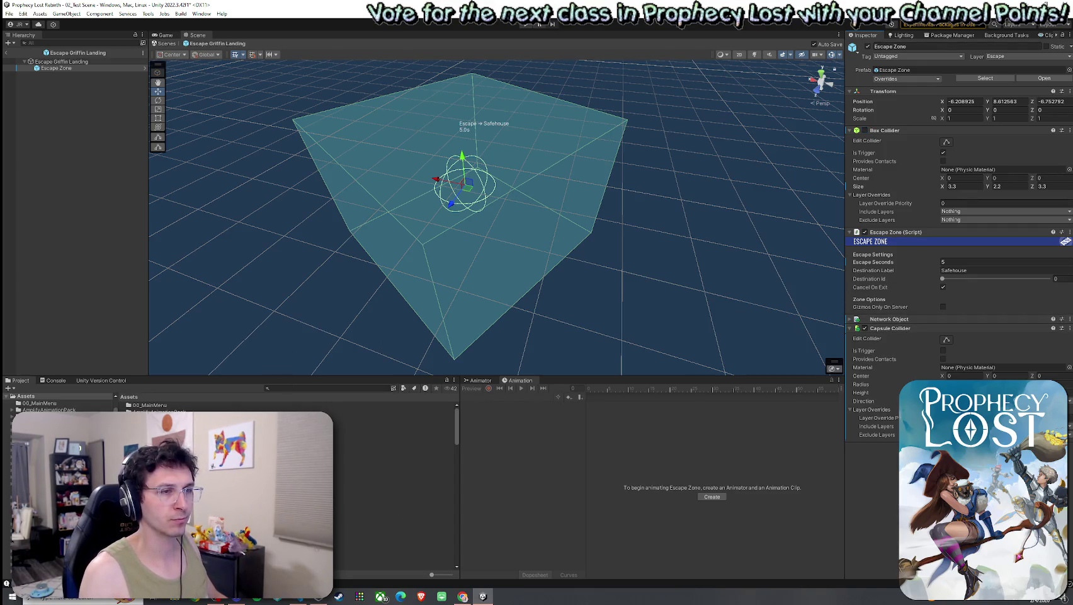
click(670, 292)
click(61, 61)
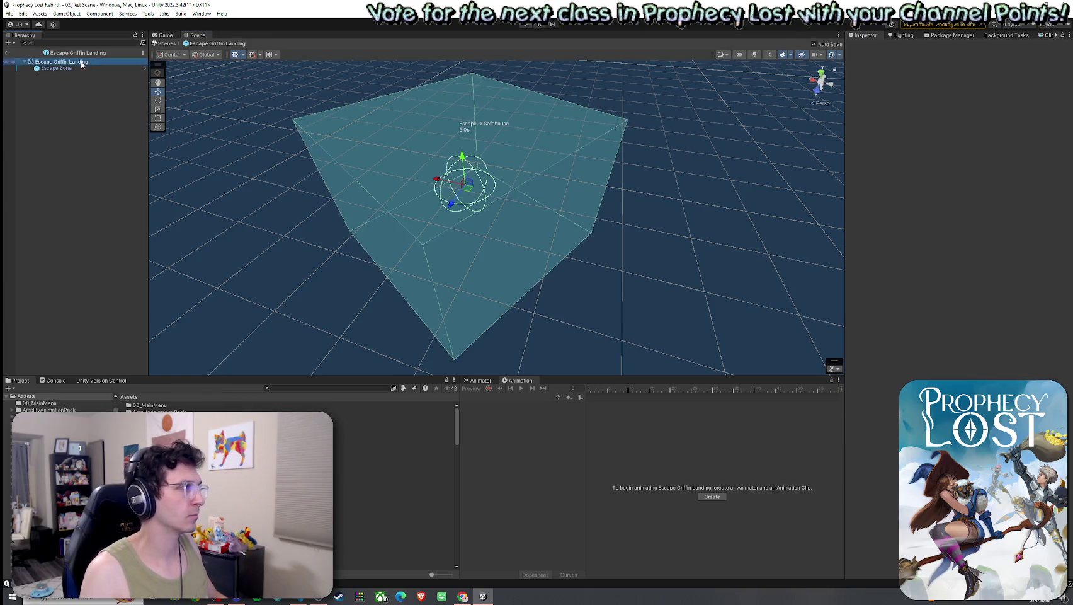
click(91, 68)
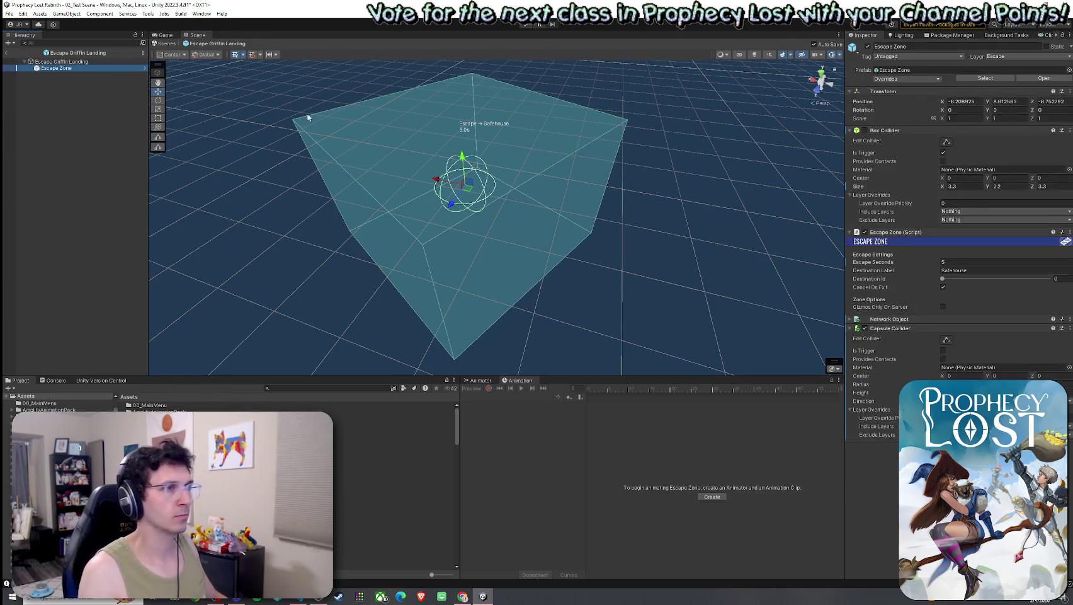
right_click(882, 237)
click(925, 339)
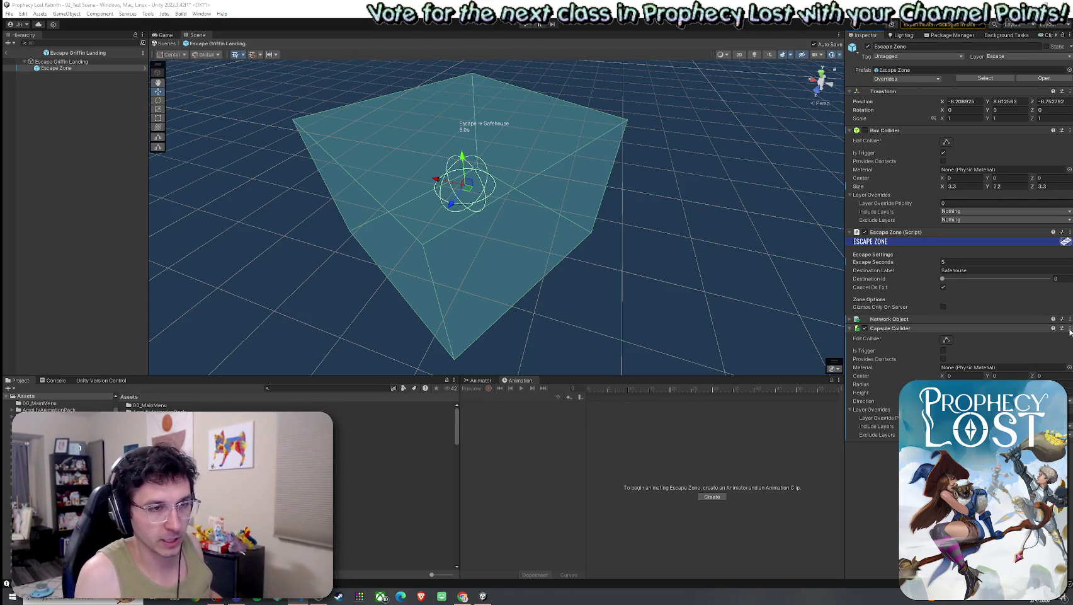
Remove Escape Zone's Capsule and Box Colliders and add a Sphere Collider.
right_click(976, 328)
click(1007, 358)
click(971, 334)
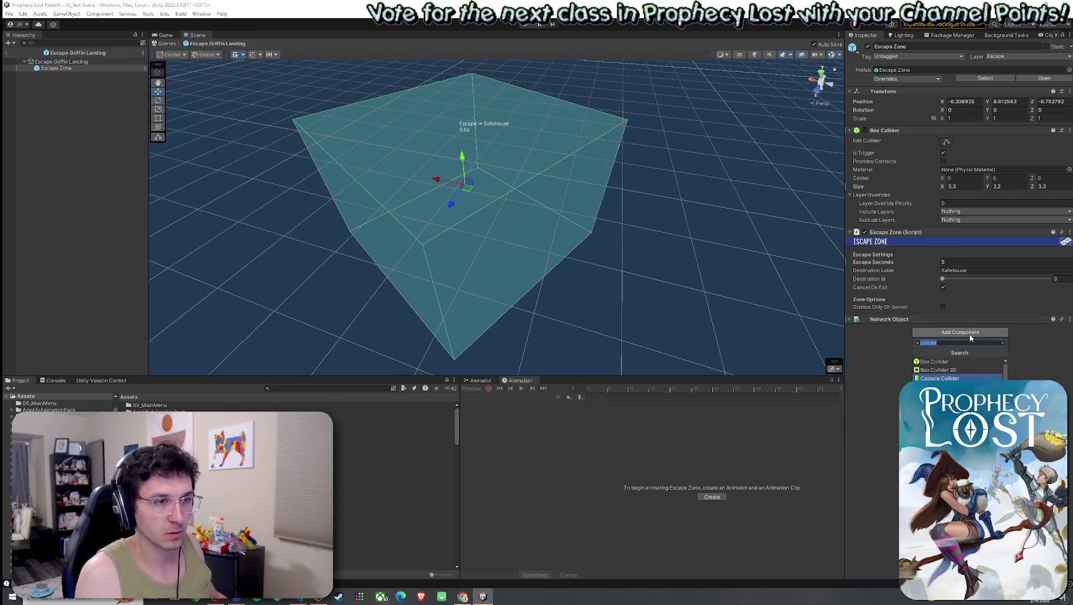
text(sphere)
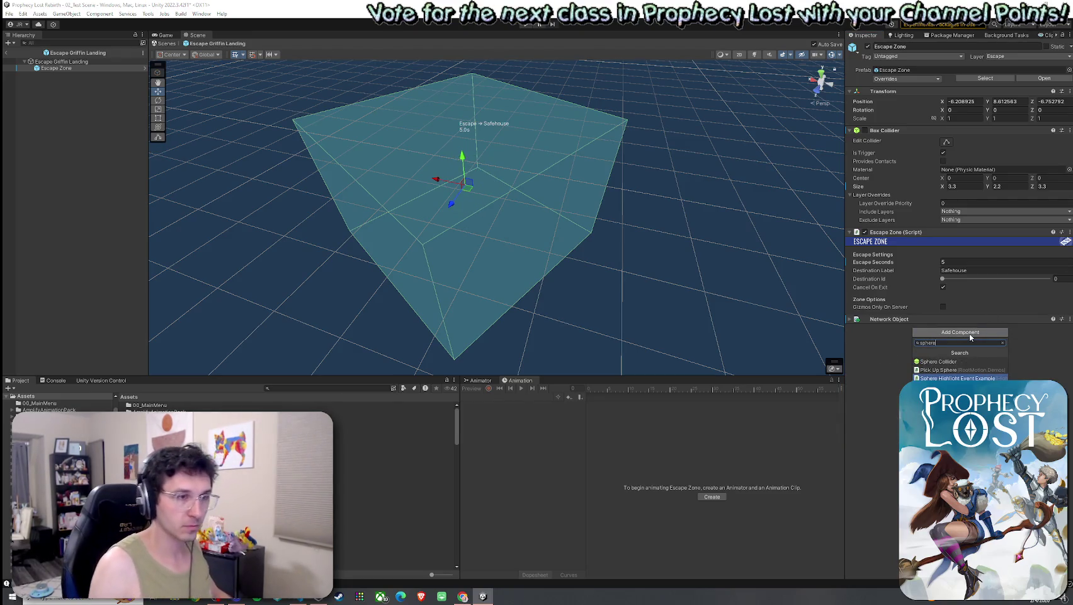
key(Return)
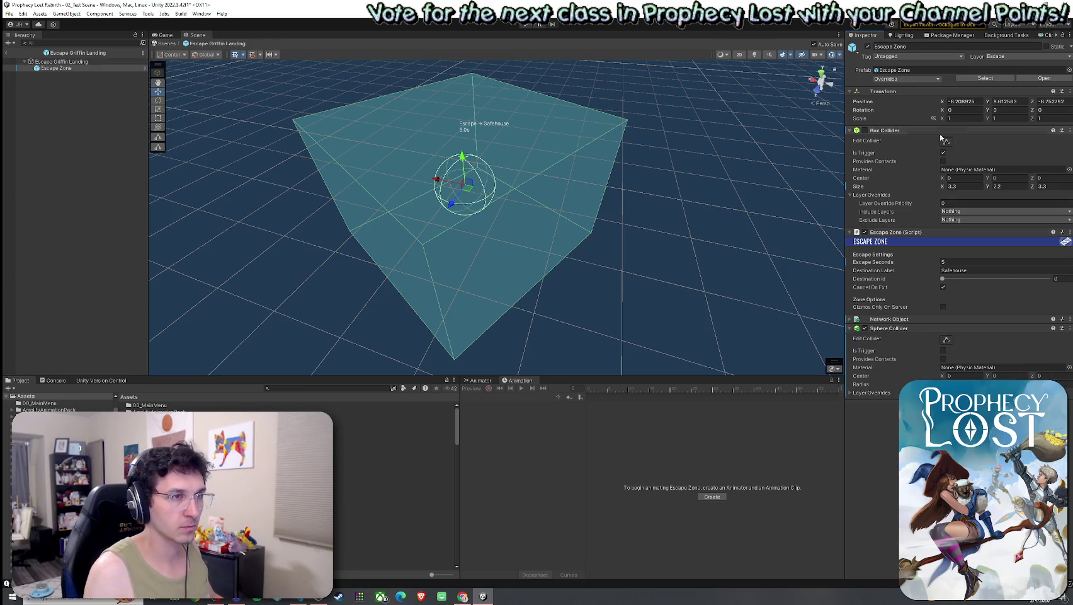
click(1070, 130)
click(1012, 161)
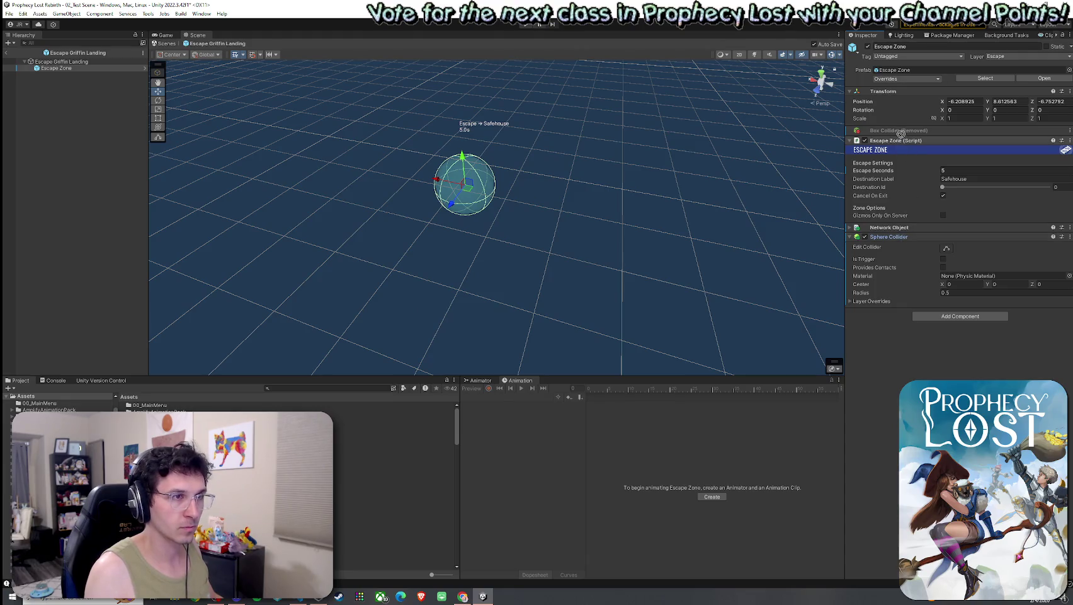
Move the Sphere Collider above the removed Box Collider and set its radius to 2.09.
drag(903, 123, 906, 130)
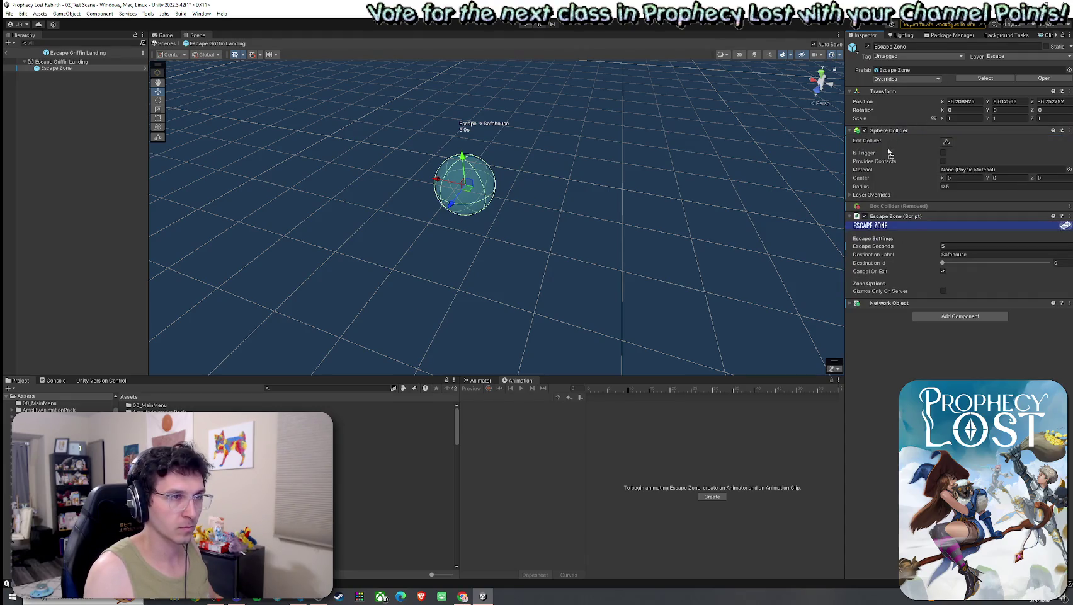
key(r)
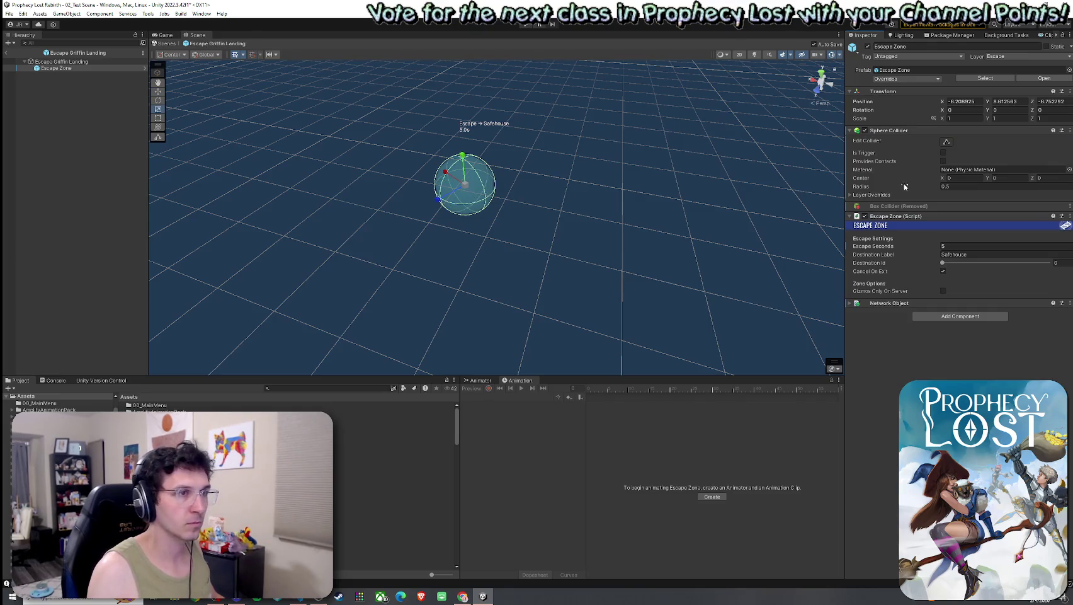
click(946, 142)
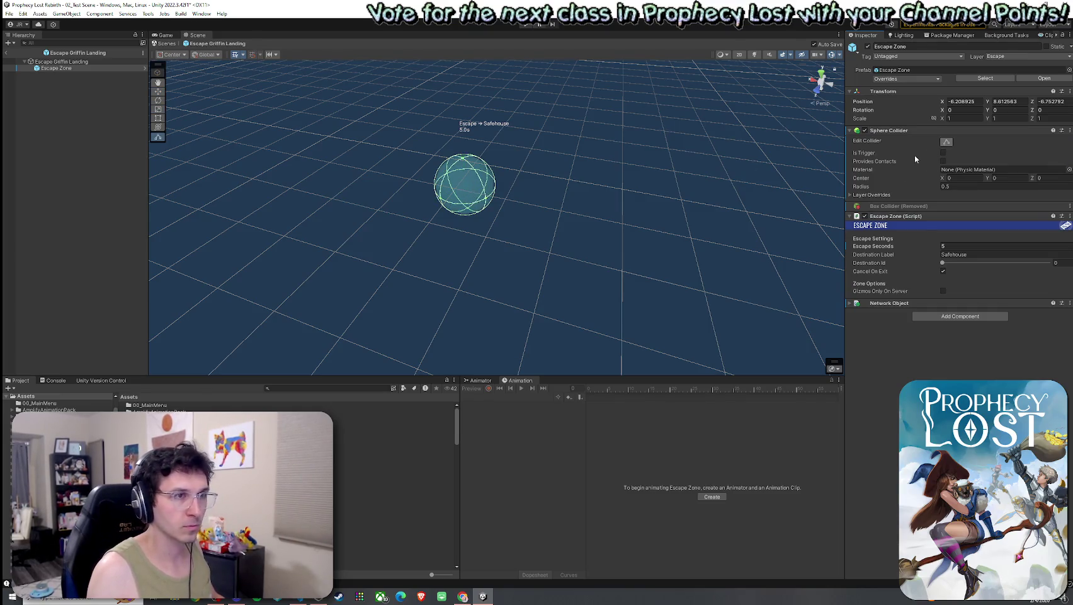
click(868, 187)
drag(868, 188, 894, 190)
mouse_move(567, 186)
mouse_down()
mouse_move(583, 184)
mouse_move(422, 154)
mouse_move(466, 174)
mouse_move(591, 160)
mouse_move(529, 151)
mouse_move(545, 148)
mouse_move(458, 172)
mouse_up()
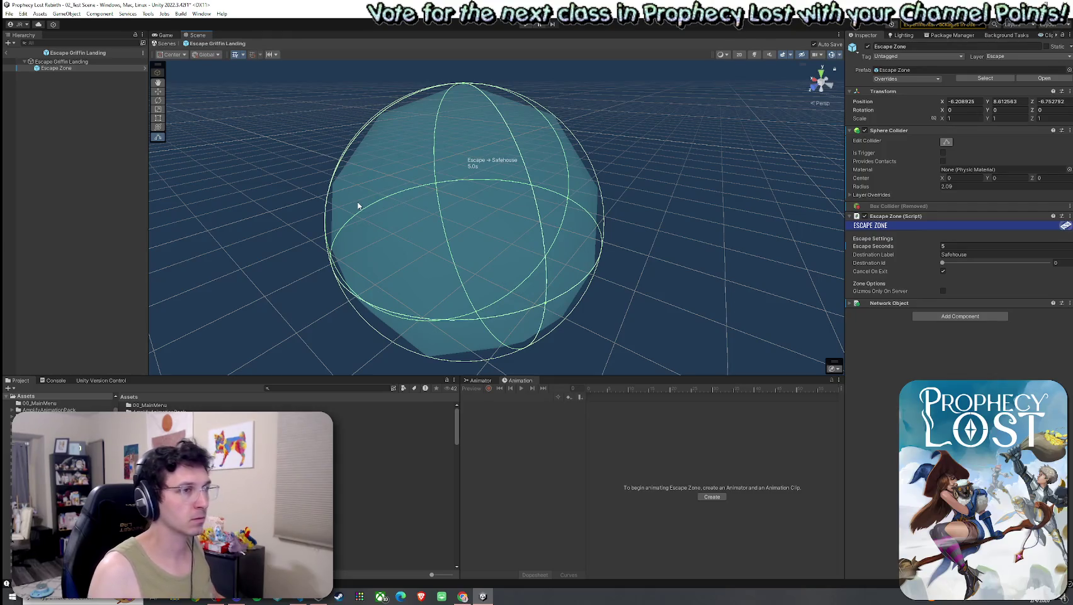
drag(361, 208, 381, 226)
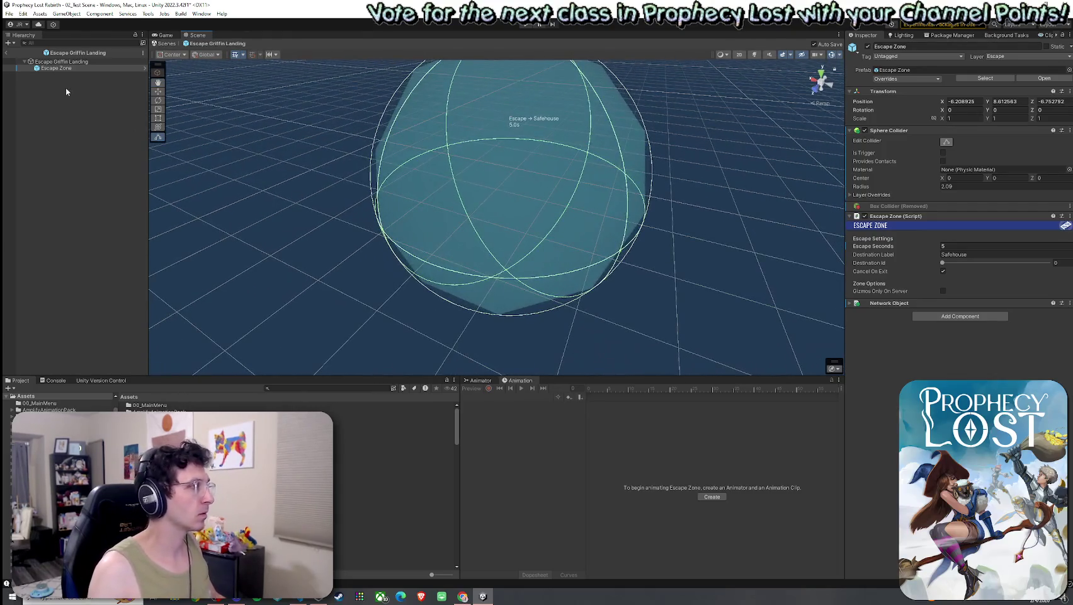
Browse VFX_Klaus > Prefabs > Hyper Casual FX and open HCFX_Buff_Down in Prefab Mode.
click(285, 389)
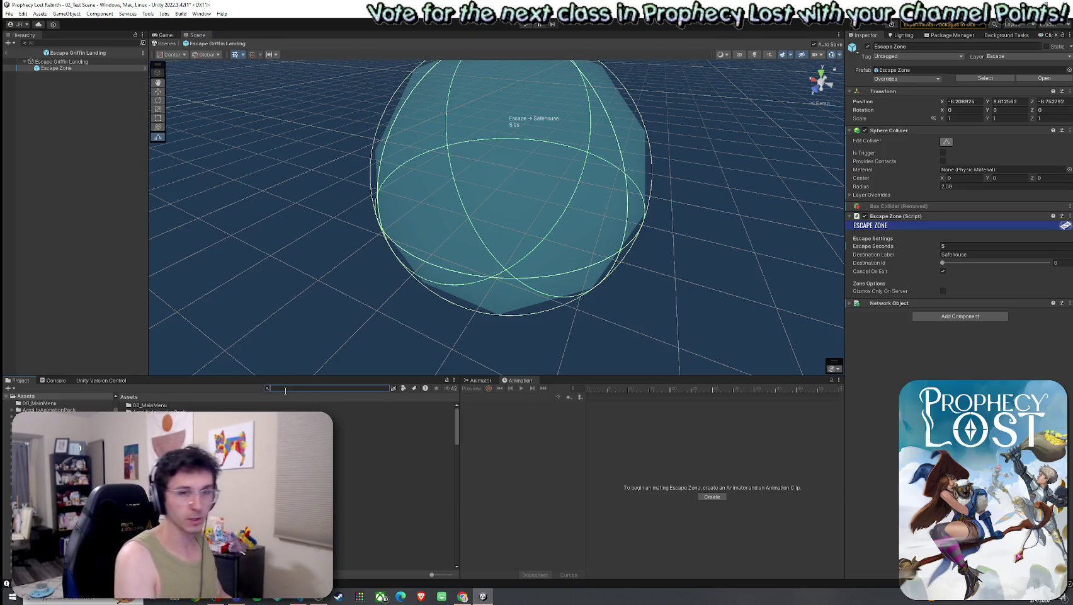
text(VFX)
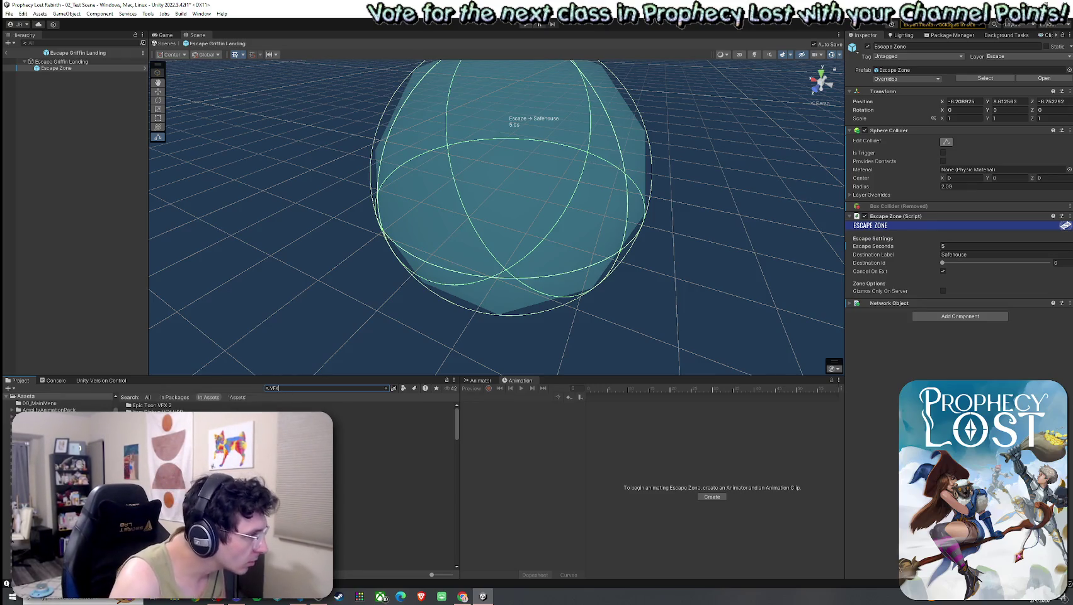
double_click(352, 465)
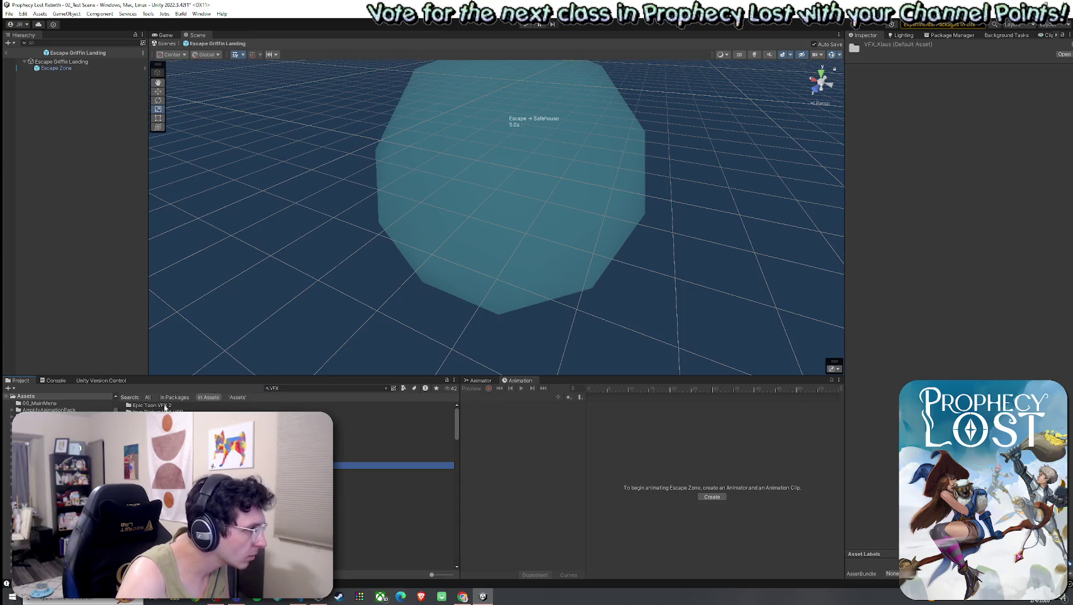
double_click(165, 418)
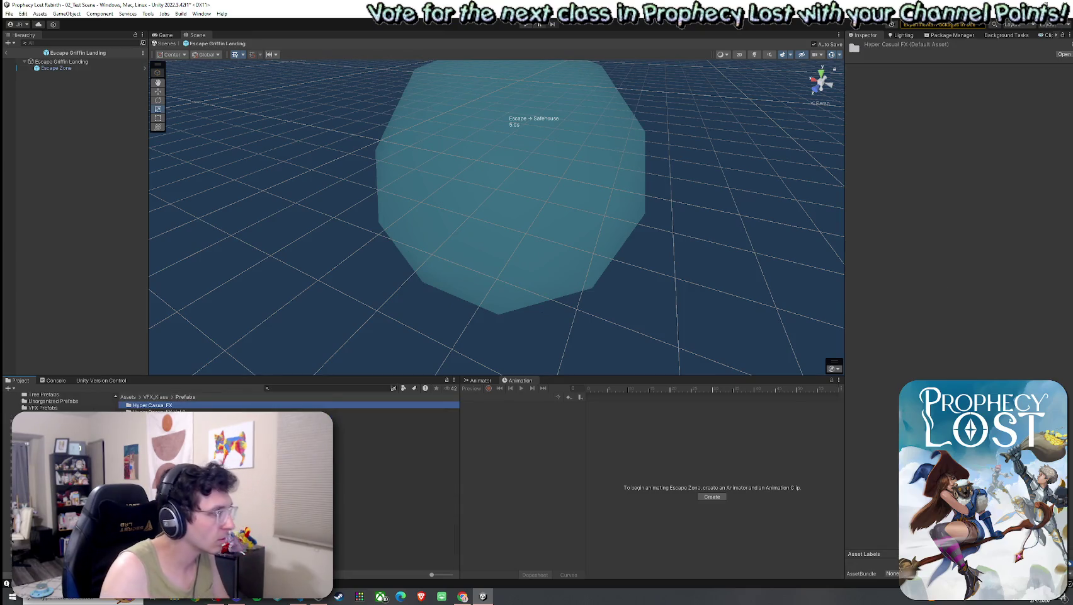
double_click(167, 406)
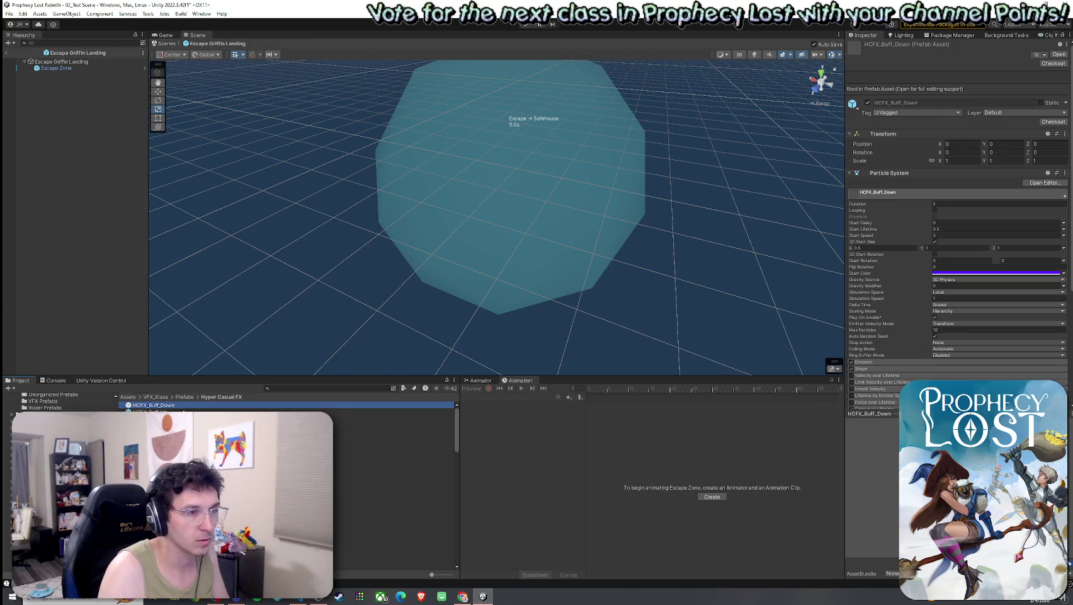
click(393, 417)
key(Down)
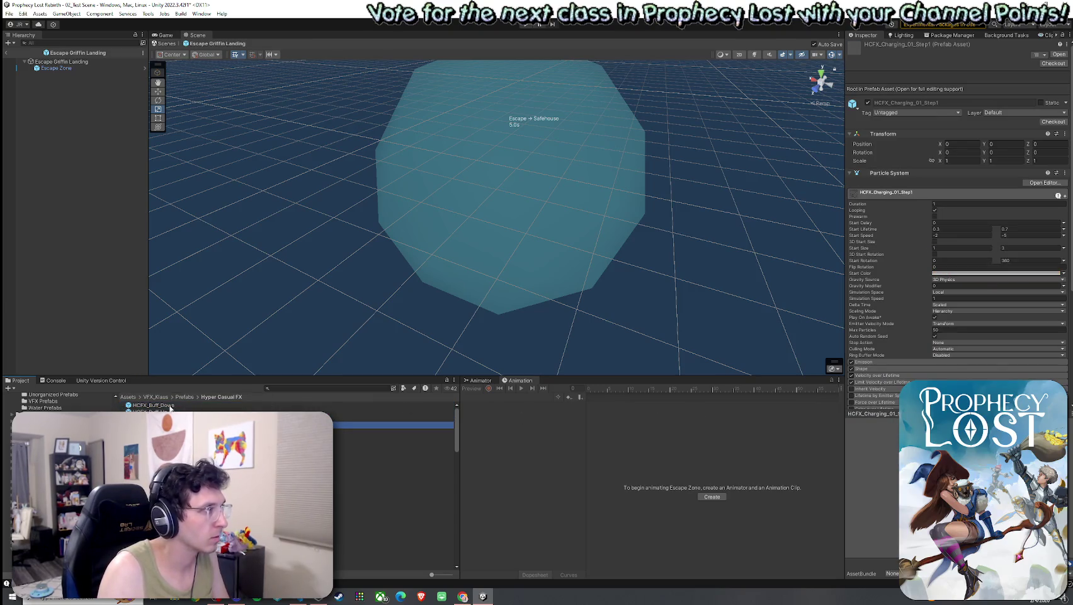
double_click(178, 407)
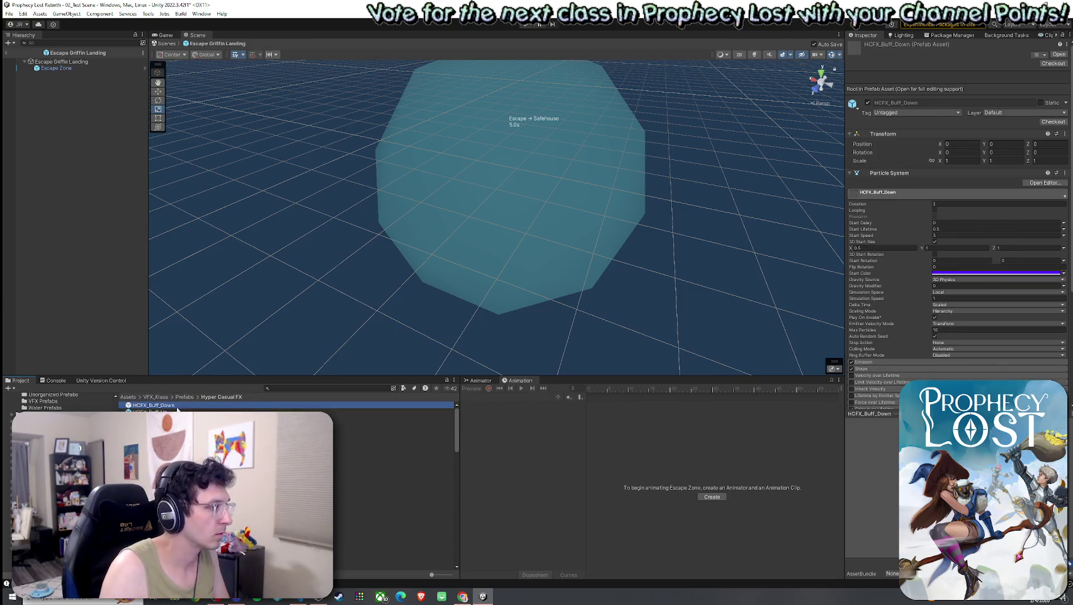
Preview the HCFX effects in turn, from charging and dust through MagicCircle to Marble_01.
key(Down)
key(Return)
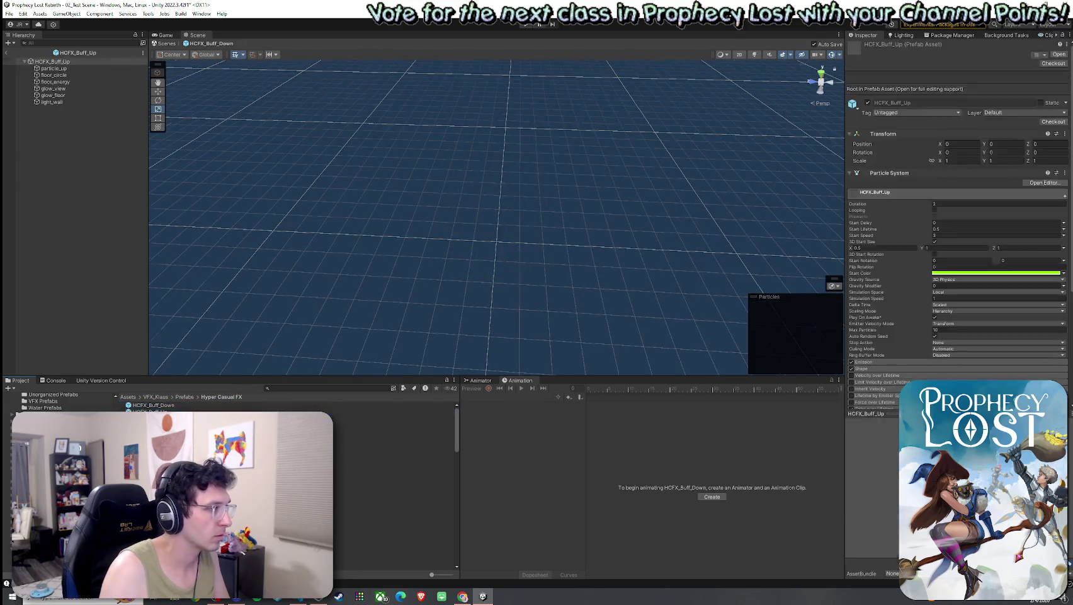
key(Down)
key(Down)
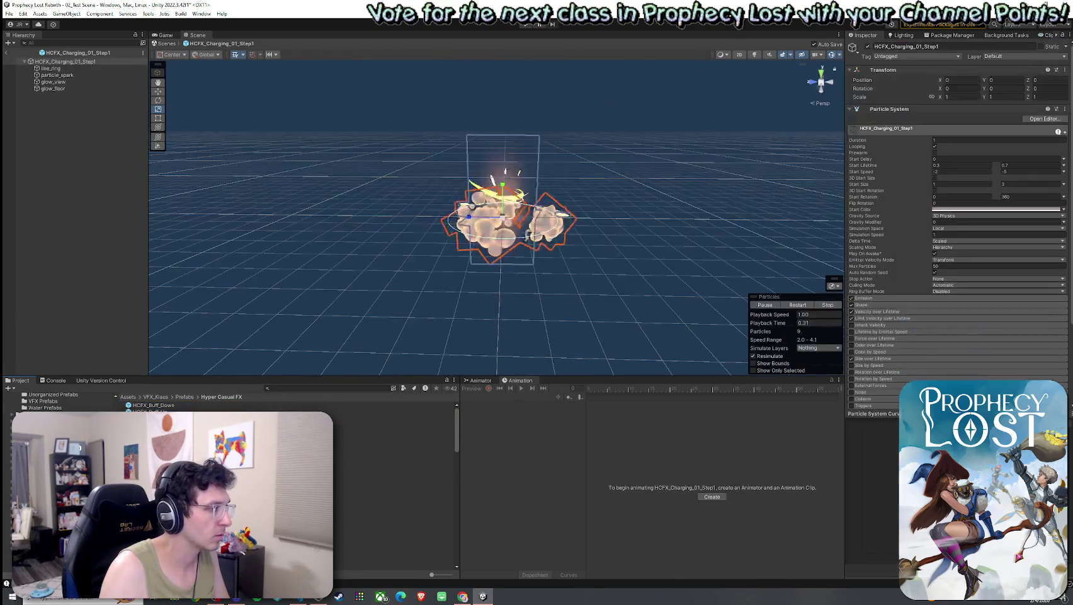
key(Down)
key(Down)
key(Down)
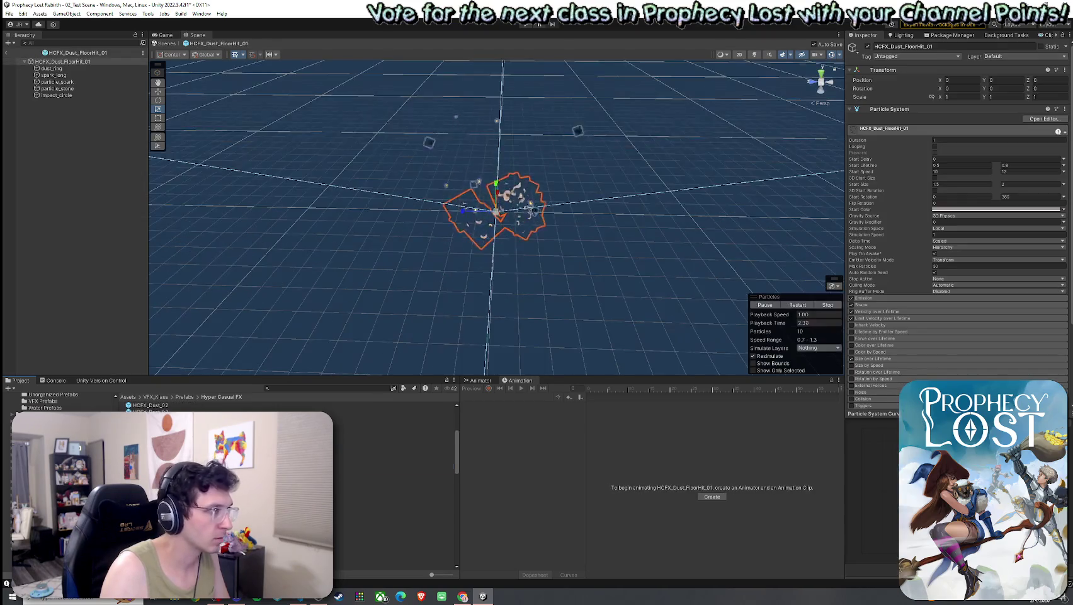
key(Down)
key(Down)
key(Down)
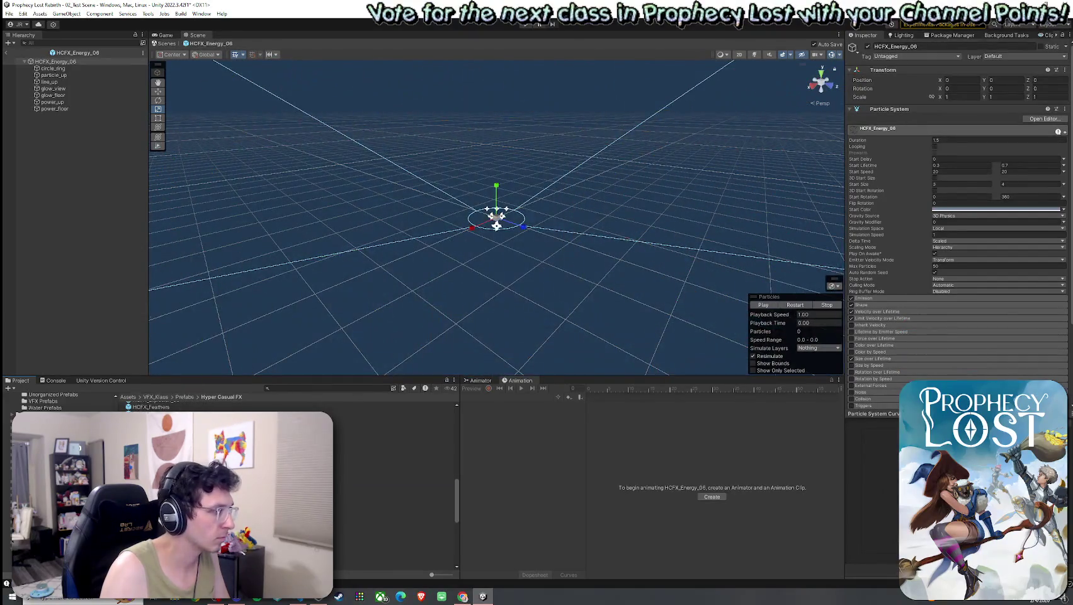
key(Down)
key(Down)
key(Down)
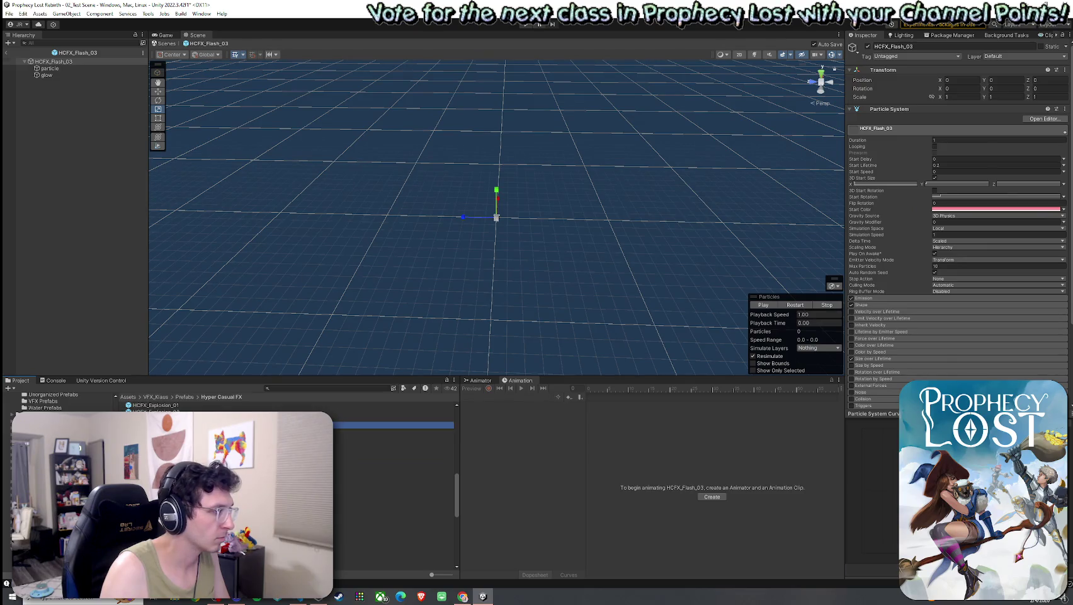
key(Up)
key(Down)
key(Down)
key(Down)
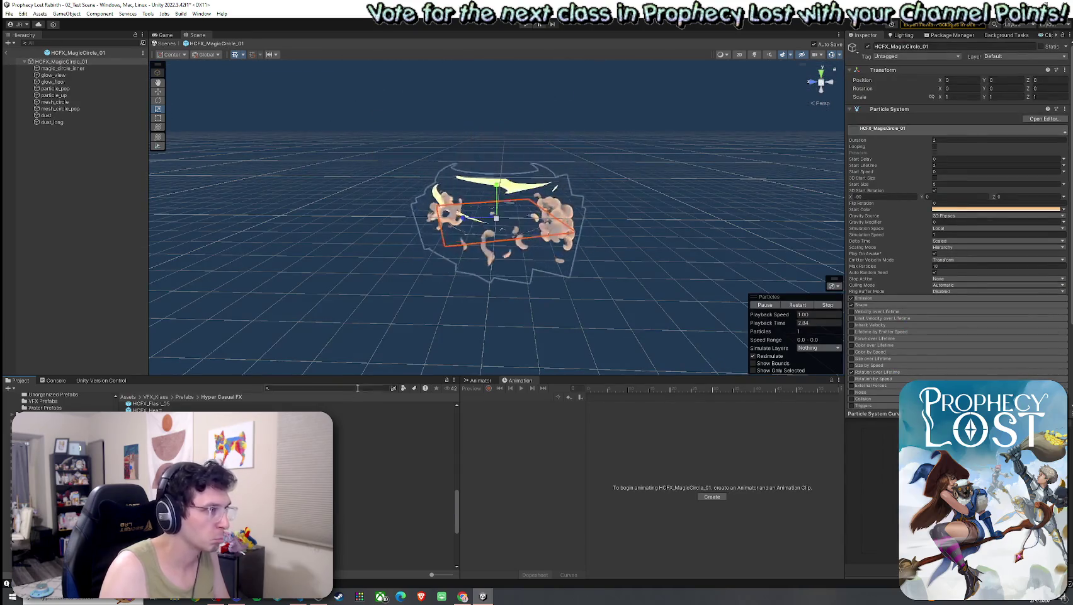
key(Down)
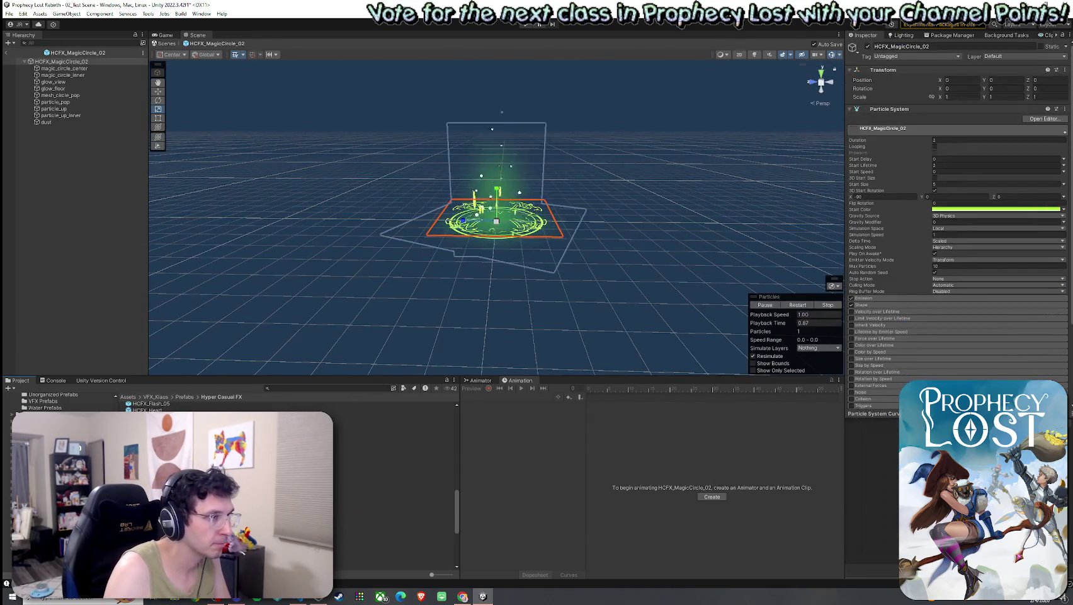
key(Down)
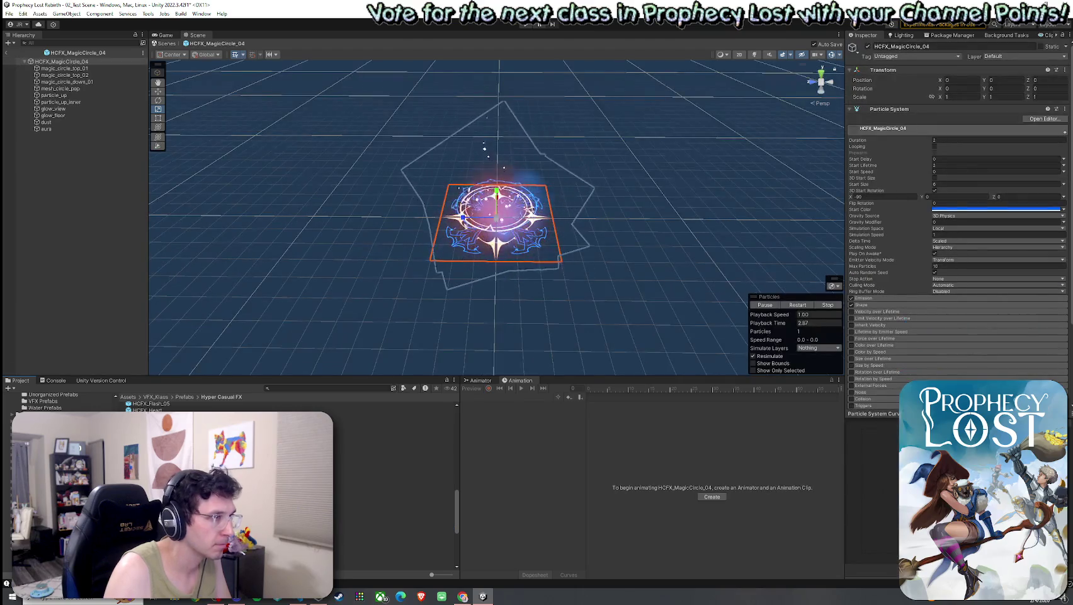
key(Down)
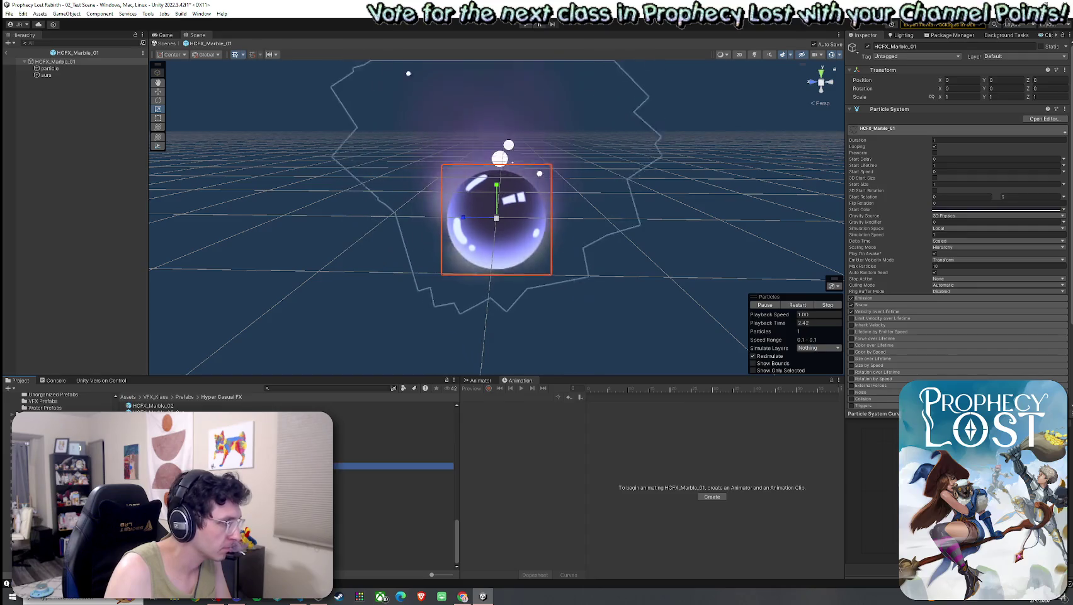
Compare HCFX_Portal_01 and HCFX_Portal_02 up close, then exit Prefab Mode to the level scene.
key(Down)
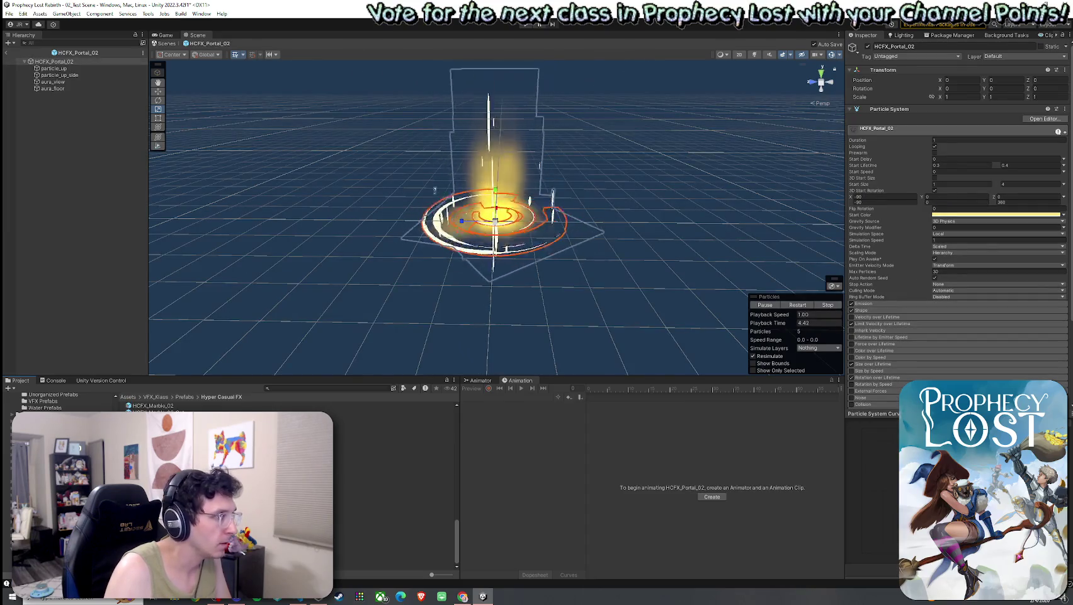
key(Up)
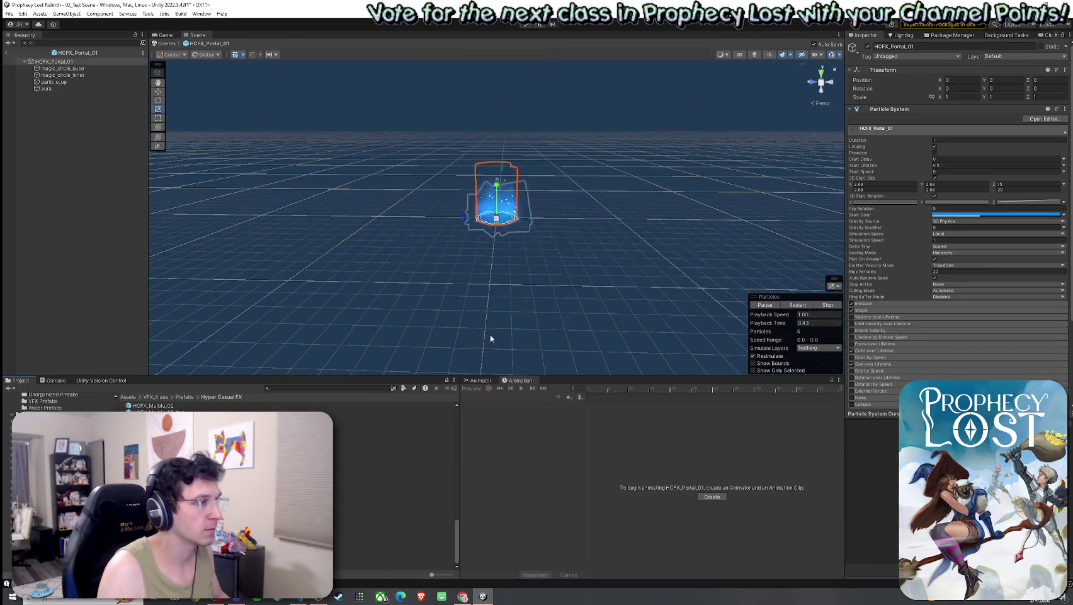
scroll(470, 315, up, 5)
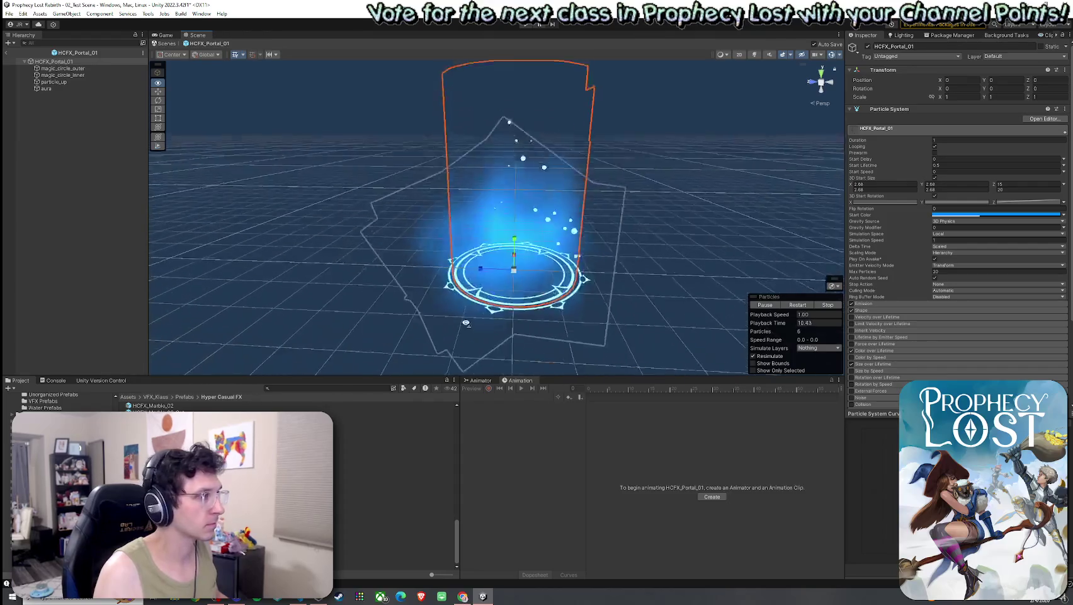
mouse_move(466, 322)
mouse_down()
mouse_move(403, 336)
mouse_move(435, 310)
mouse_move(402, 304)
mouse_move(459, 294)
mouse_up()
key(Return)
scroll(446, 311, up, 5)
scroll(445, 296, down, 3)
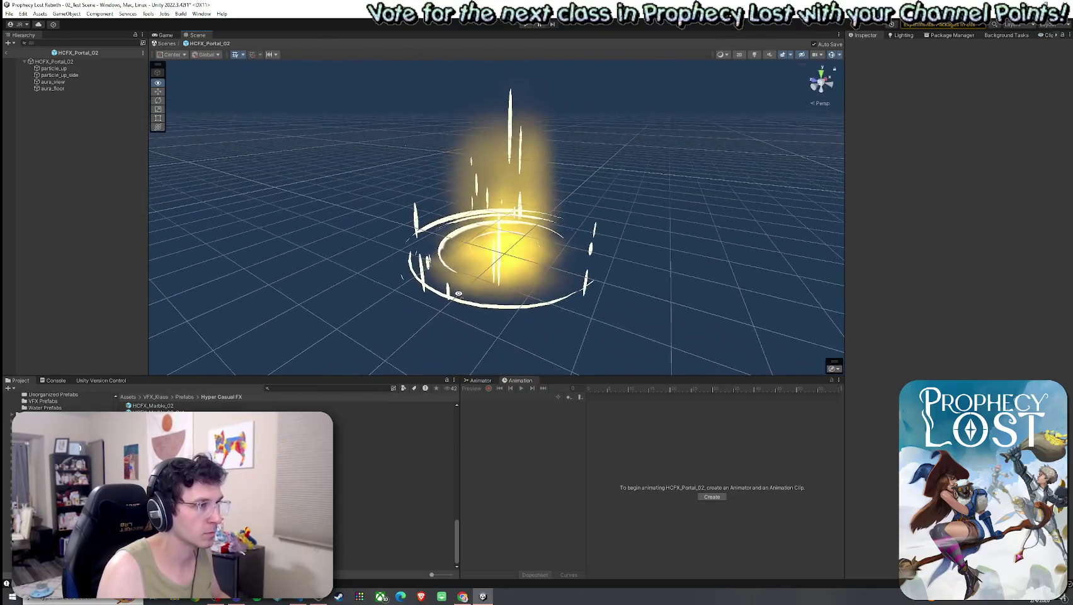
scroll(458, 293, up, 4)
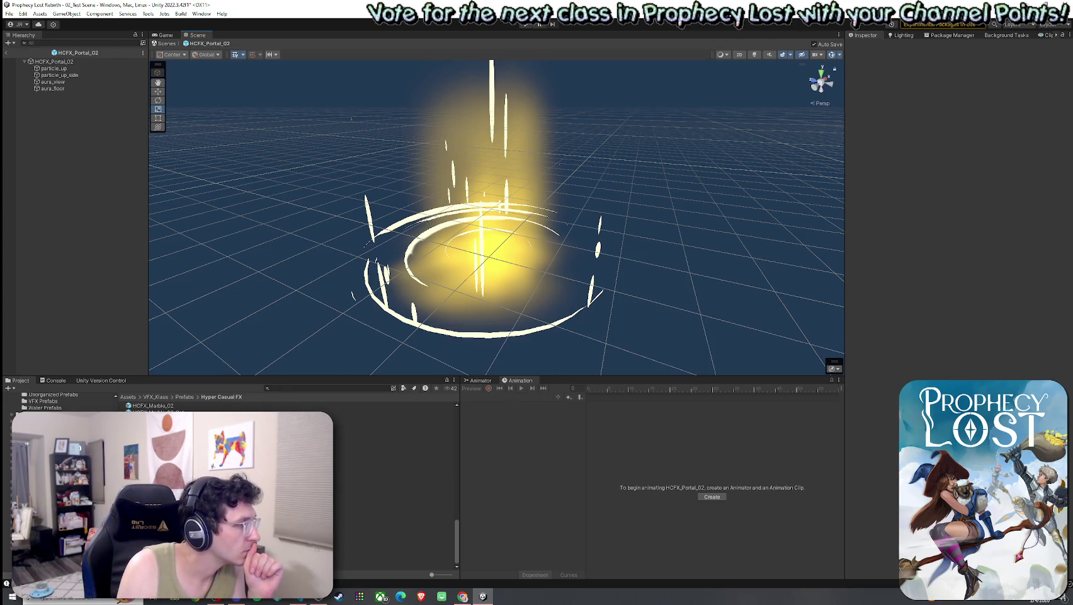
click(7, 54)
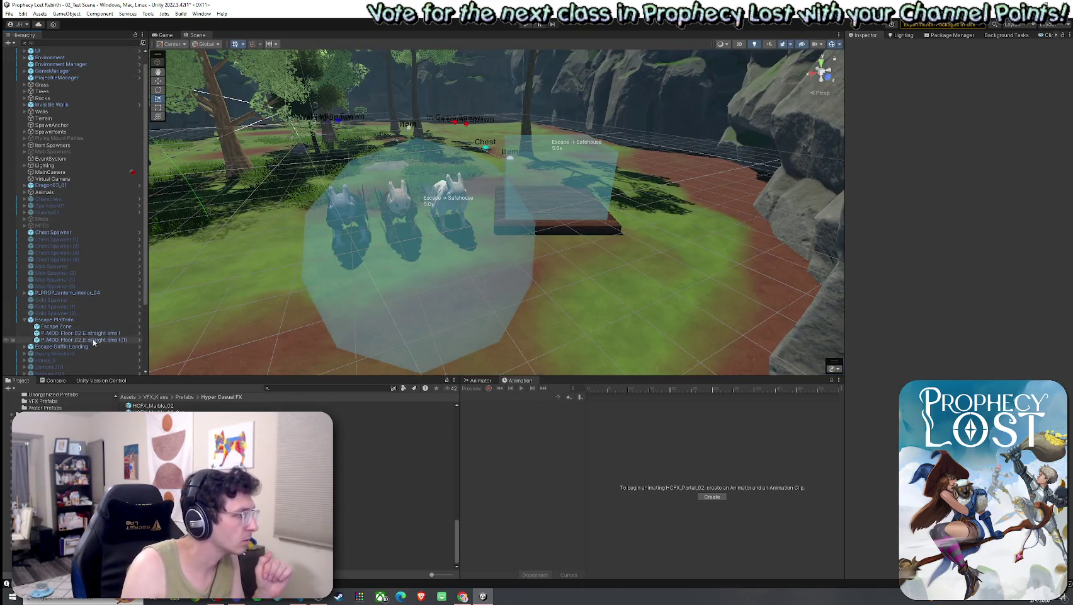
Locate the Escape Griffin Landing prefab asset and open it for editing.
click(68, 346)
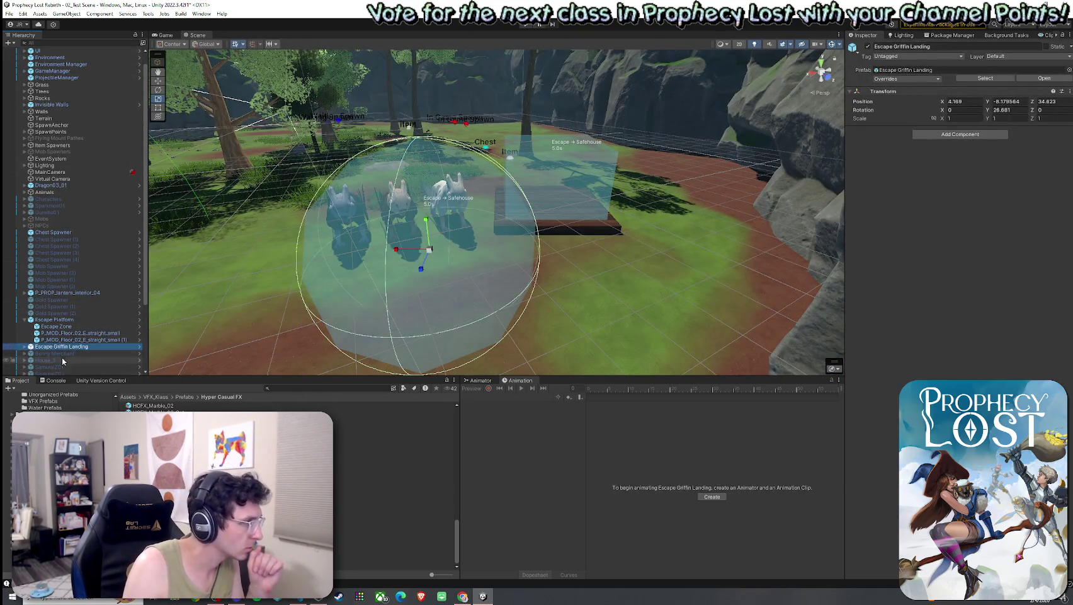
right_click(65, 346)
mouse_move(107, 326)
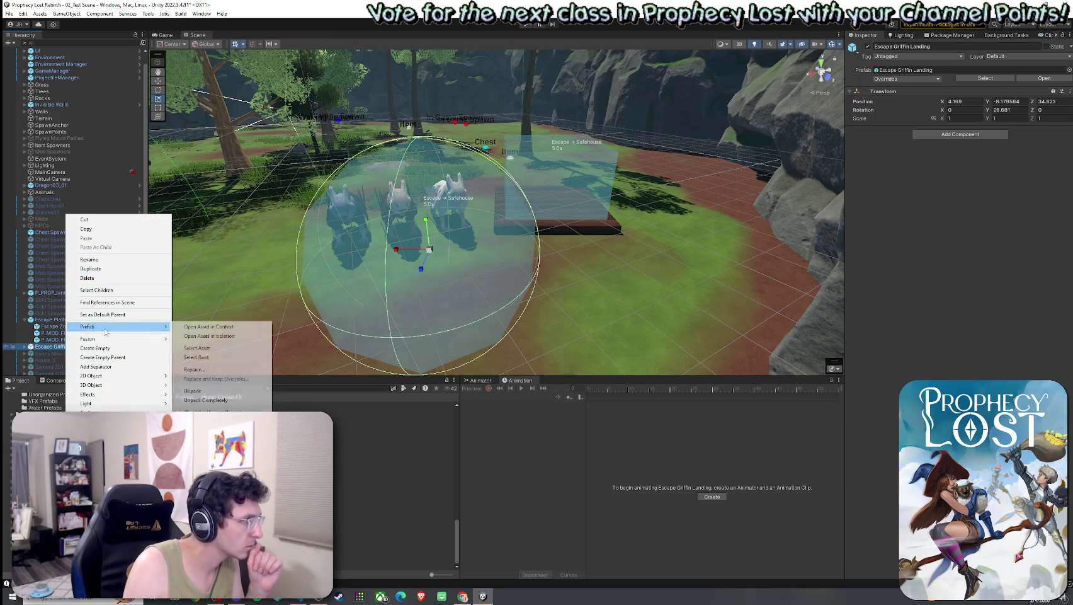
click(227, 351)
double_click(159, 405)
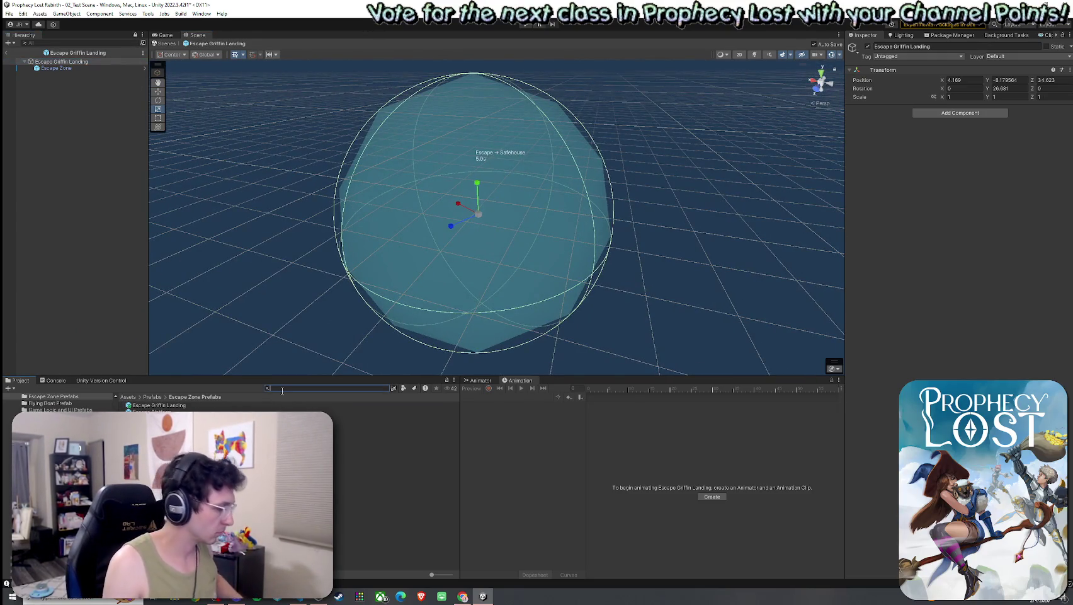
Drag HCFX_Portal_01 into the Escape Griffin Landing prefab hierarchy.
text(HCFX Portal 1)
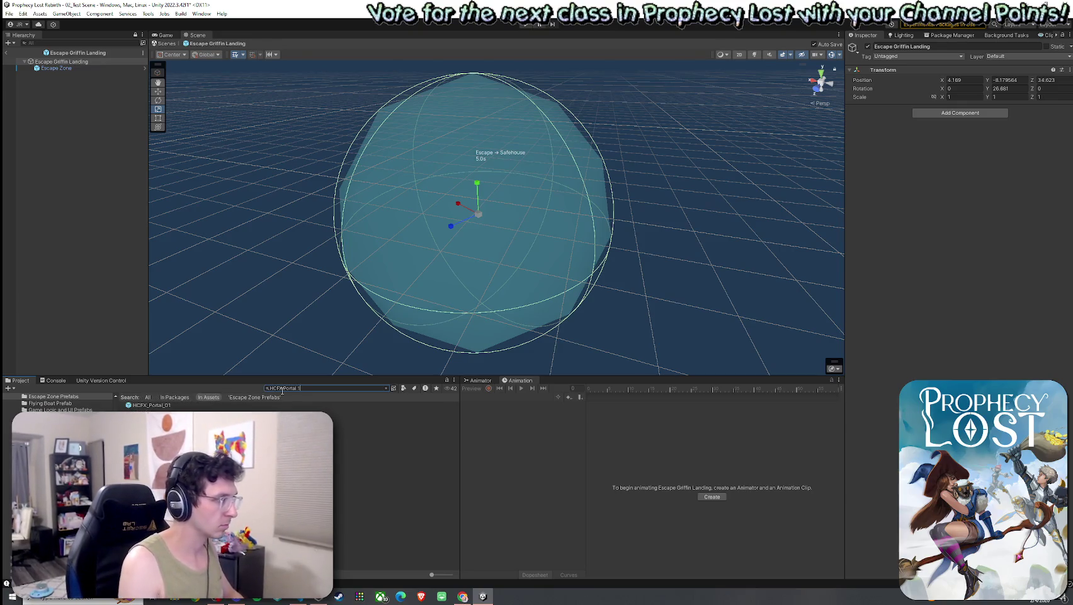
click(235, 411)
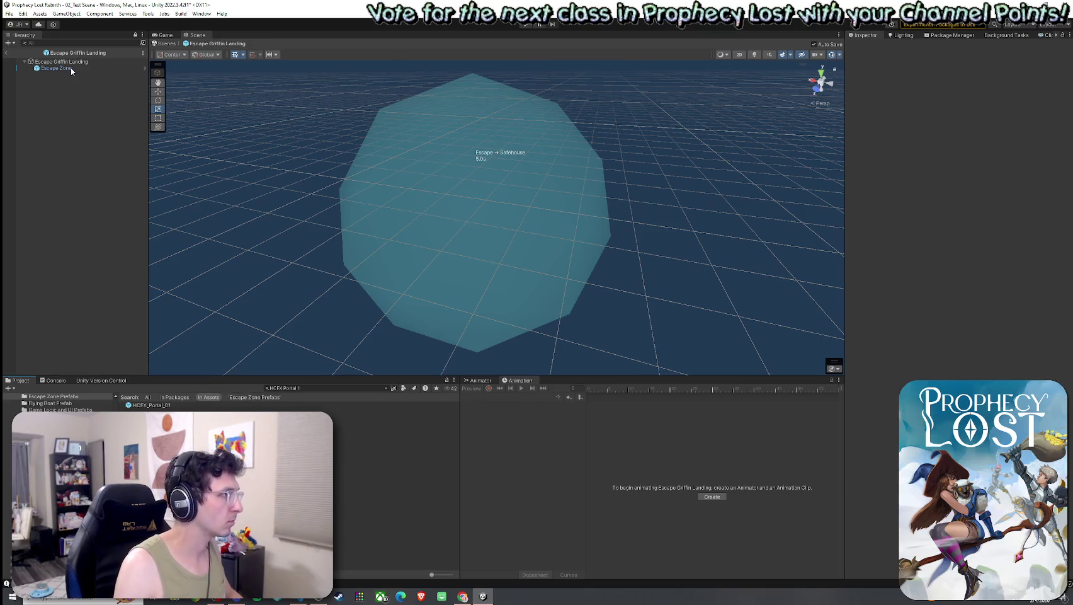
drag(128, 406, 54, 65)
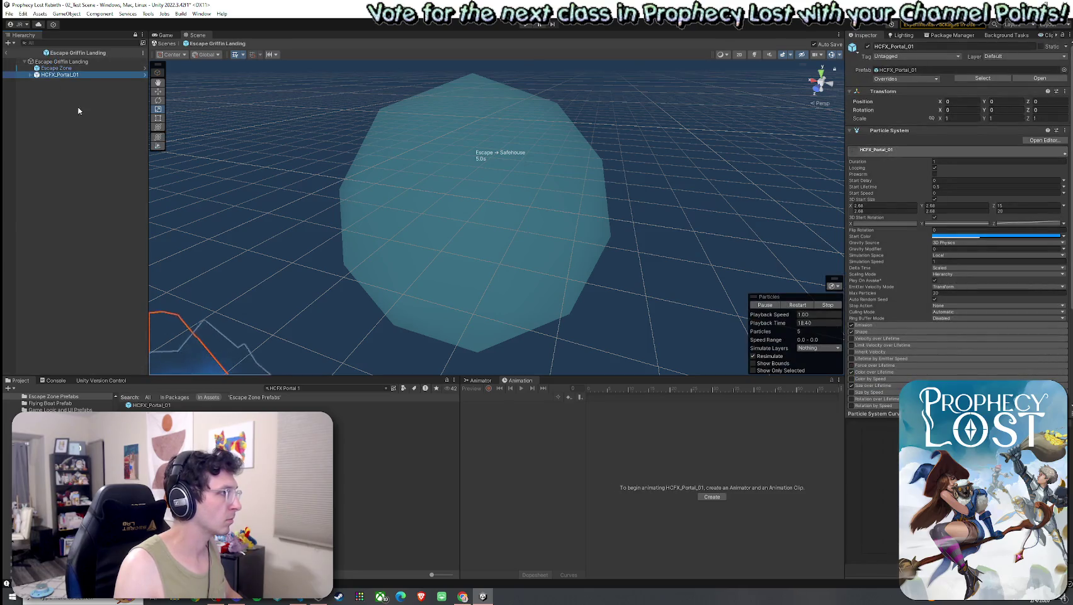
mouse_move(266, 224)
mouse_down()
mouse_move(263, 241)
mouse_move(210, 256)
mouse_up()
Reset Escape Zone's Transform so it sits at the origin over the portal.
click(87, 68)
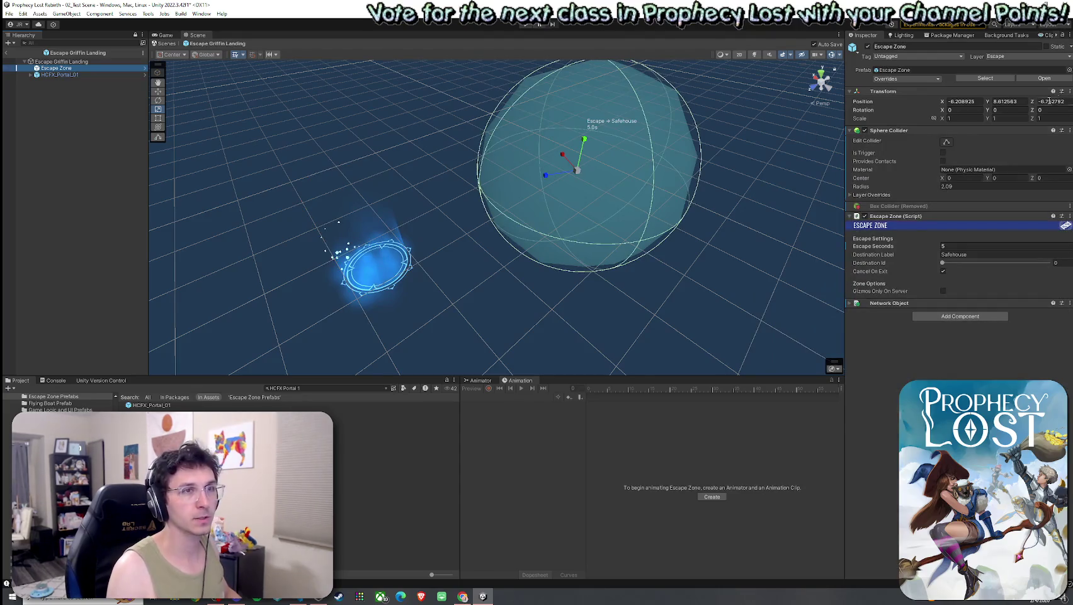
click(1070, 92)
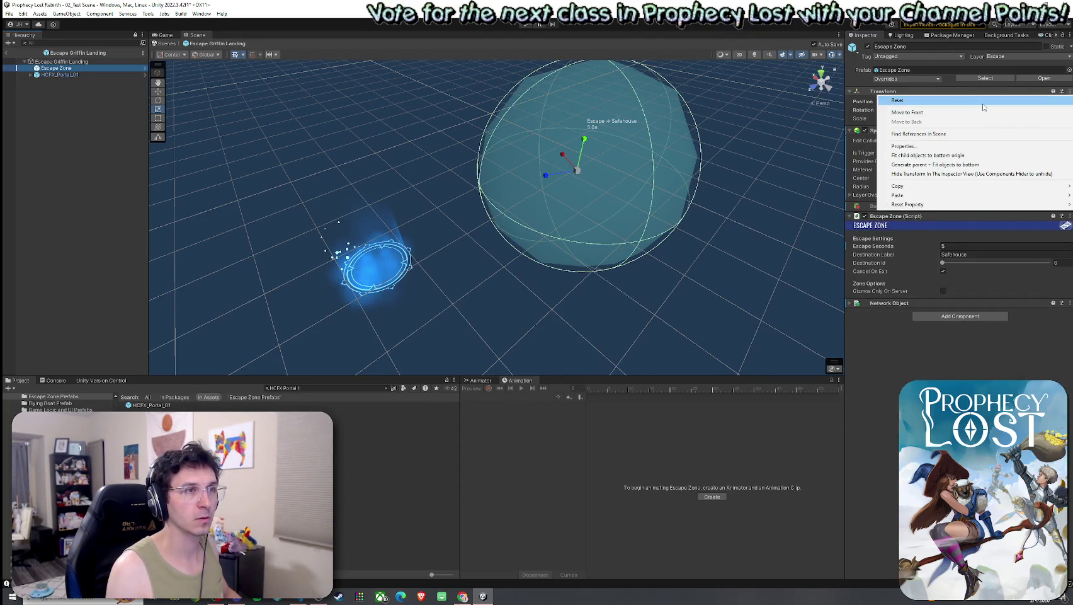
click(983, 102)
double_click(63, 61)
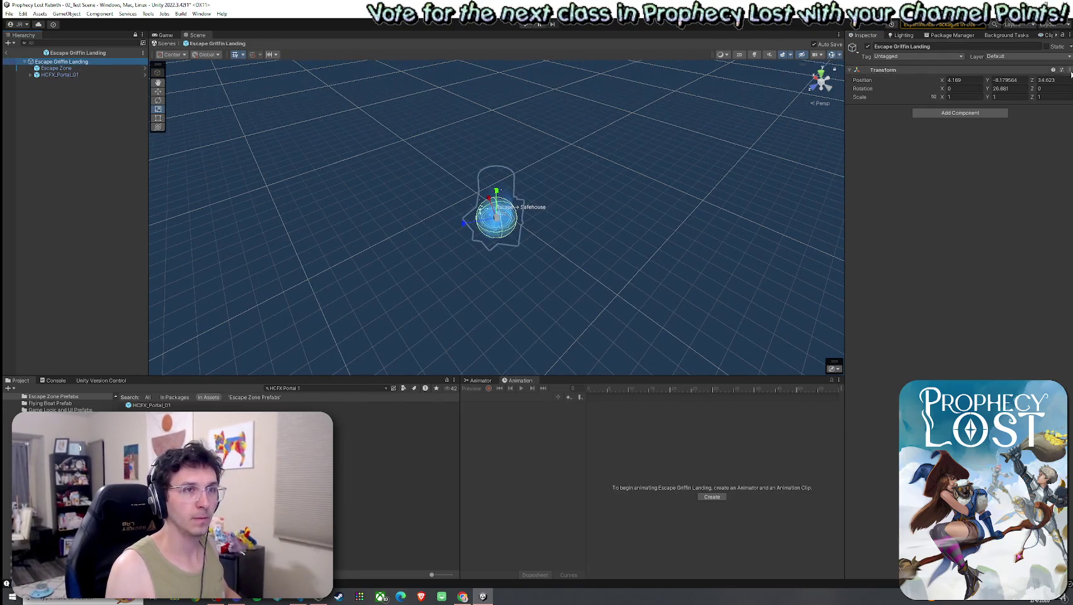
Reset the Escape Griffin Landing root's position and rotation to zero and frame the portal.
click(1070, 69)
click(913, 79)
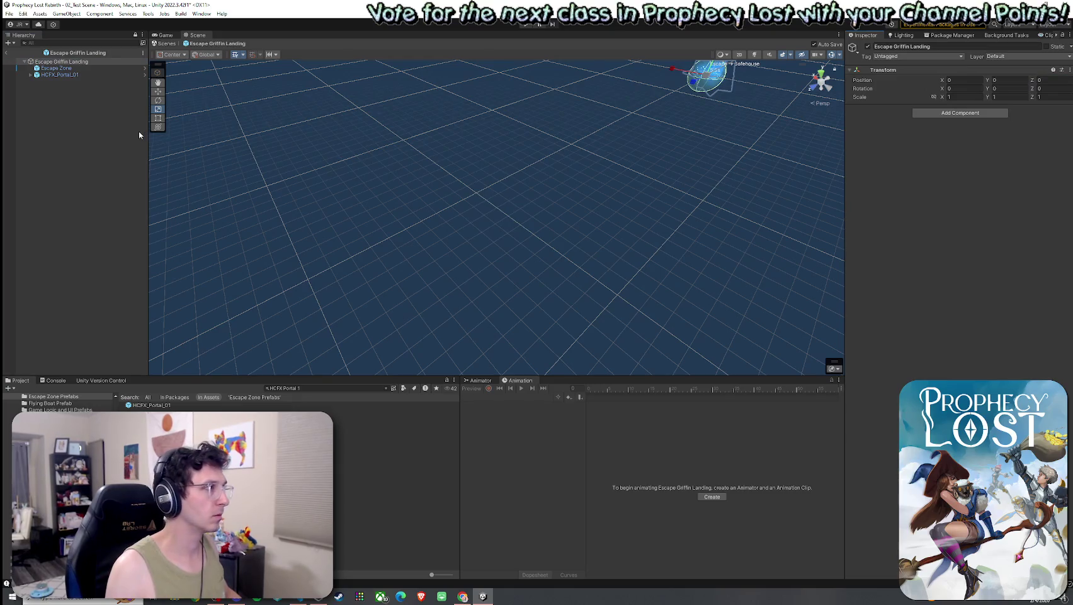
double_click(63, 61)
scroll(491, 246, down, 5)
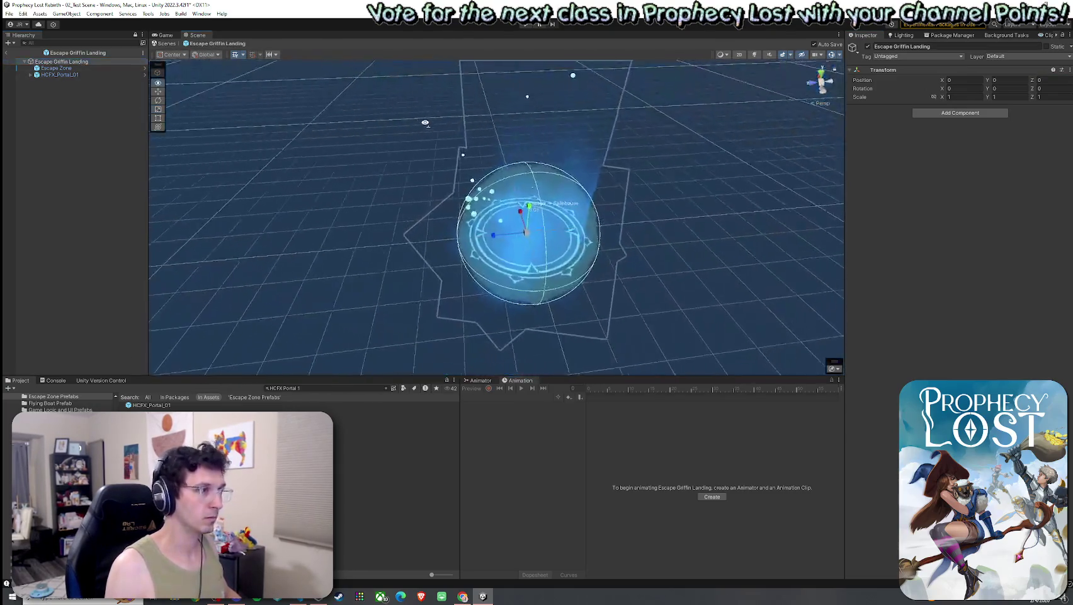
drag(411, 117, 407, 92)
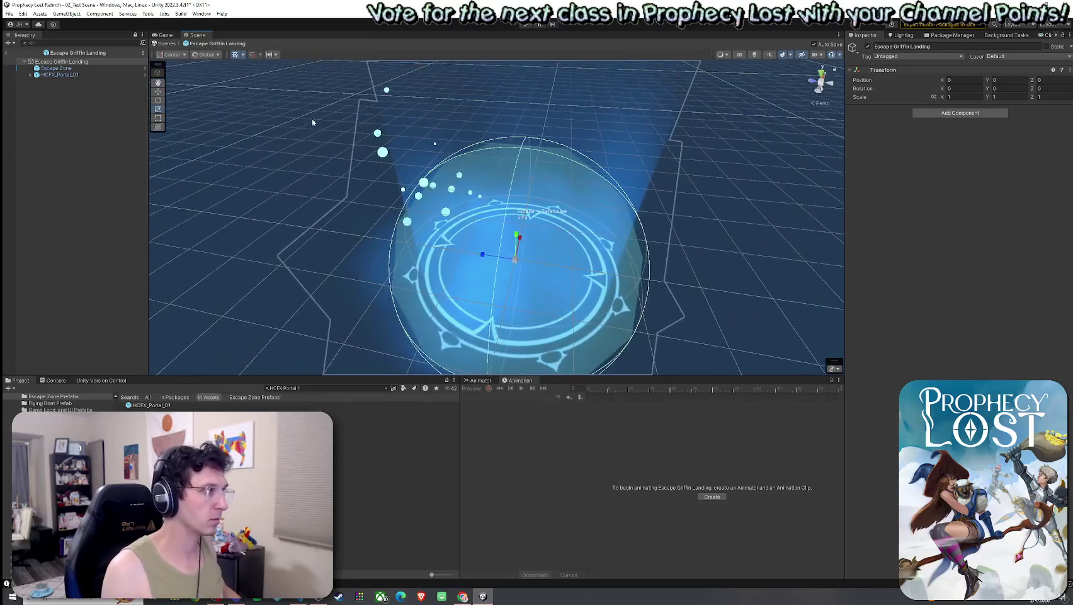
click(129, 126)
mouse_move(352, 189)
mouse_down()
mouse_move(390, 183)
mouse_move(373, 195)
mouse_up()
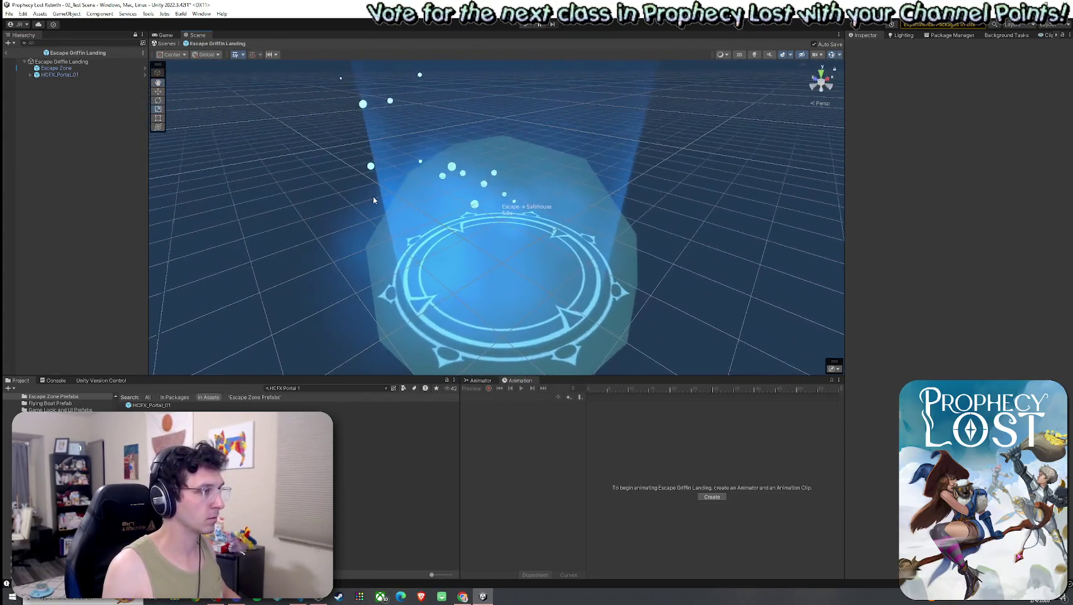
Shrink the Escape Zone sphere uniformly to a scale of 0.77903.
click(57, 68)
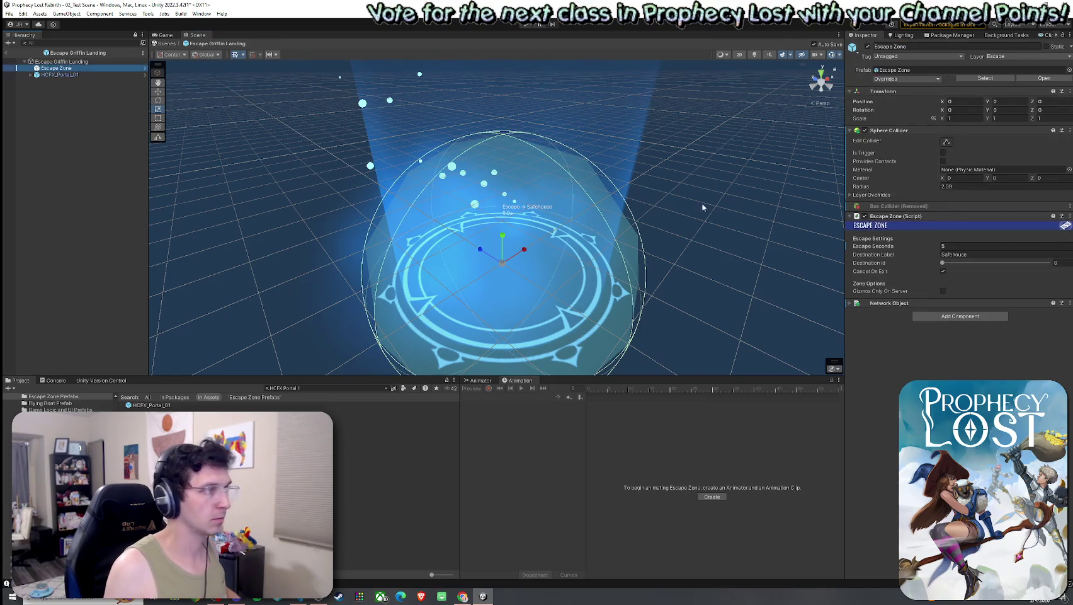
click(947, 143)
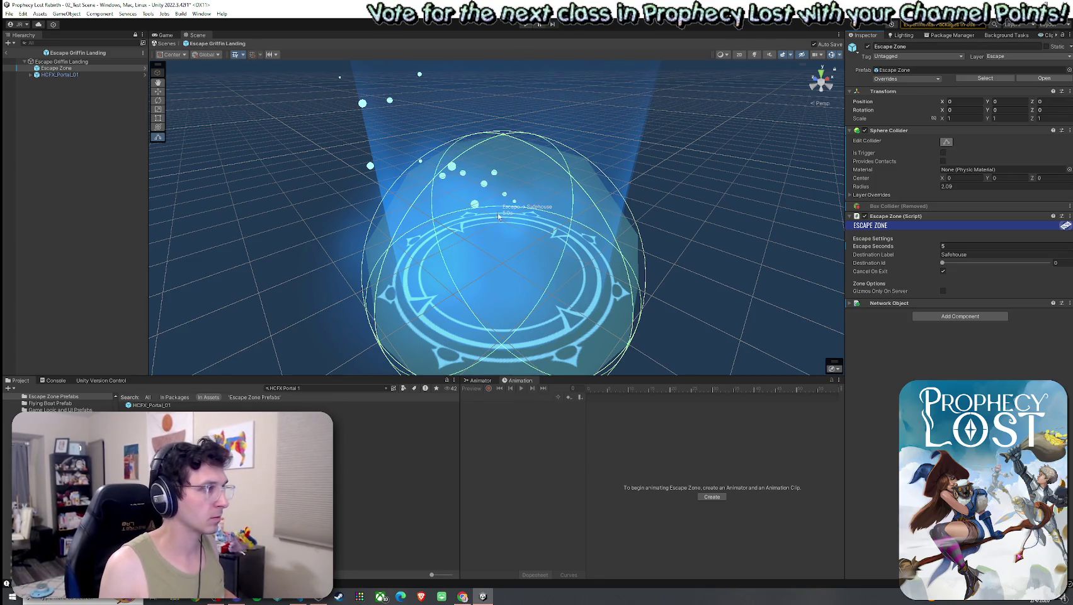
scroll(518, 274, down, 3)
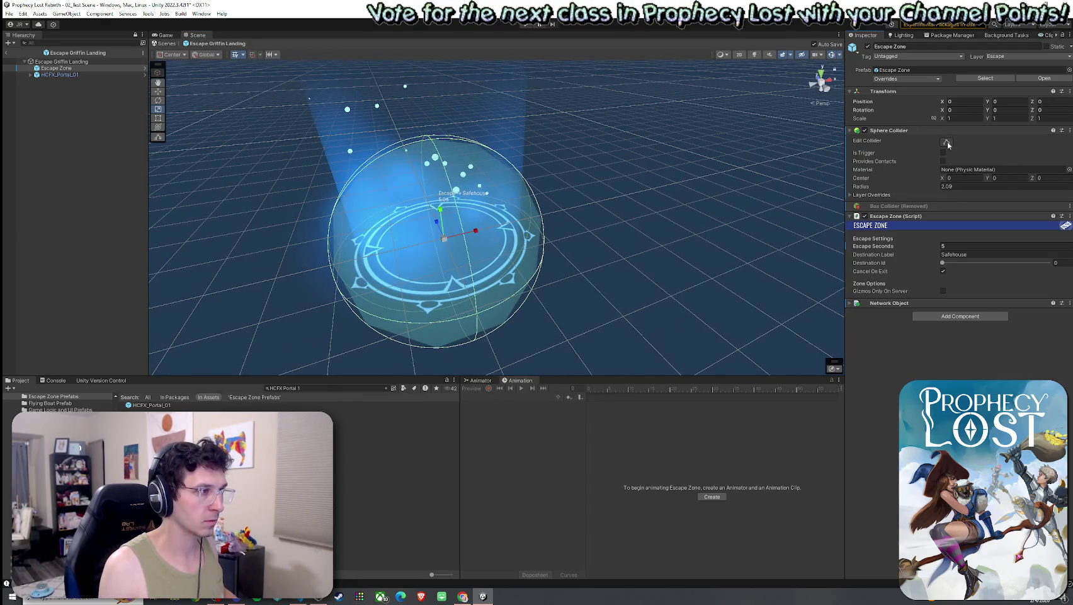
drag(443, 242, 438, 248)
Check the shrunken sphere against the portal ring in Iso and Perspective views.
scroll(406, 250, up, 5)
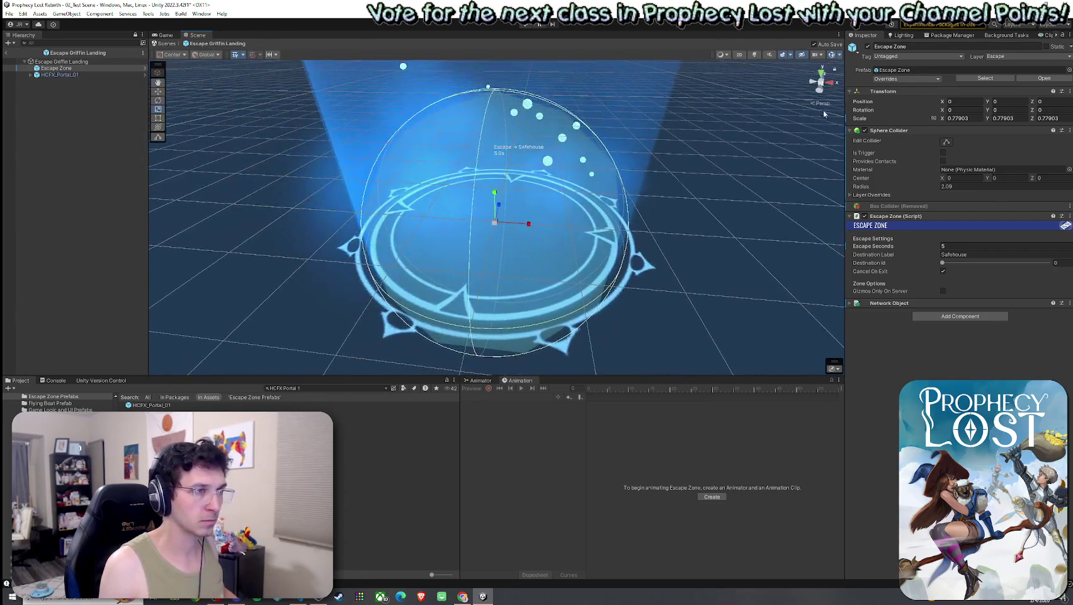
click(817, 103)
scroll(630, 277, down, 5)
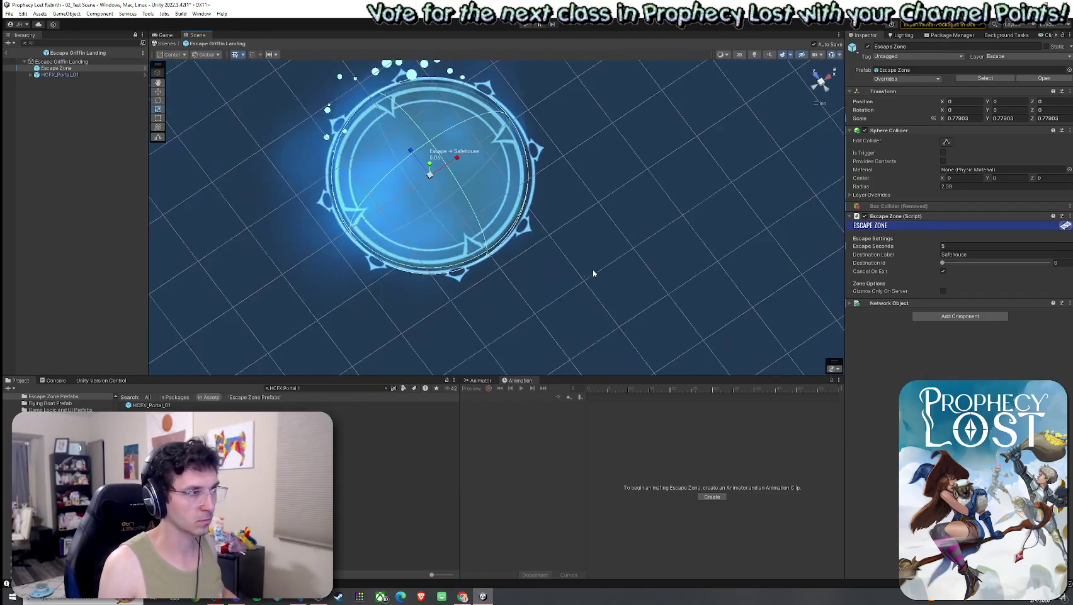
mouse_move(593, 268)
mouse_down()
mouse_move(601, 251)
mouse_move(702, 235)
mouse_move(645, 259)
mouse_move(714, 300)
mouse_move(554, 208)
mouse_move(451, 128)
mouse_up()
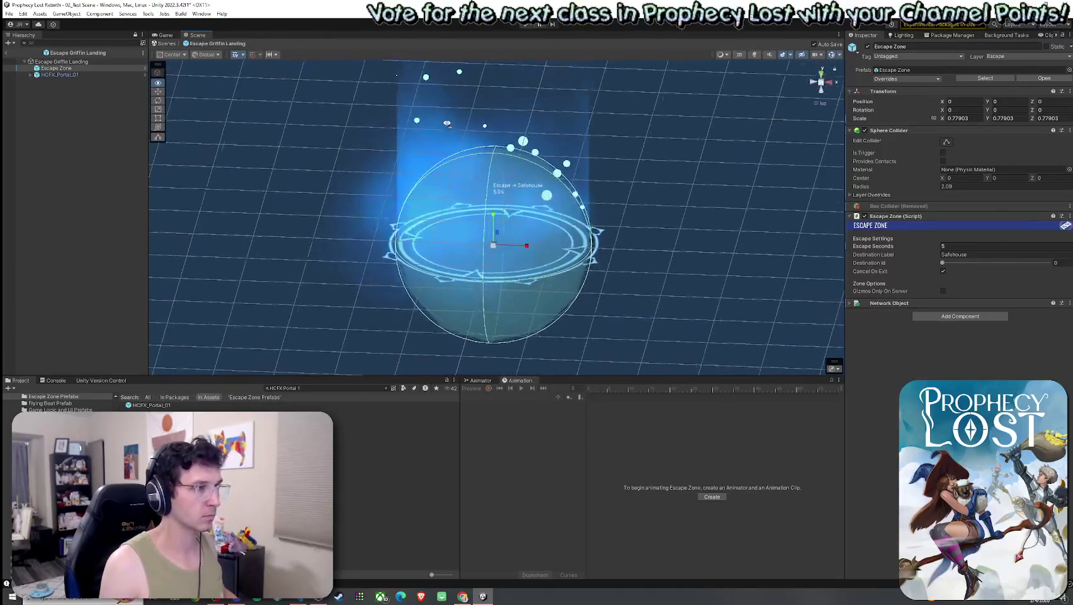
click(818, 103)
drag(597, 202, 624, 185)
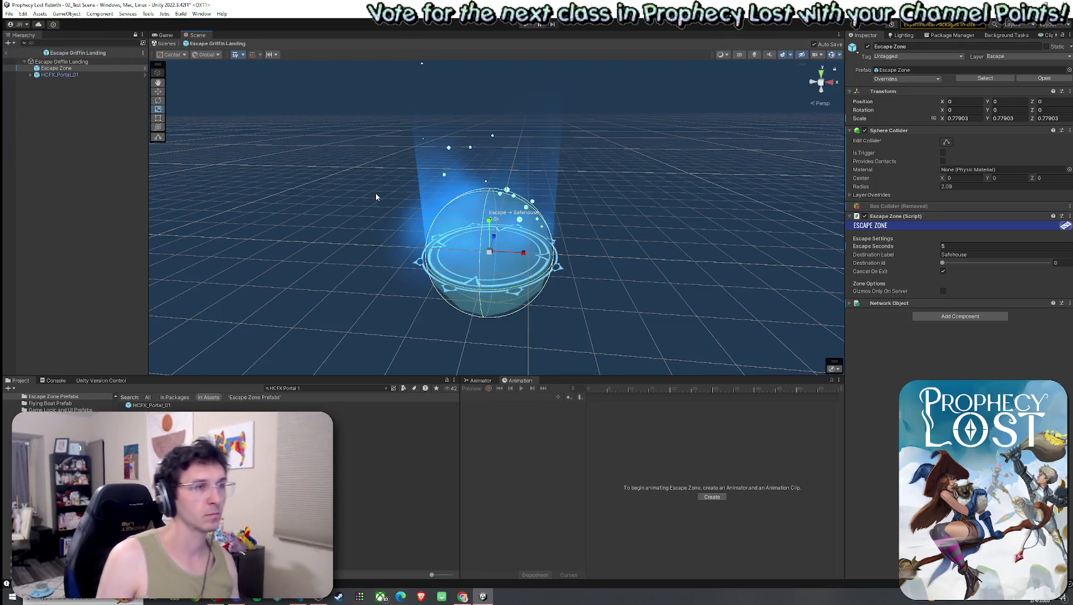
Add a Network Object component to the Escape Griffin Landing root and exit Prefab Mode.
click(85, 62)
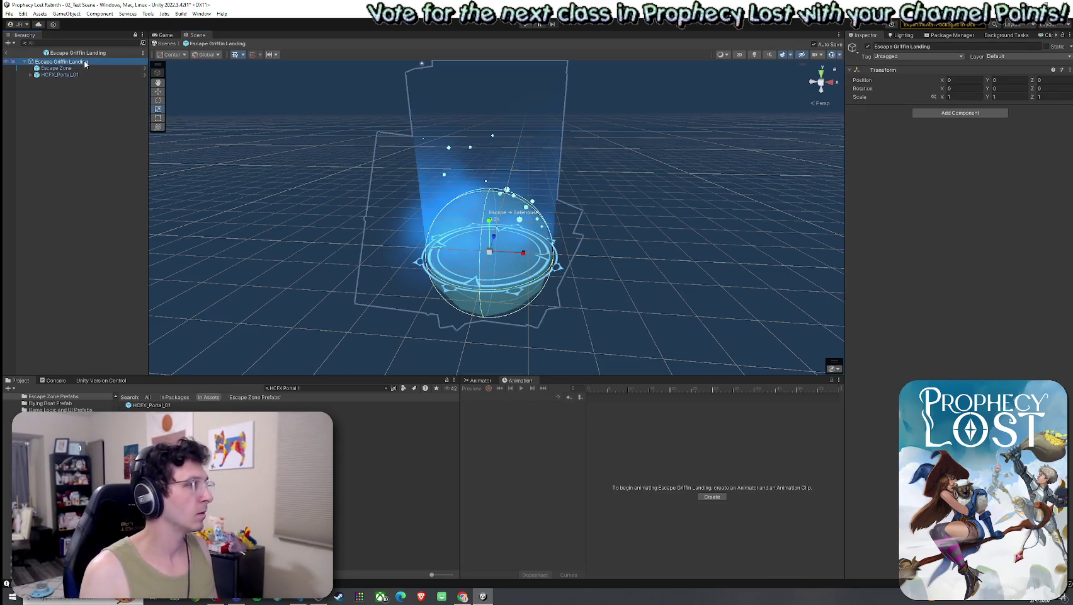
click(952, 115)
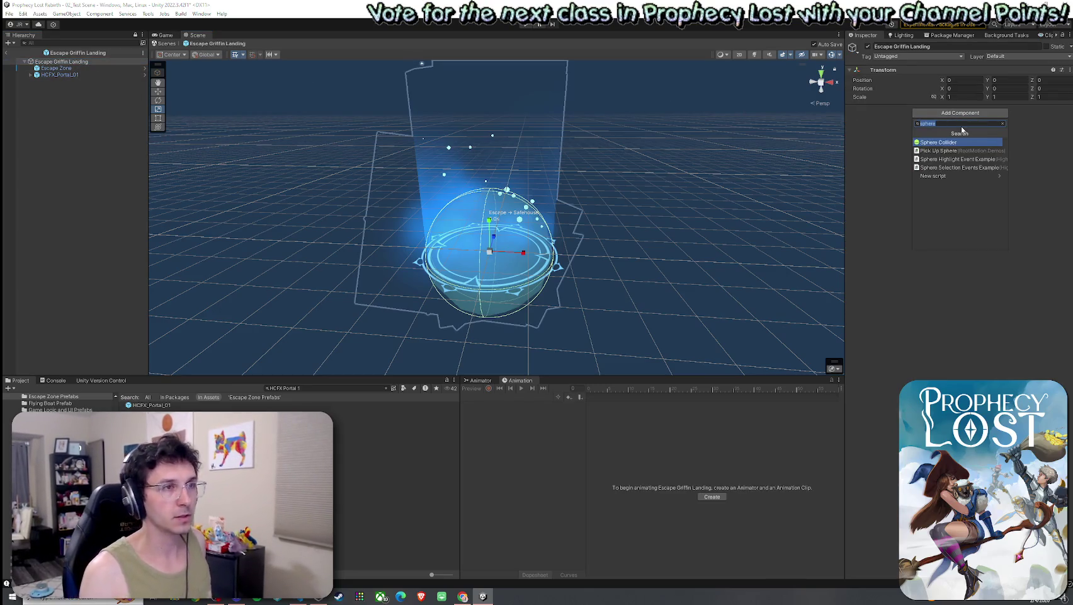
text(networwk)
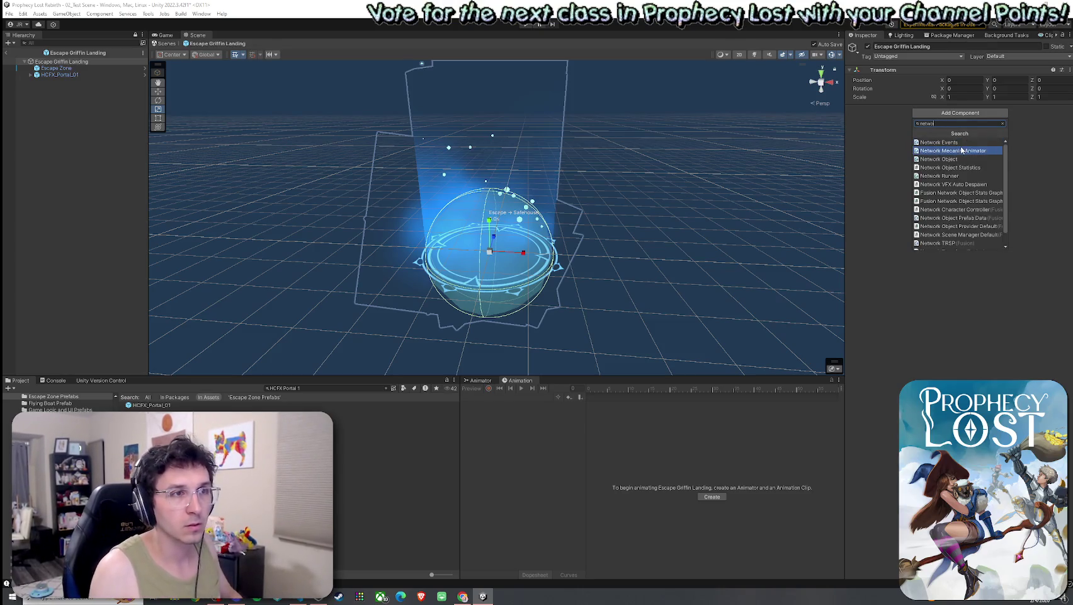
click(956, 160)
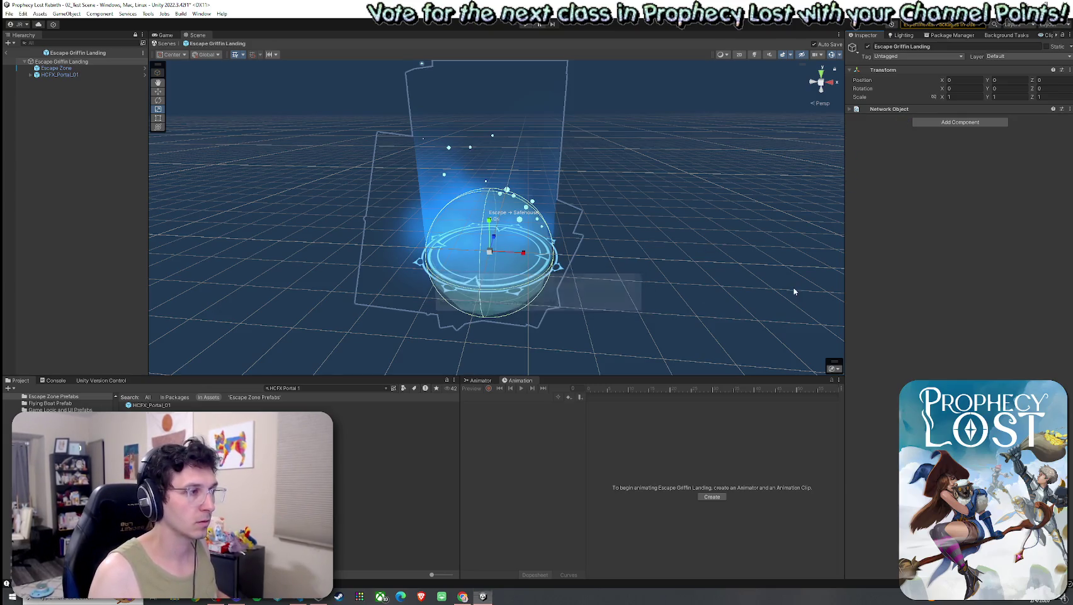
click(850, 109)
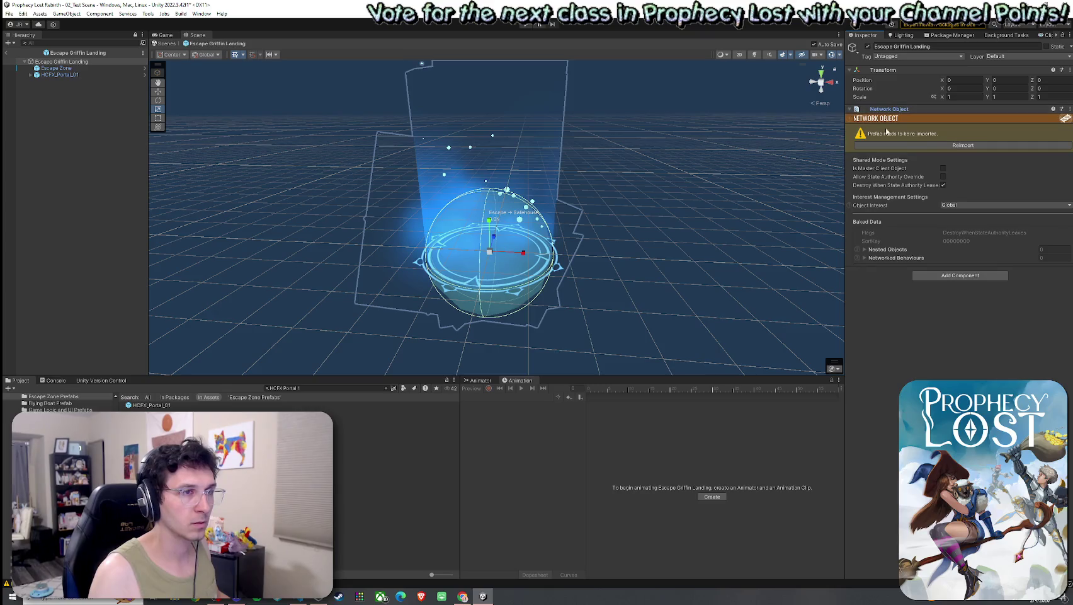
click(56, 68)
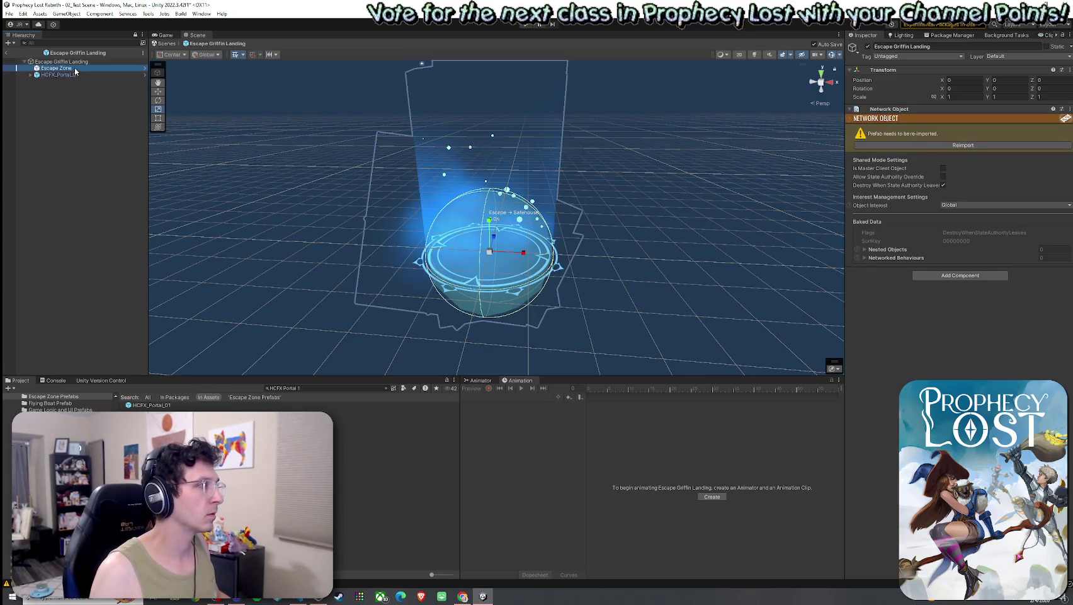
click(63, 61)
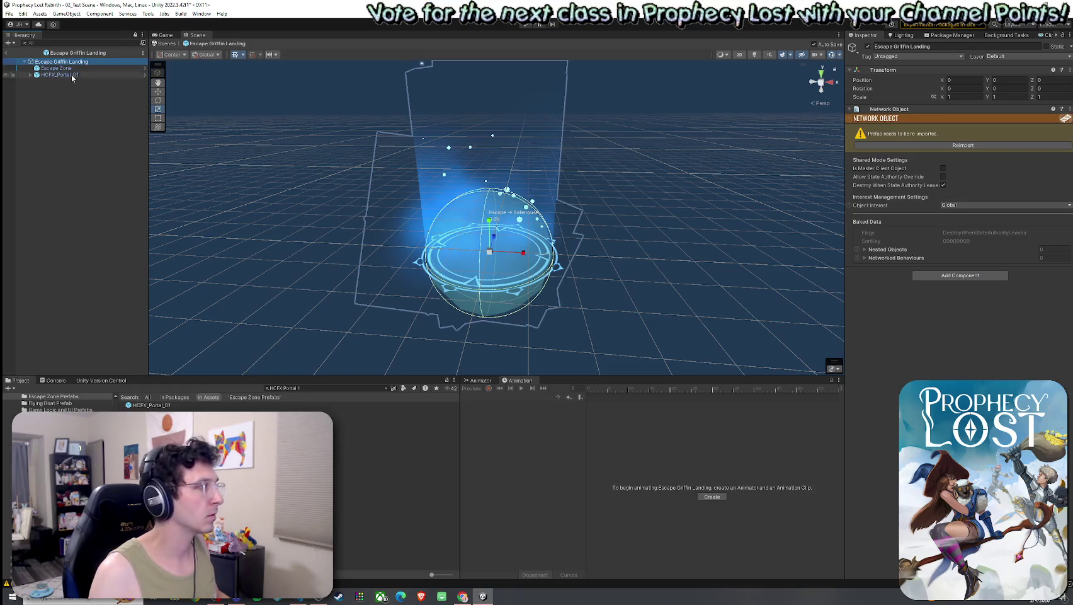
click(9, 54)
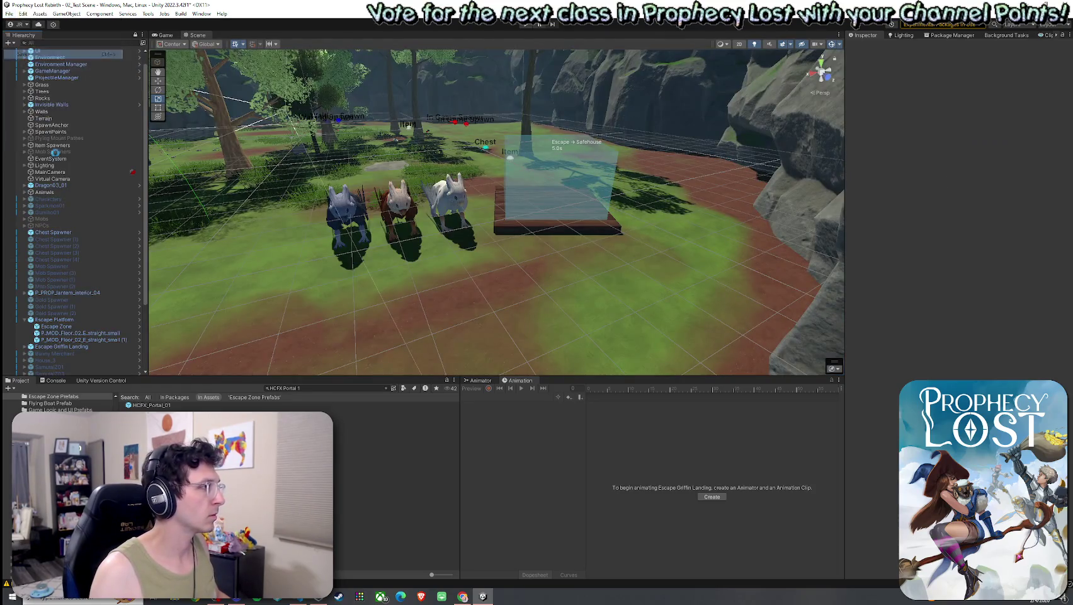
Move the Escape Griffin Landing instance onto the grass near the chest and Escape Platform.
click(67, 320)
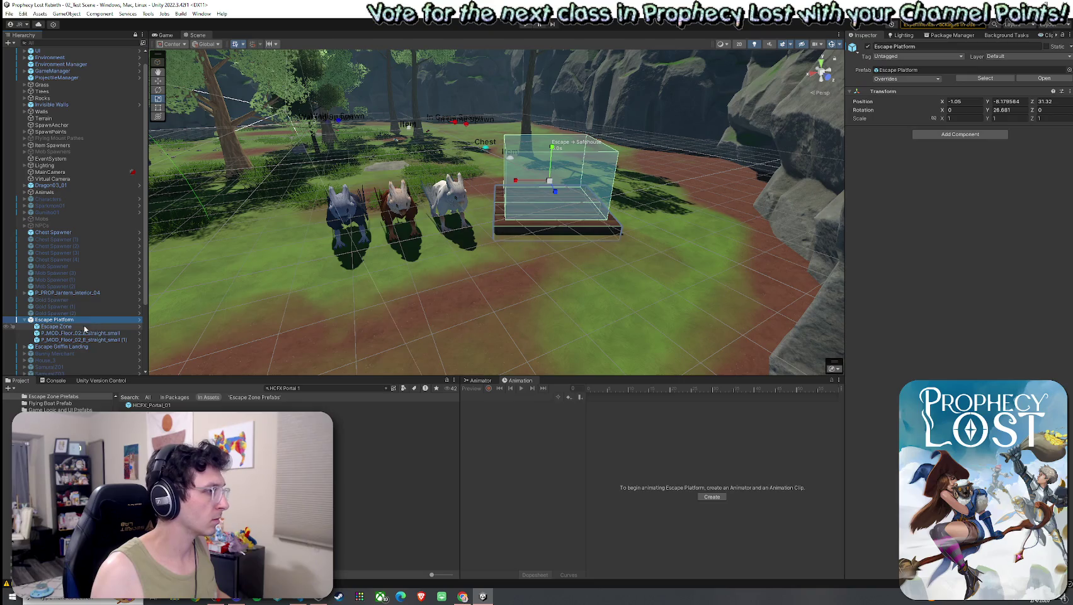
double_click(64, 347)
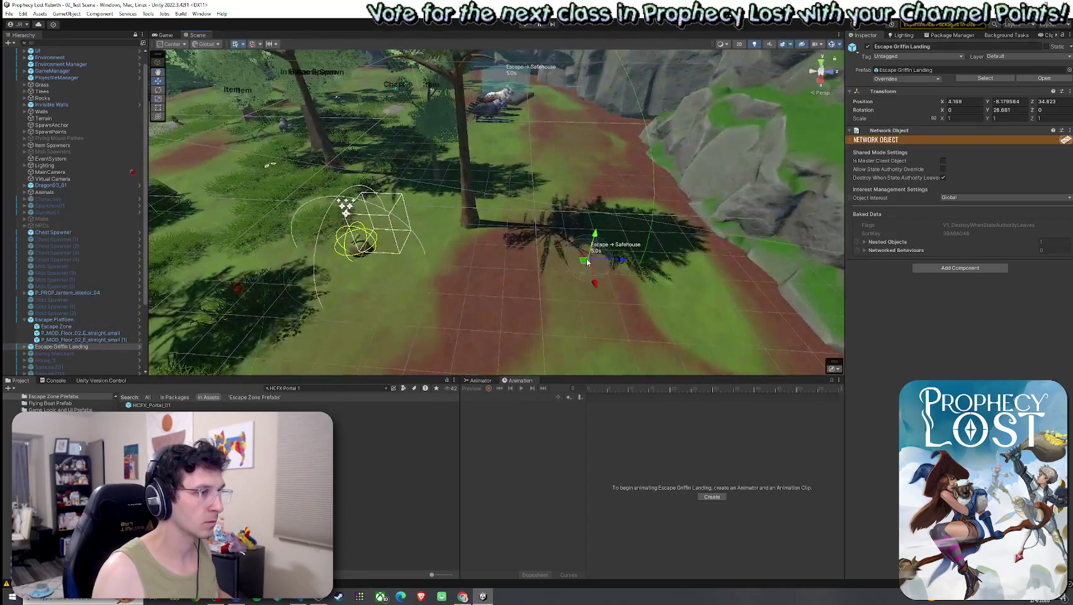
mouse_move(579, 228)
mouse_down()
mouse_move(536, 266)
mouse_move(555, 126)
mouse_move(560, 143)
mouse_up()
key(f)
scroll(466, 184, down, 3)
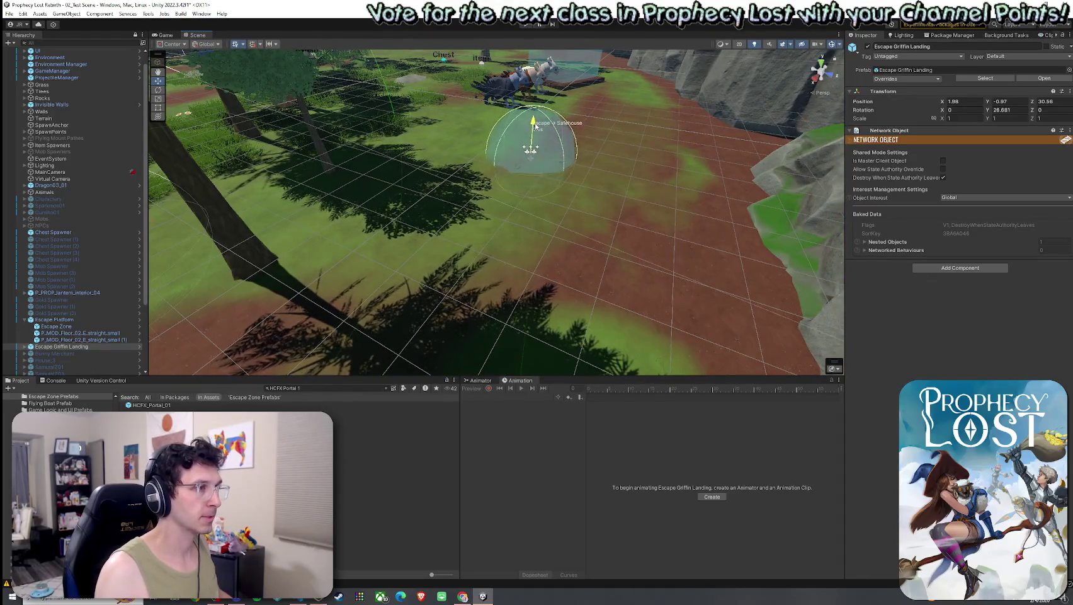
drag(534, 118, 398, 165)
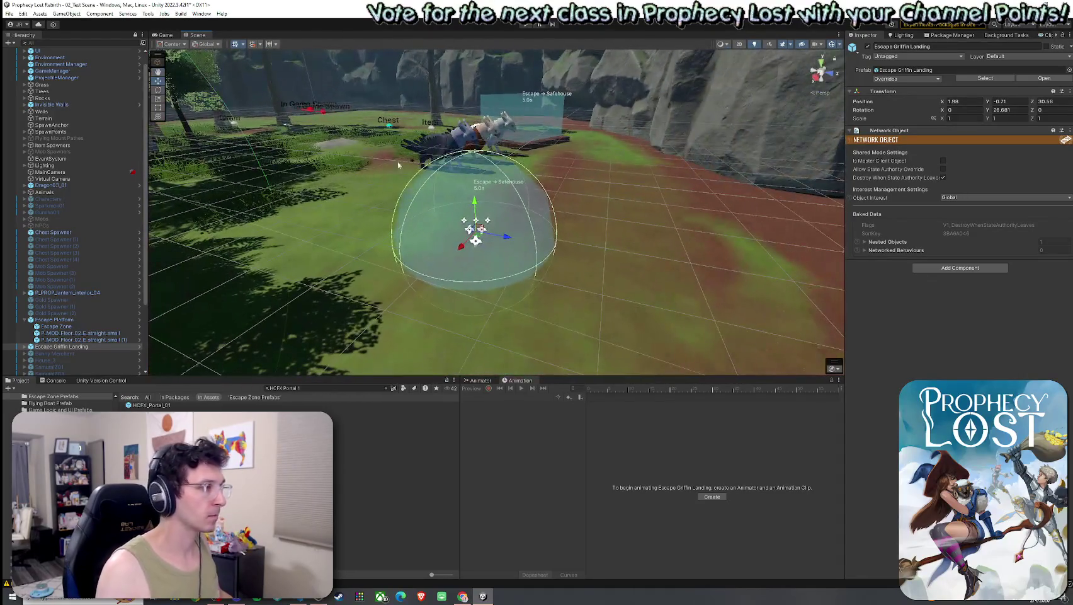
click(24, 346)
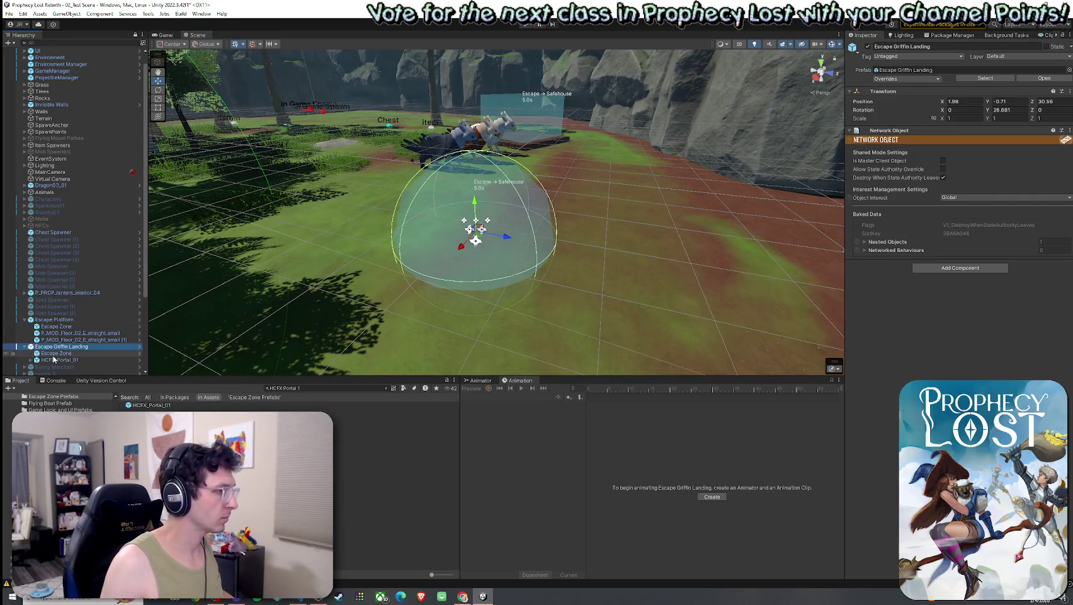
double_click(54, 359)
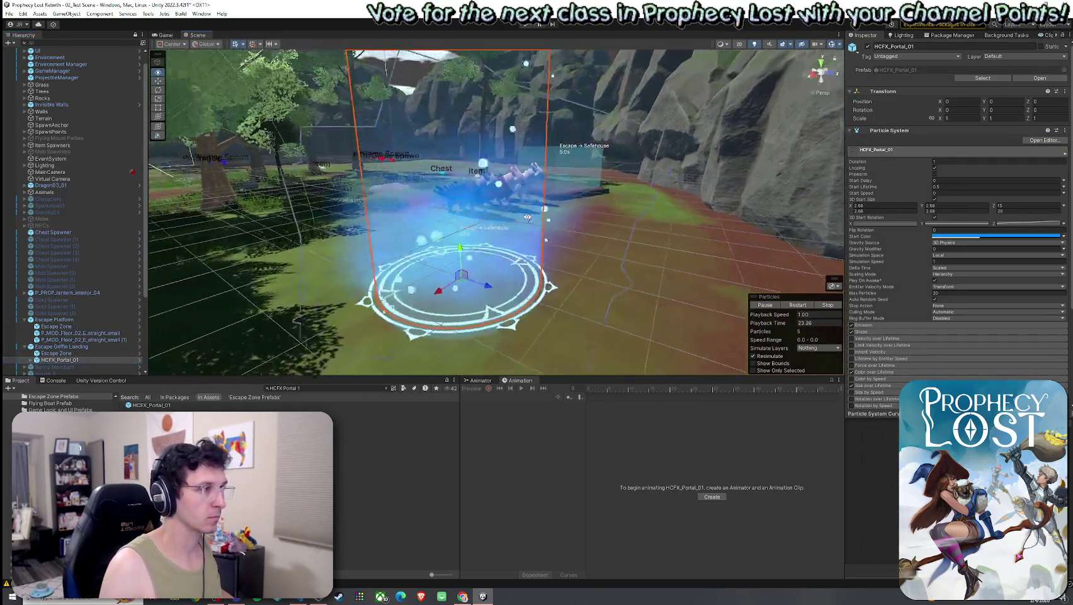
mouse_move(528, 218)
mouse_down()
mouse_move(568, 214)
mouse_move(486, 216)
mouse_move(628, 212)
mouse_move(567, 208)
mouse_up()
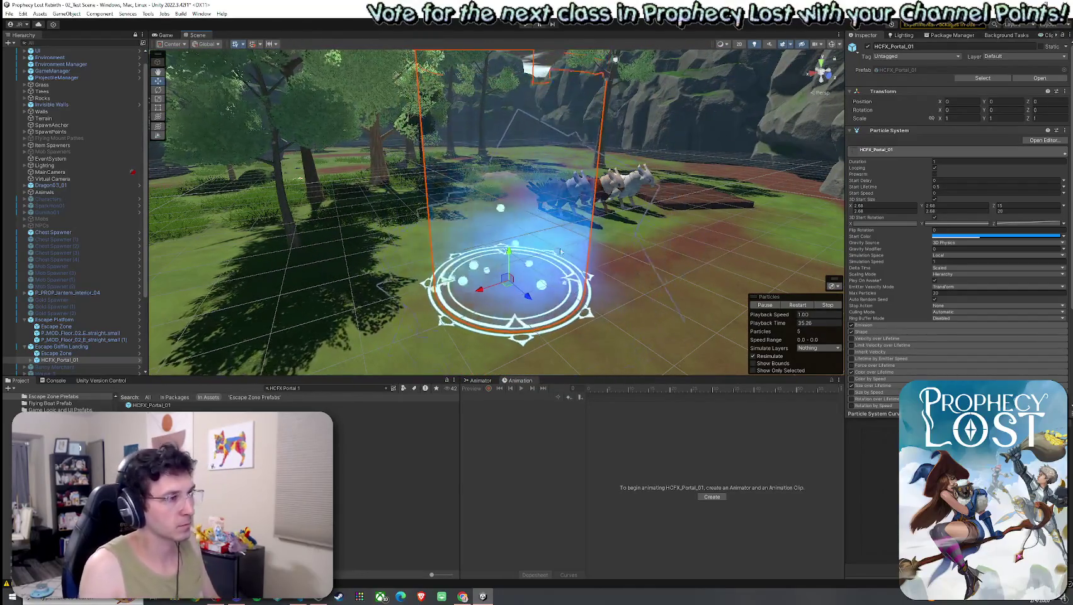
Locate the Escape Griffin Landing prefab asset and reopen it for editing.
right_click(90, 347)
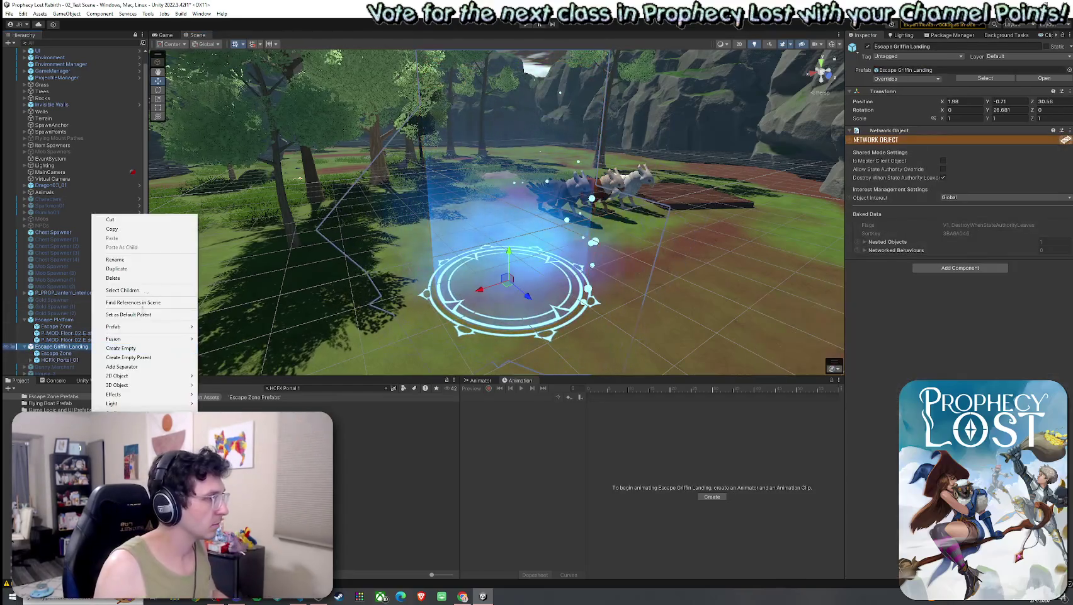
mouse_move(144, 326)
click(227, 346)
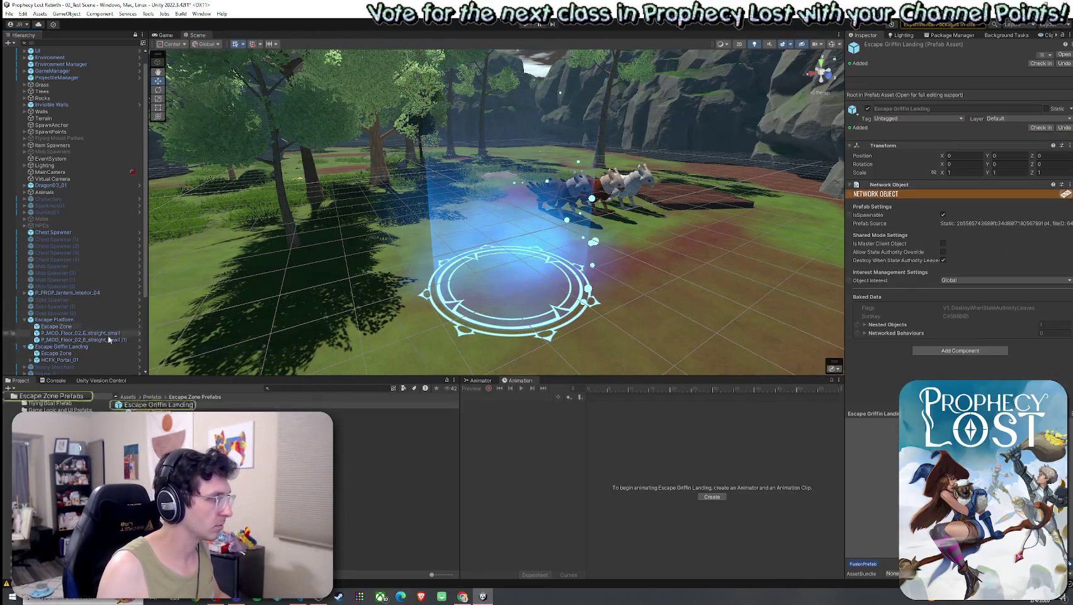
double_click(155, 405)
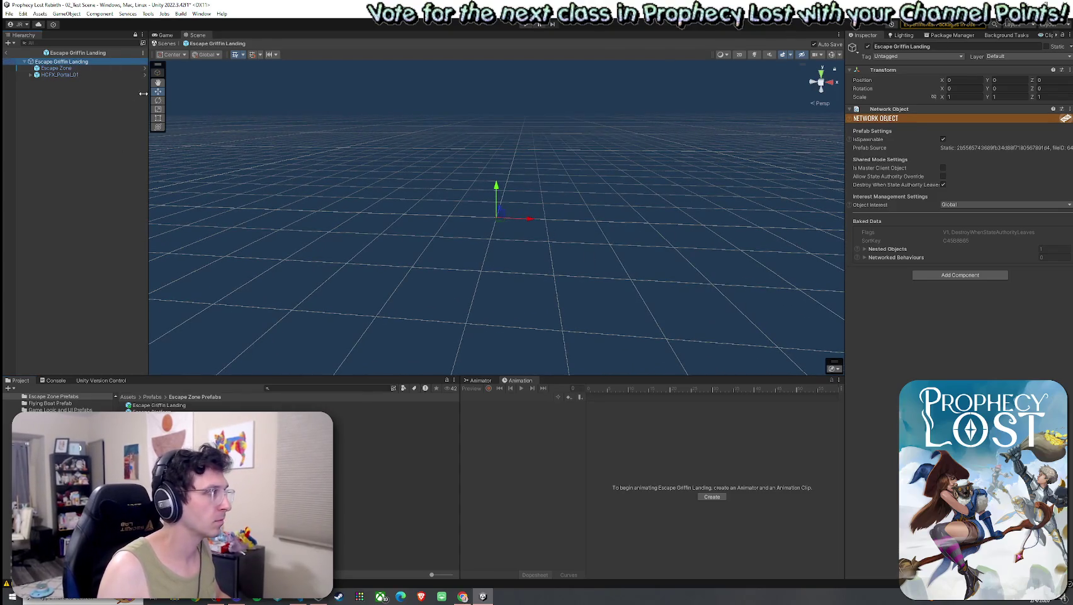
Inspect the Escape Zone, HCFX_Portal_01 and root objects, toggling the sphere collider bounds.
click(58, 68)
click(80, 77)
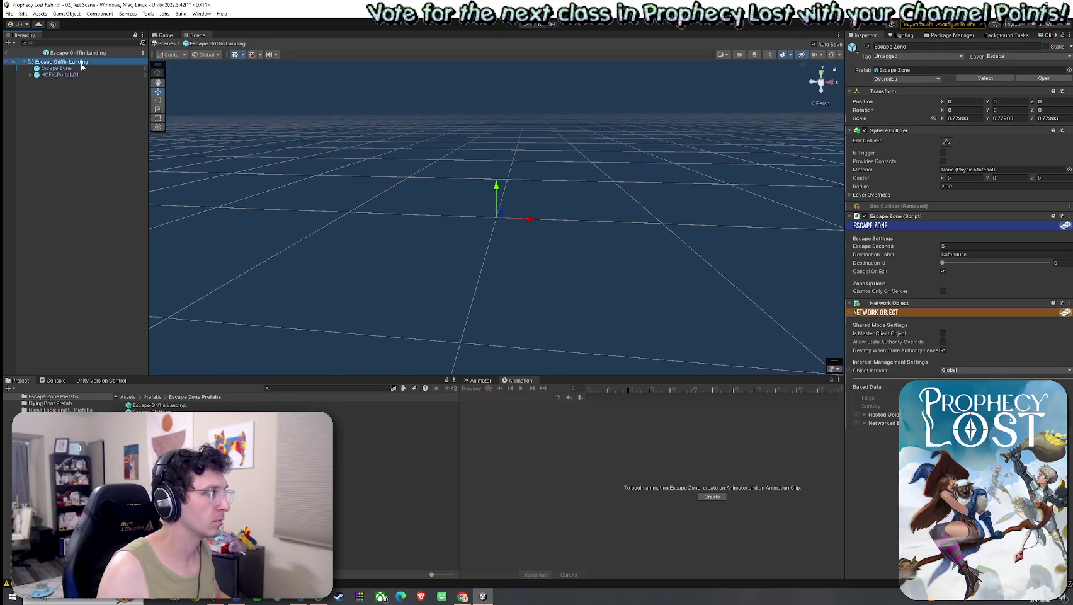
click(76, 62)
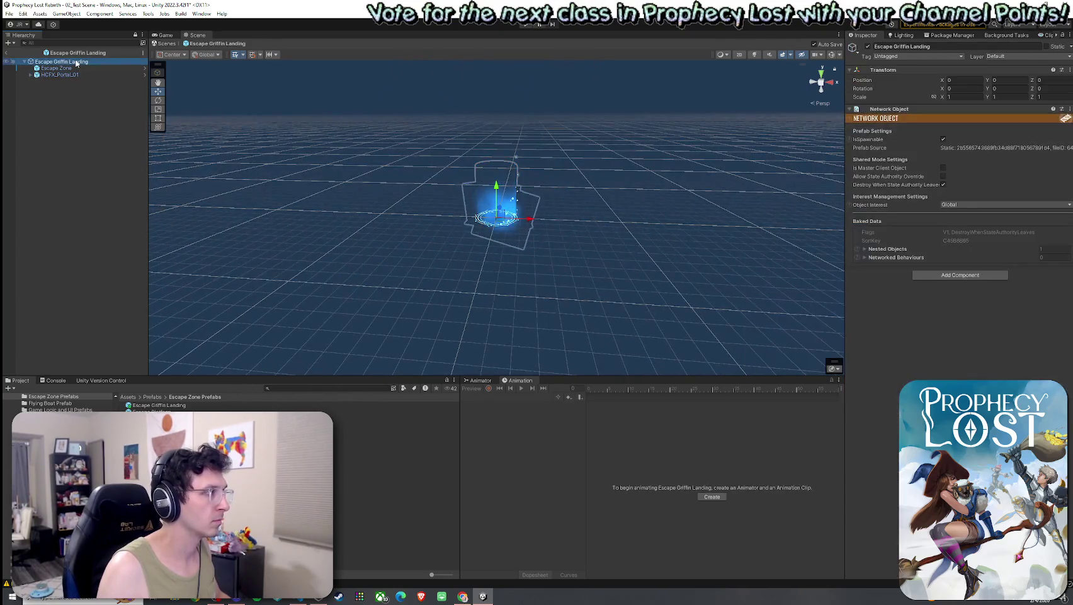
double_click(76, 68)
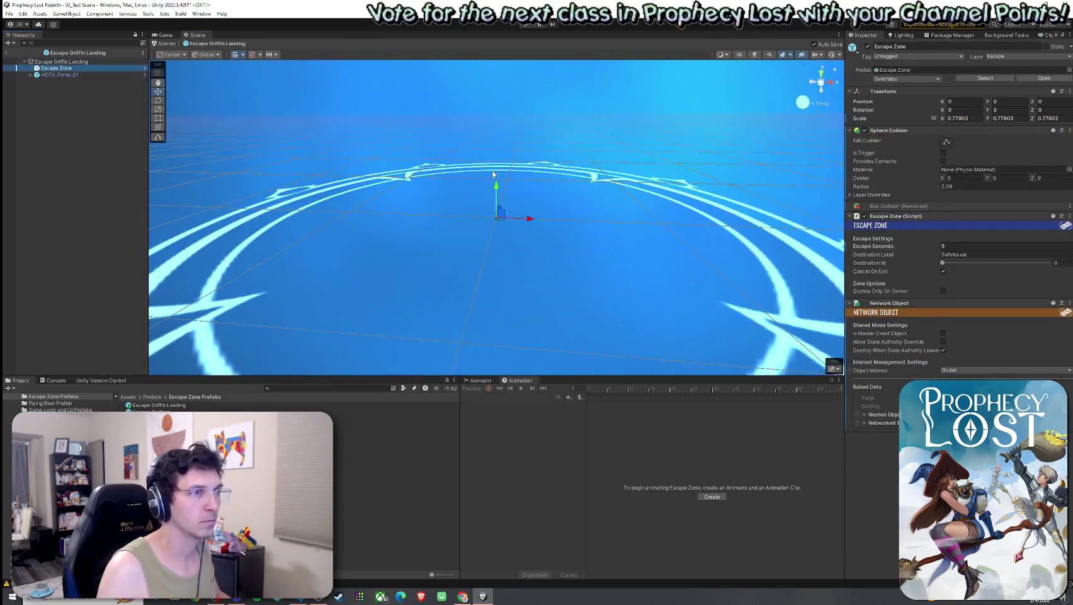
scroll(493, 174, down, 5)
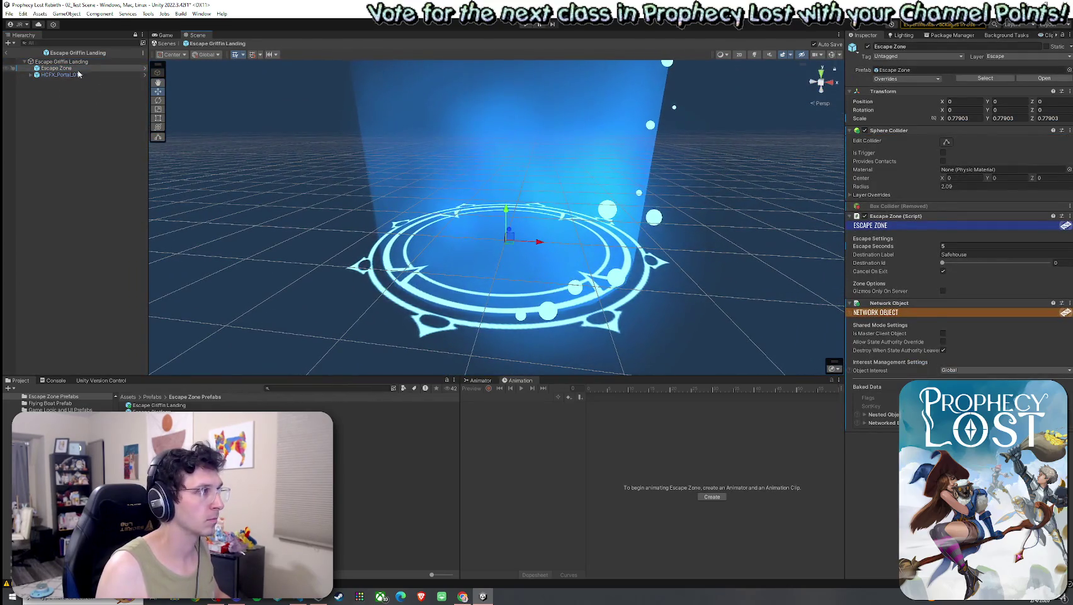
click(948, 142)
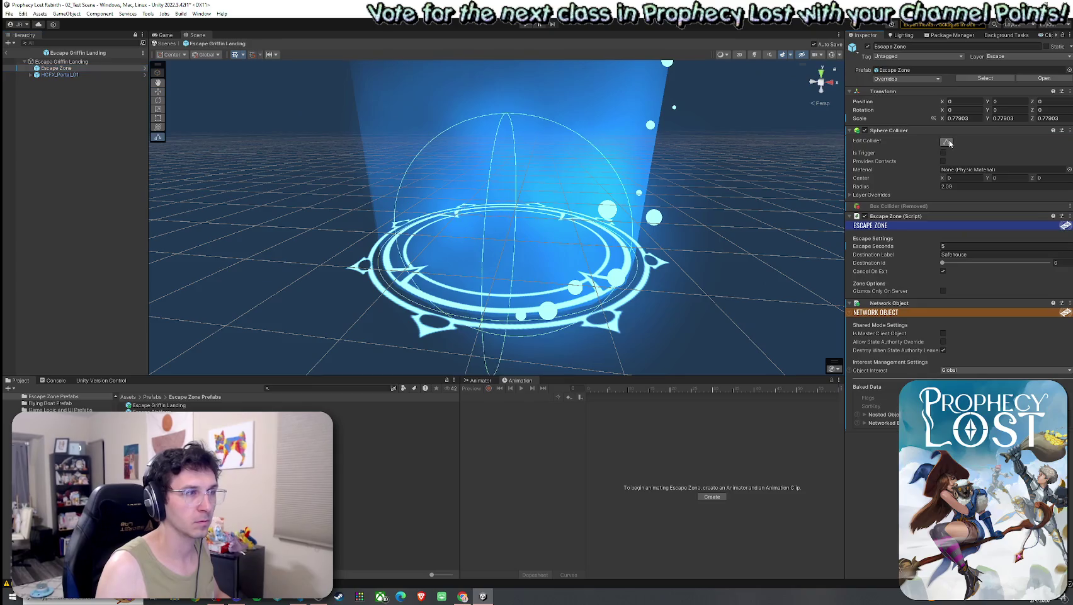
click(948, 142)
click(100, 75)
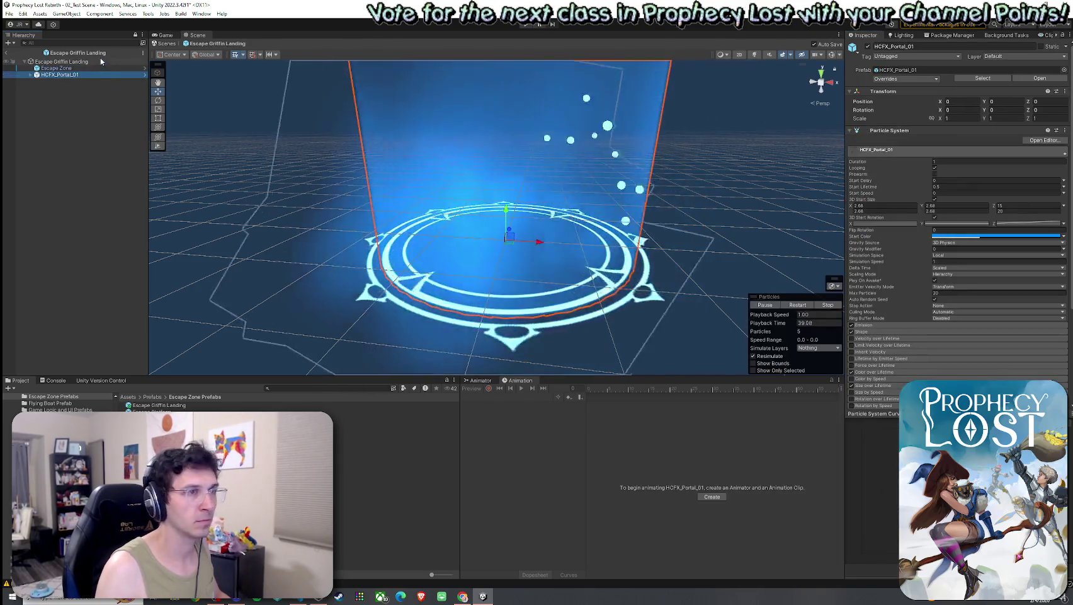
click(76, 61)
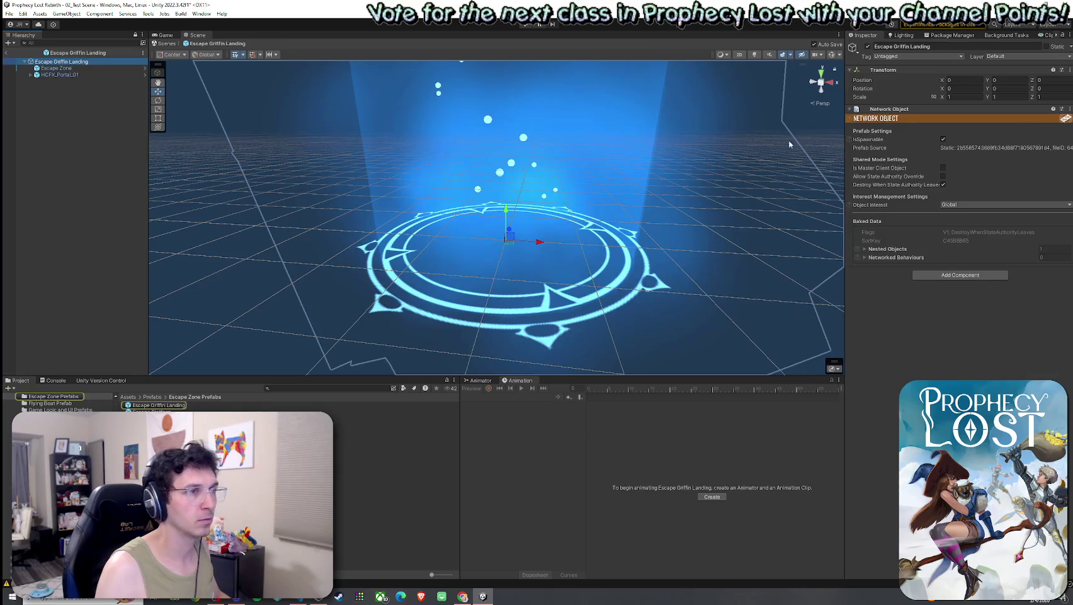
click(103, 68)
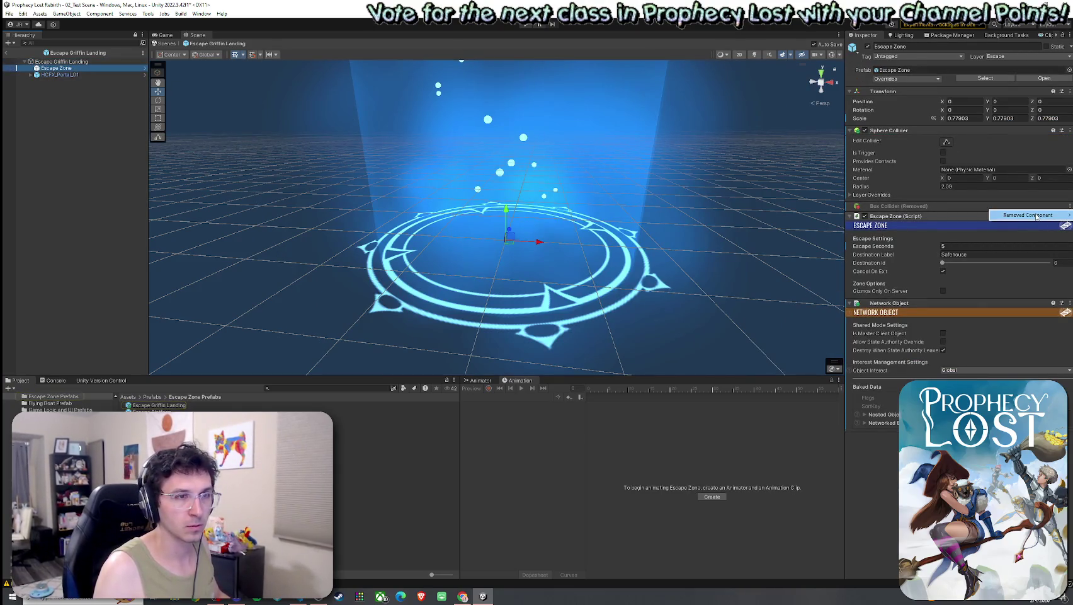
Try pasting the copied component onto the root, including Paste Component As New.
click(938, 217)
right_click(983, 109)
click(997, 184)
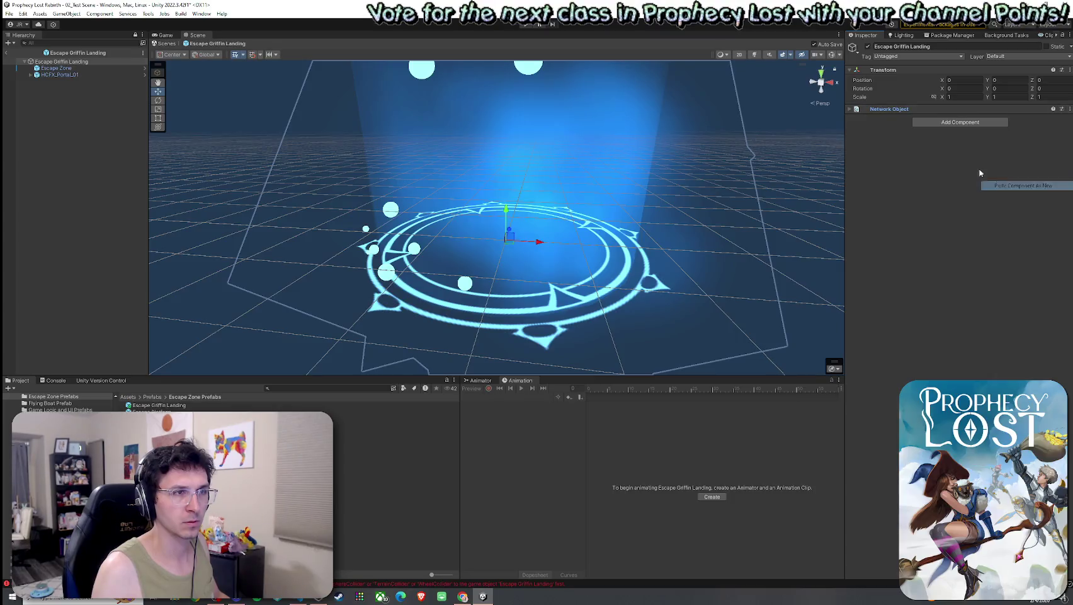
click(1070, 109)
click(1032, 188)
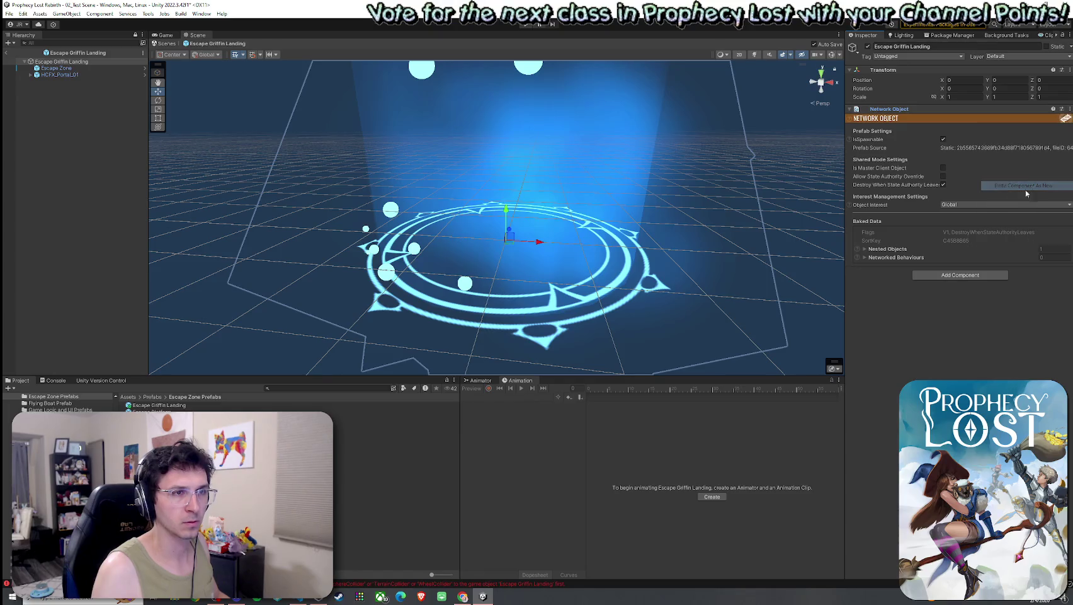
Copy the Escape Zone script component from the Escape Zone child for the root.
click(72, 70)
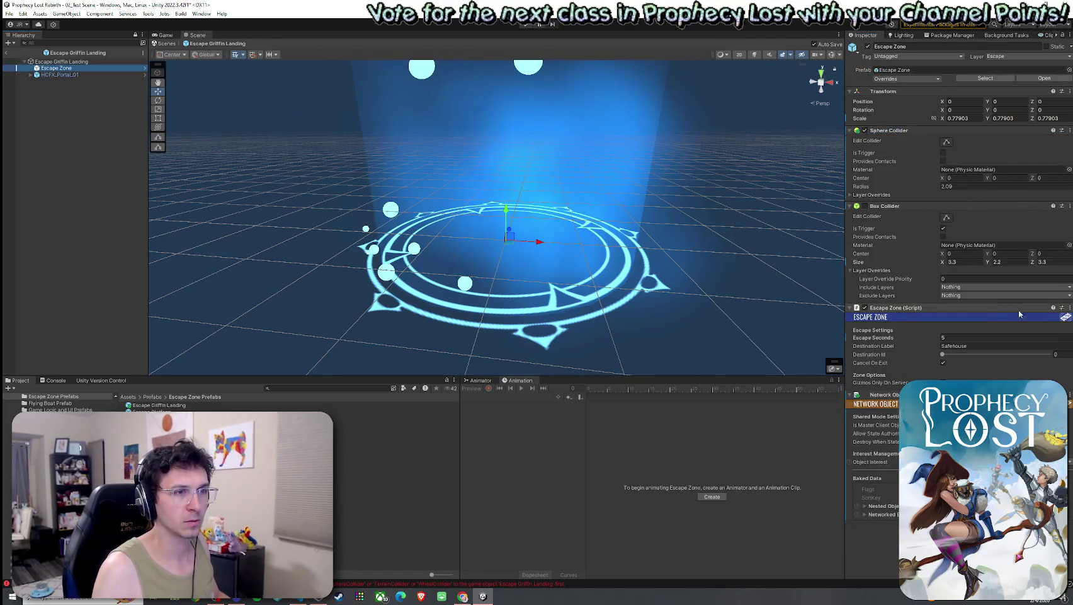
click(1069, 310)
click(1026, 372)
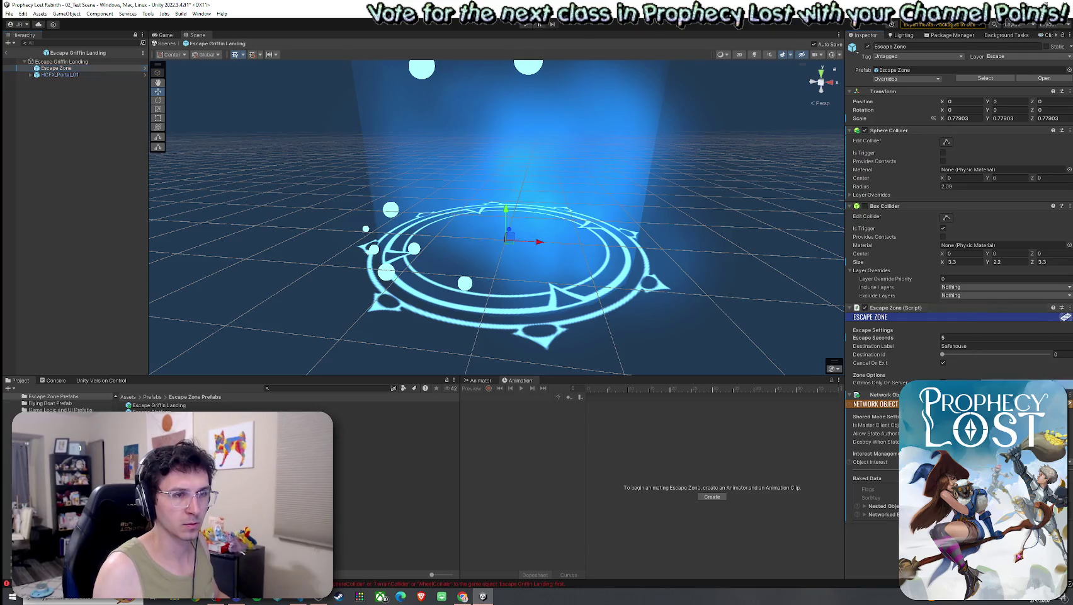
click(170, 79)
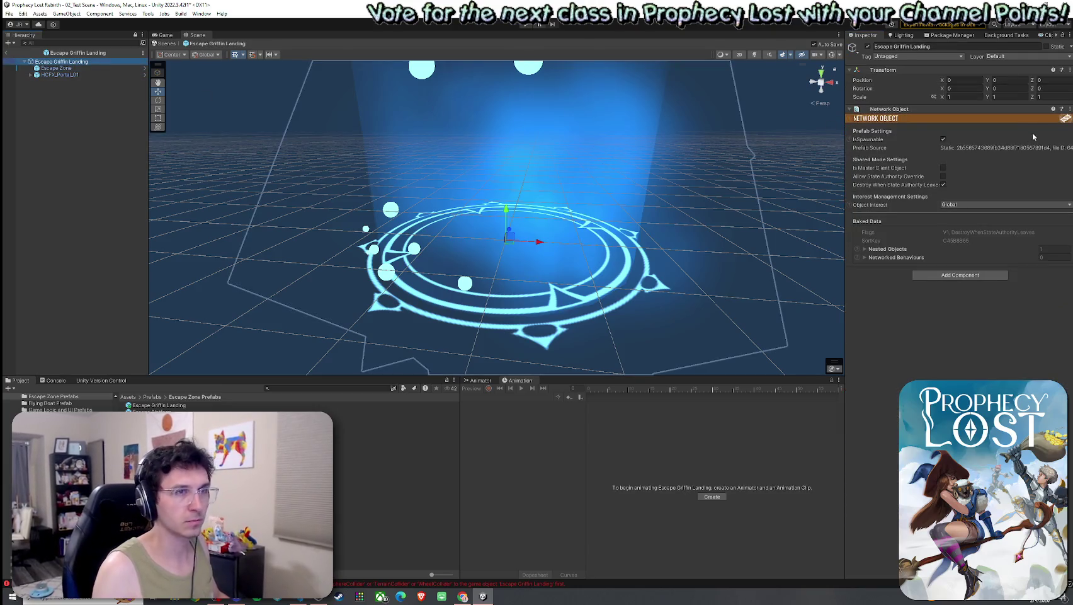
click(1070, 110)
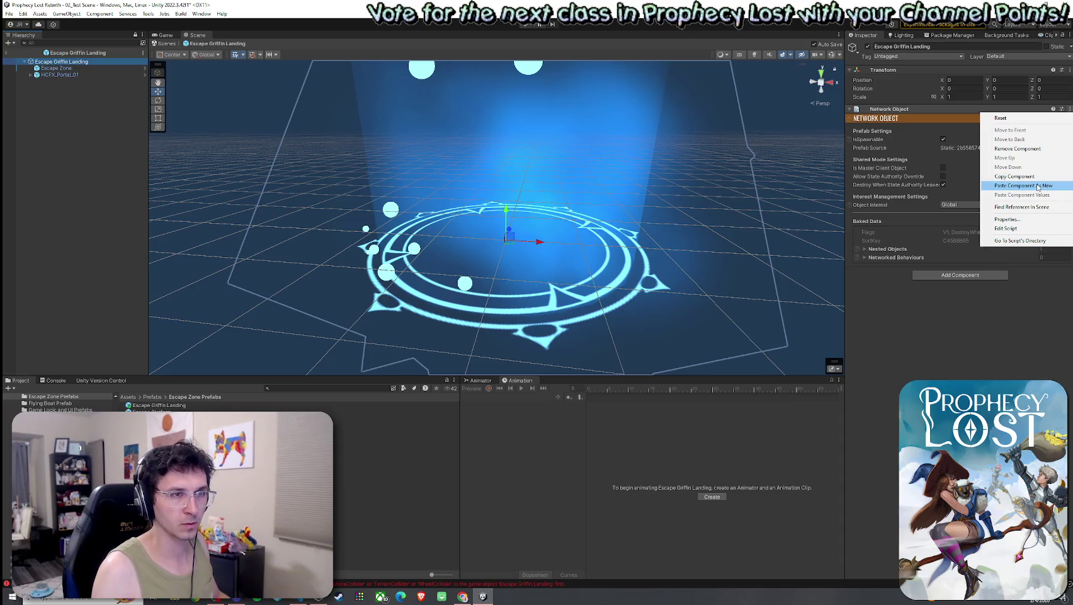
Try adding the Escape Zone script to the root and dismiss the missing-collider error.
click(1038, 185)
click(955, 276)
text(e)
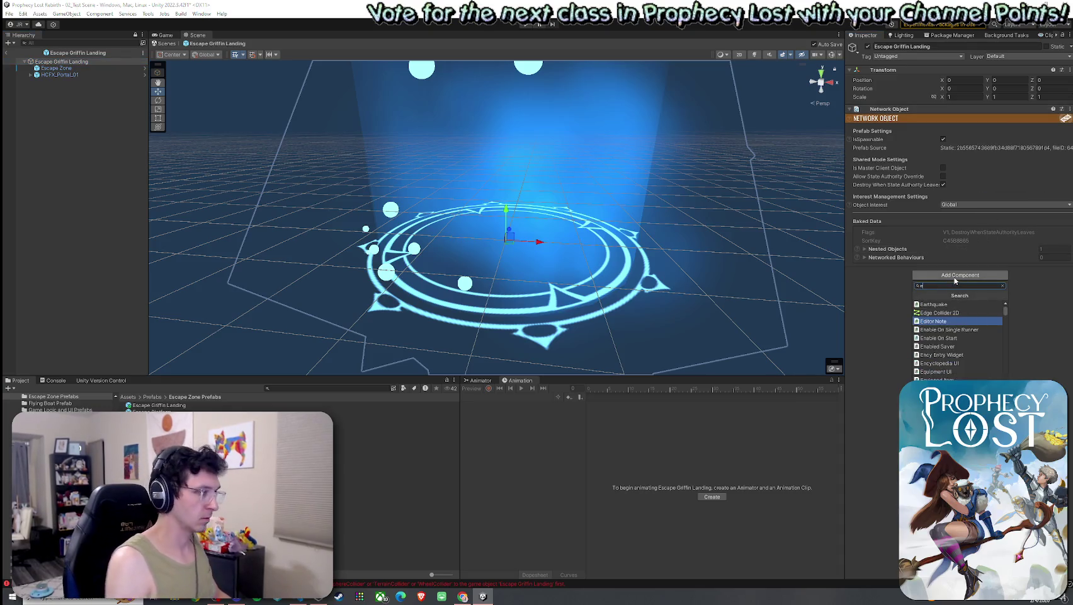
text(s)
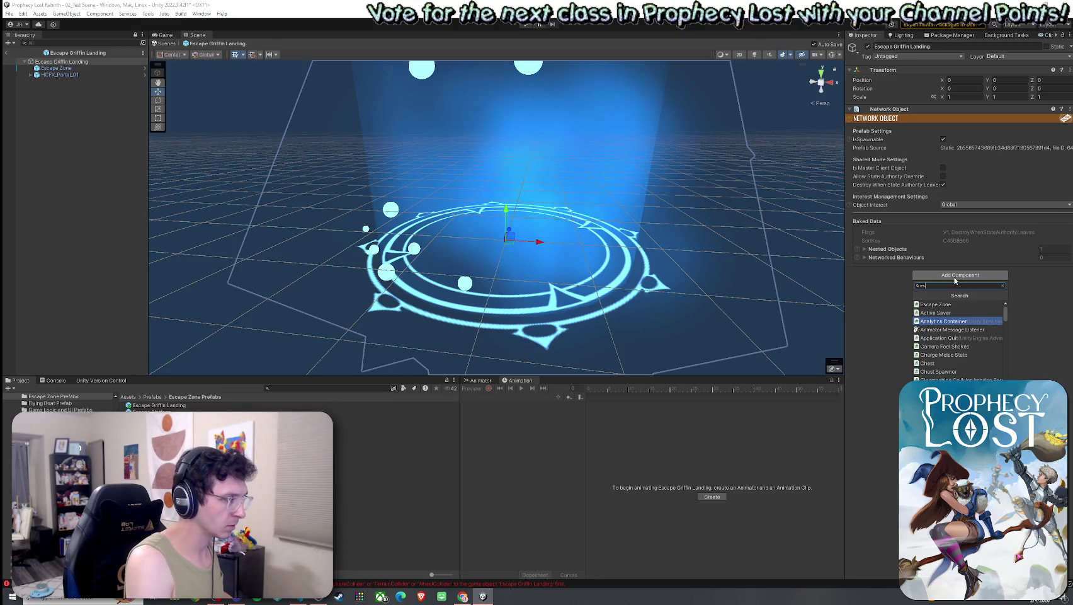
text(xap)
key(BackSpace)
key(BackSpace)
key(BackSpace)
text(cape)
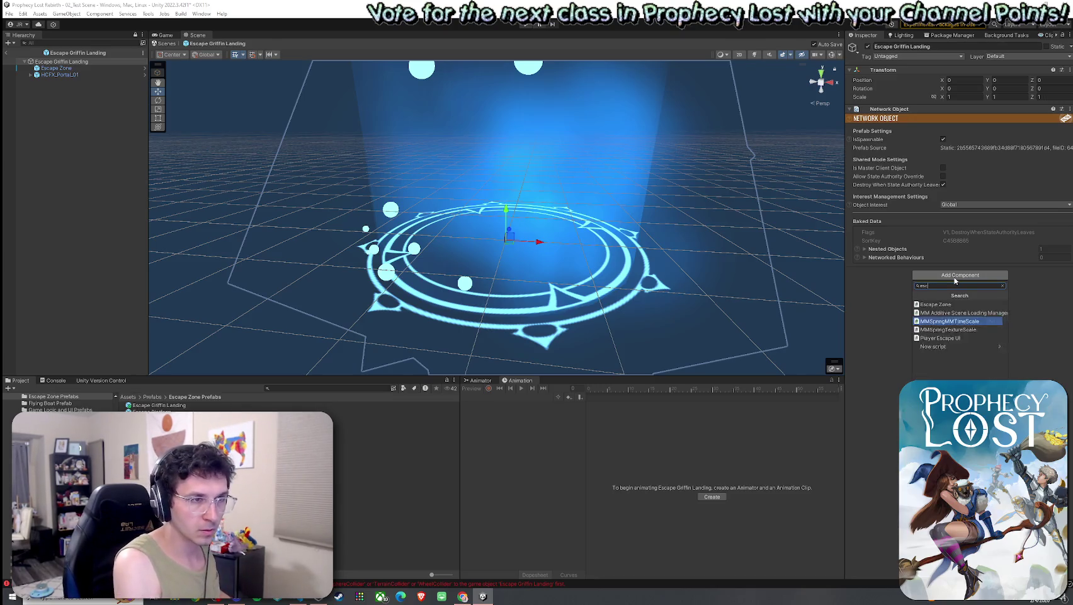
click(948, 304)
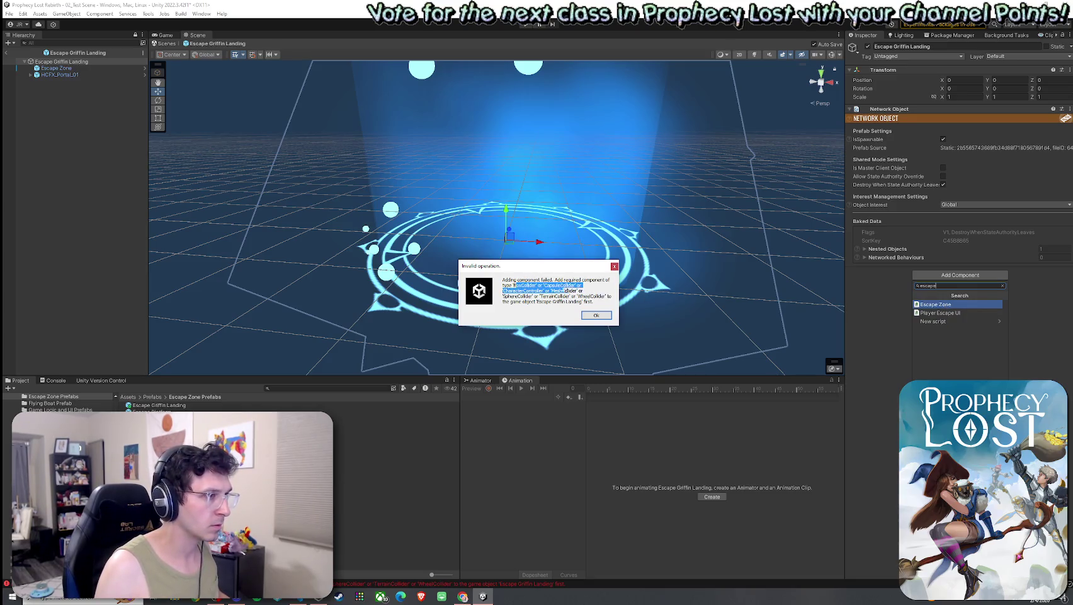
click(614, 266)
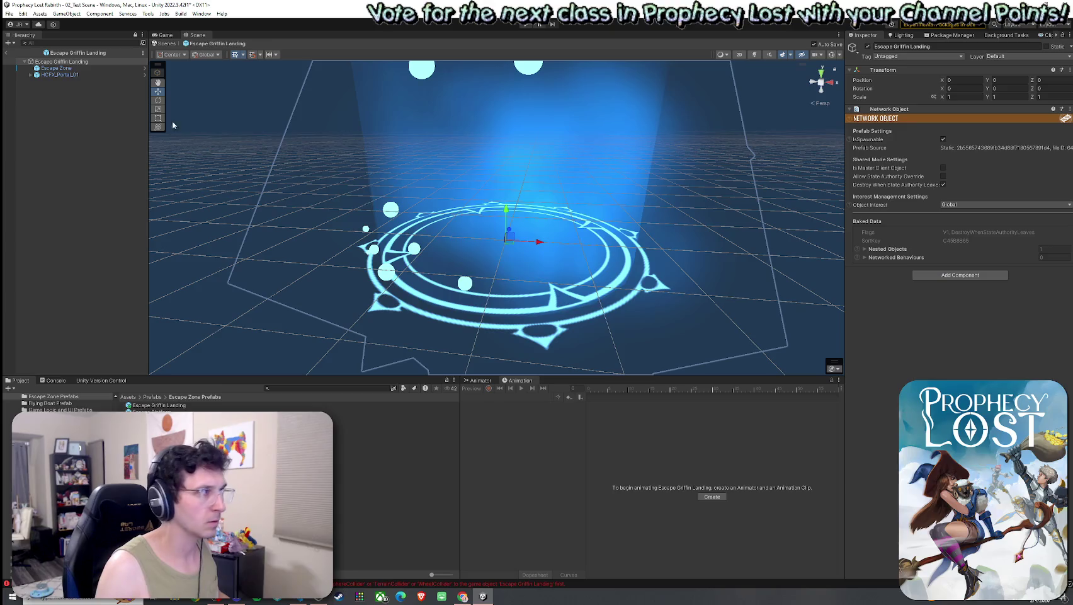
Add a Sphere Collider and the Escape Zone script to the root, then delete the Escape Zone child.
click(952, 275)
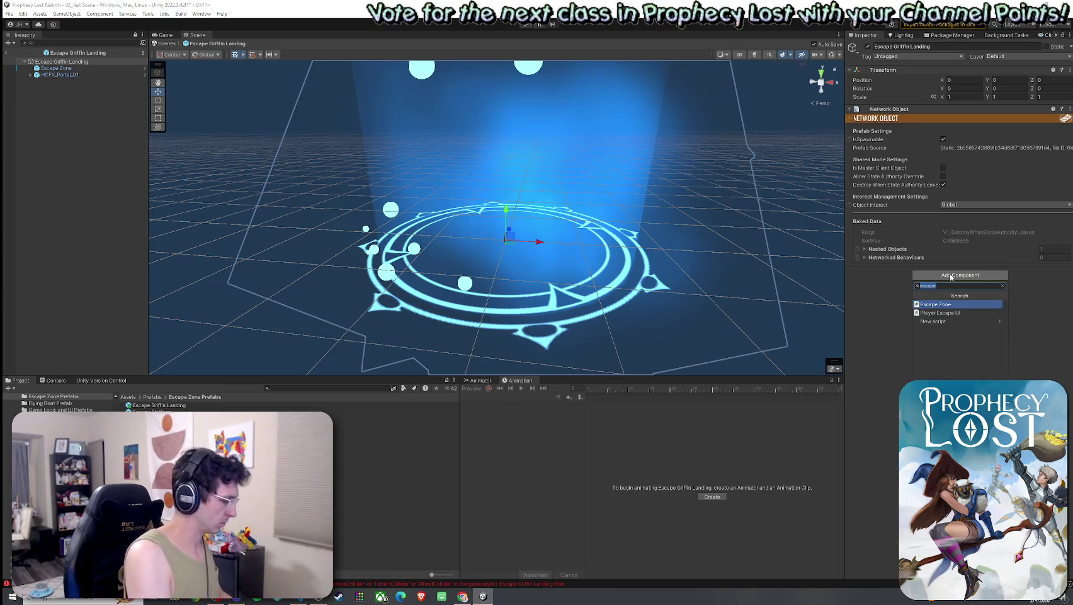
text(sphere)
click(964, 304)
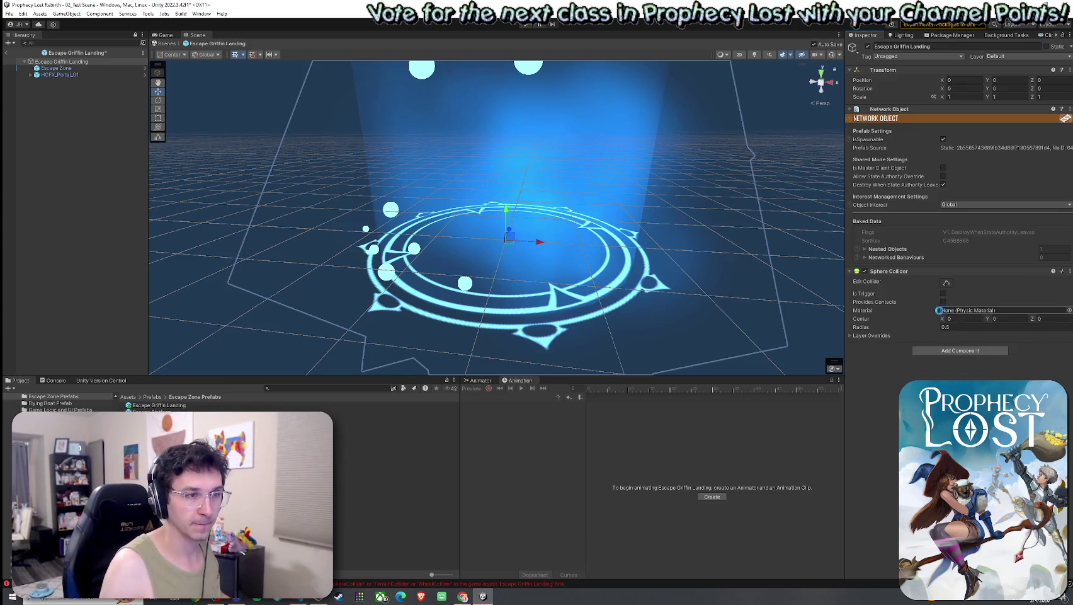
click(960, 352)
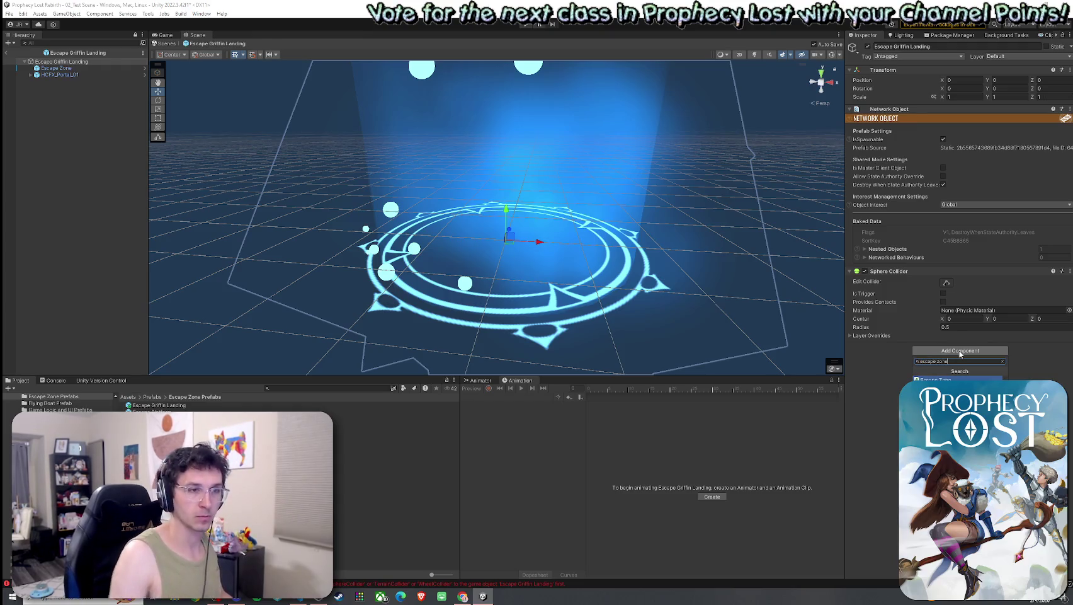
click(951, 380)
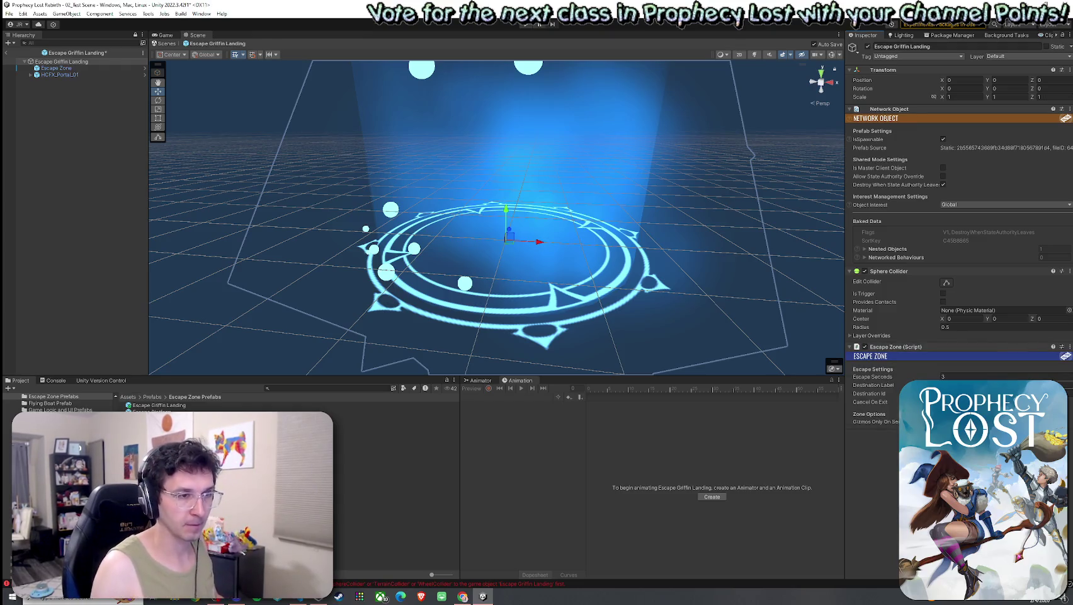
click(84, 68)
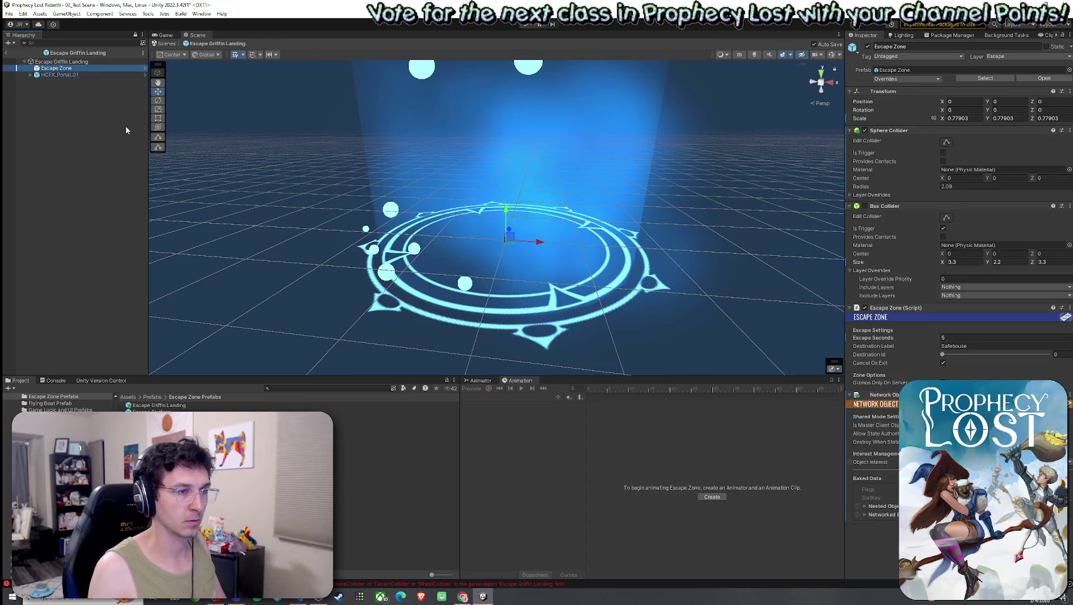
key(Delete)
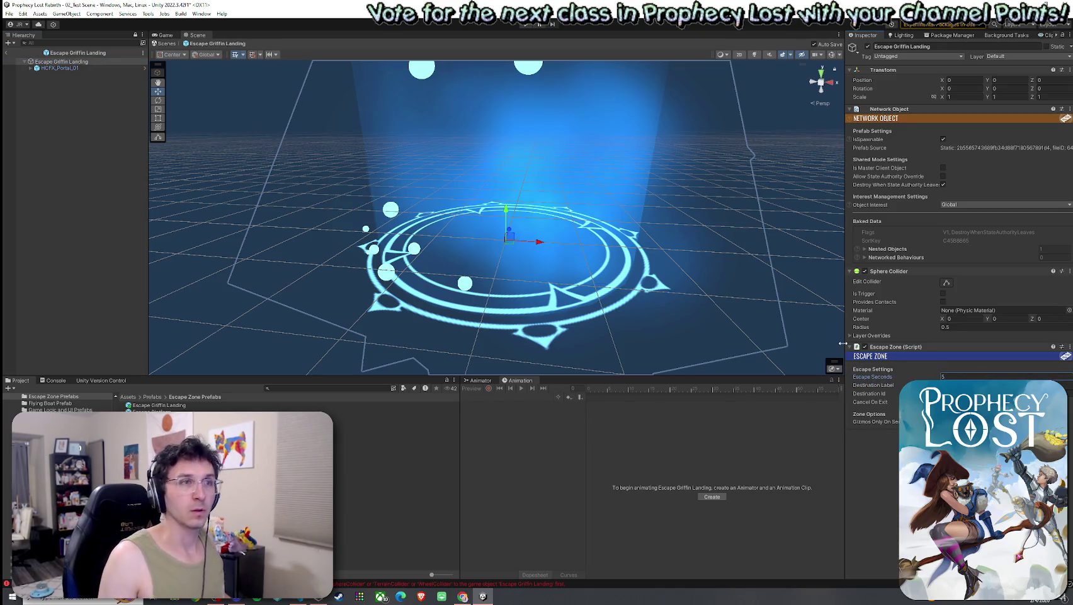
Clear the leftover errors from the Console.
click(53, 380)
click(18, 388)
click(22, 380)
Toggle collider editing, then undo an accidental scaling of the landing object.
drag(395, 221, 692, 210)
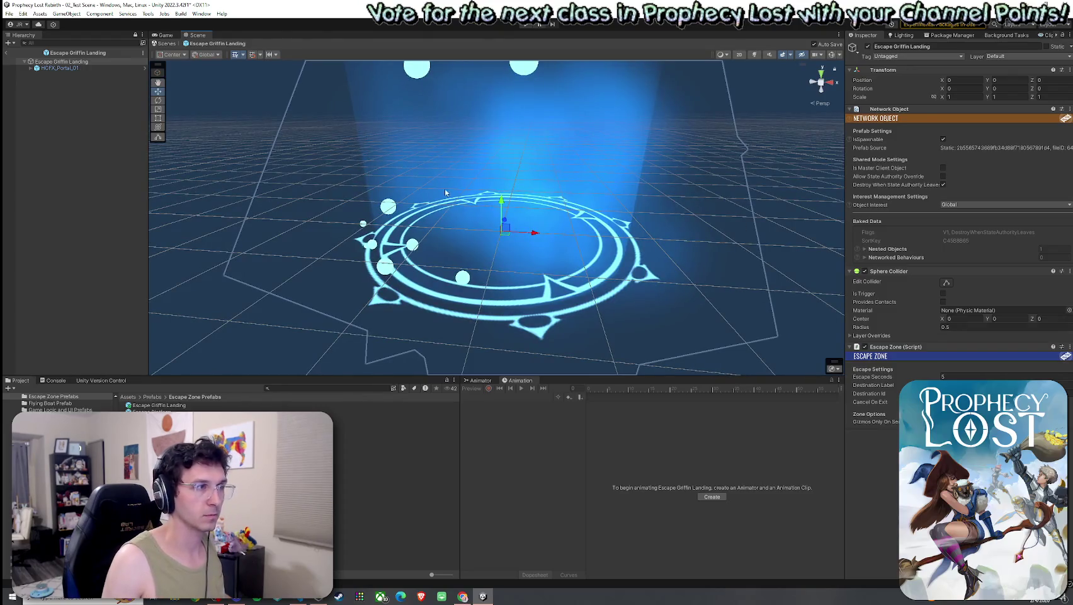
key(r)
click(947, 283)
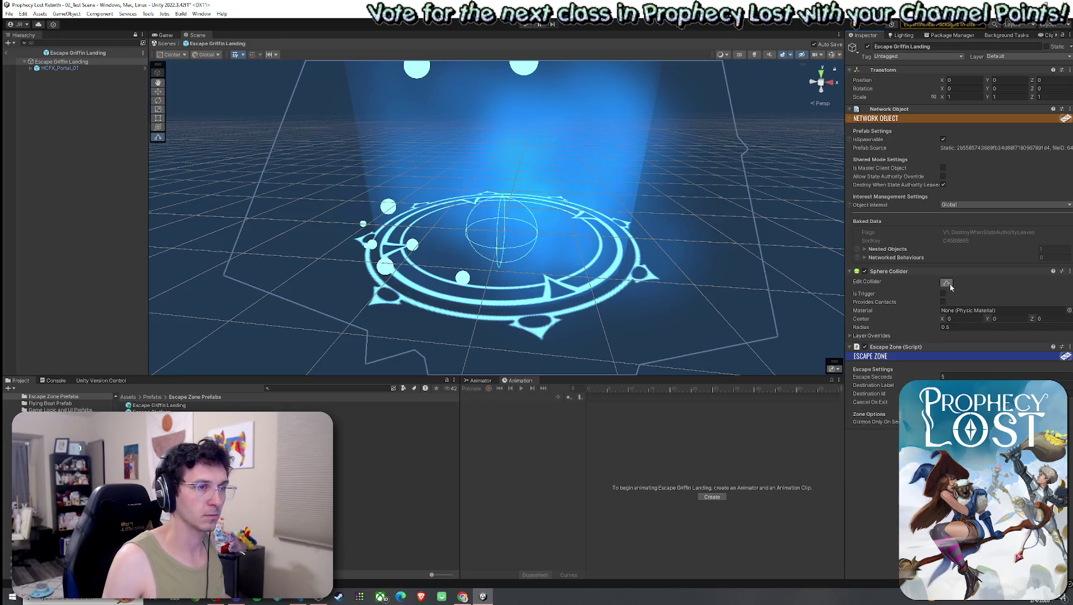
click(947, 283)
drag(504, 233, 715, 238)
key(ctrl+z)
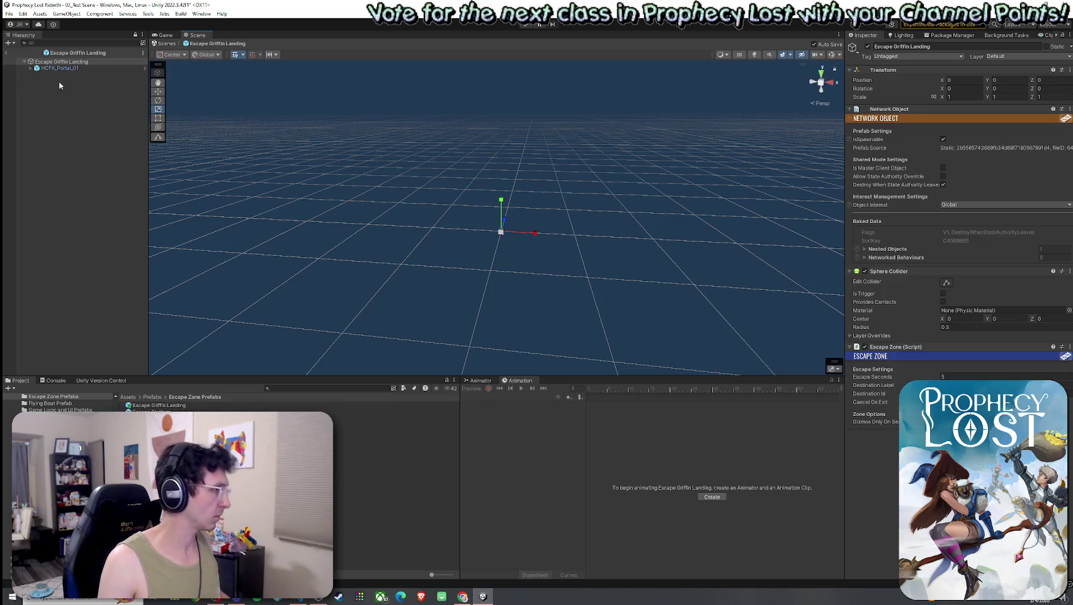
Set the landing root's Sphere Collider radius to 1.75, check it, and exit Prefab Mode.
click(66, 61)
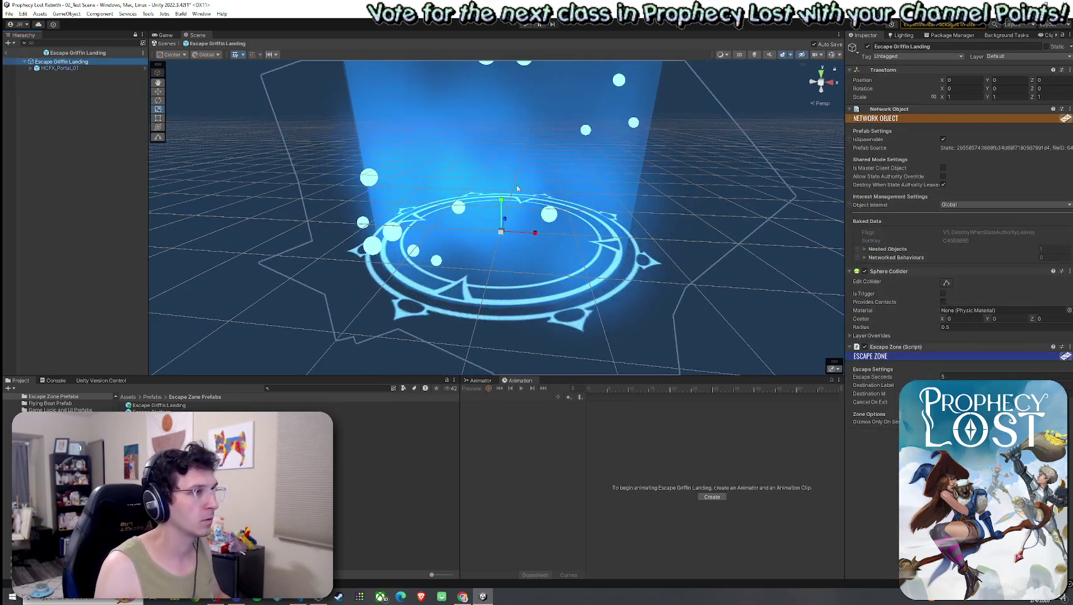
click(945, 283)
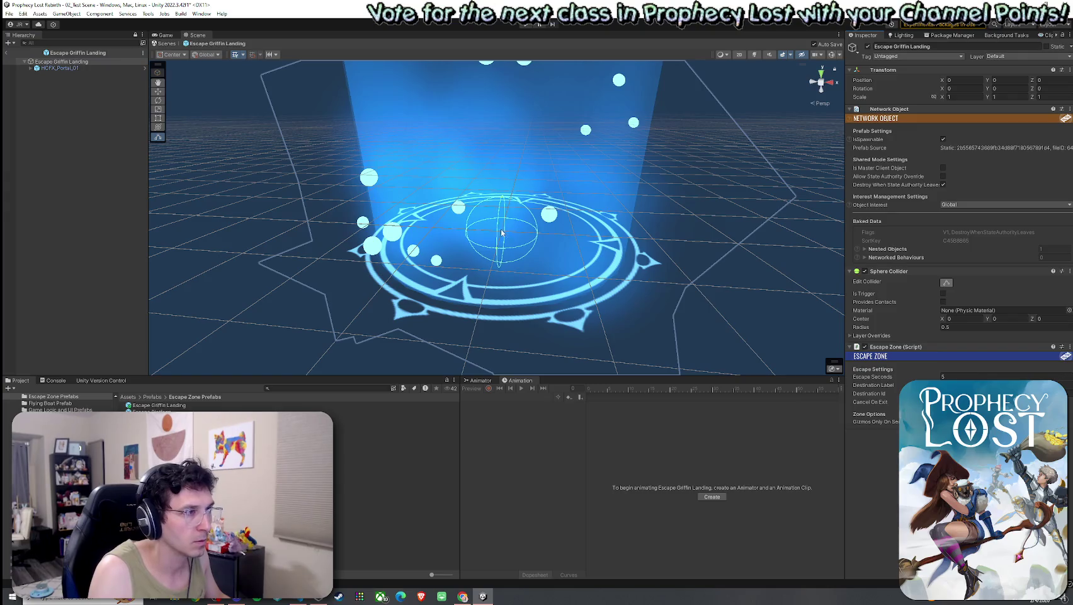
key(f)
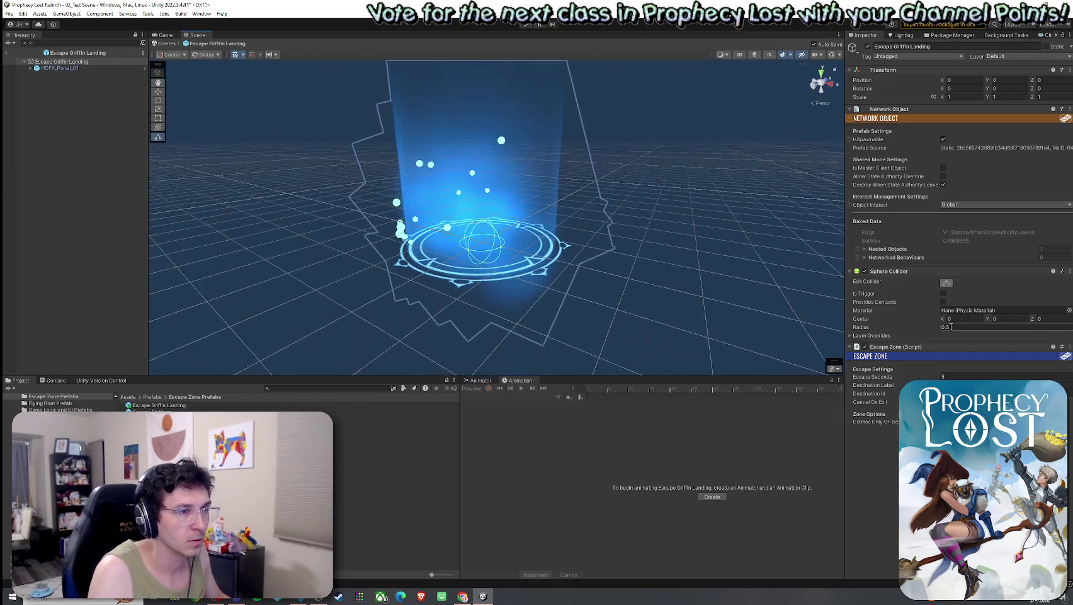
drag(899, 327, 917, 328)
scroll(534, 217, up, 5)
drag(542, 246, 586, 301)
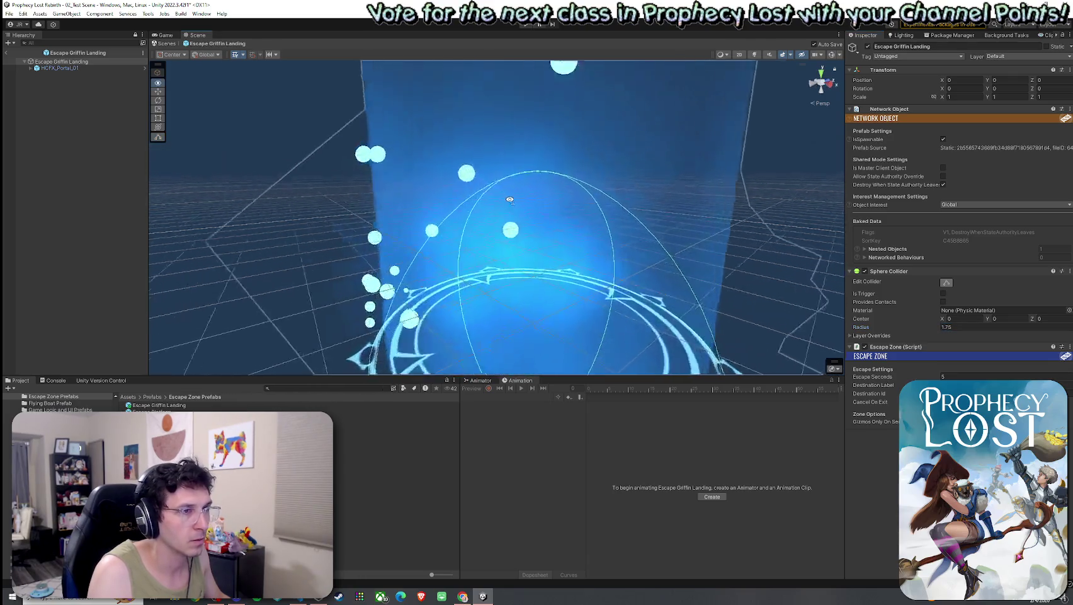
scroll(583, 296, down, 3)
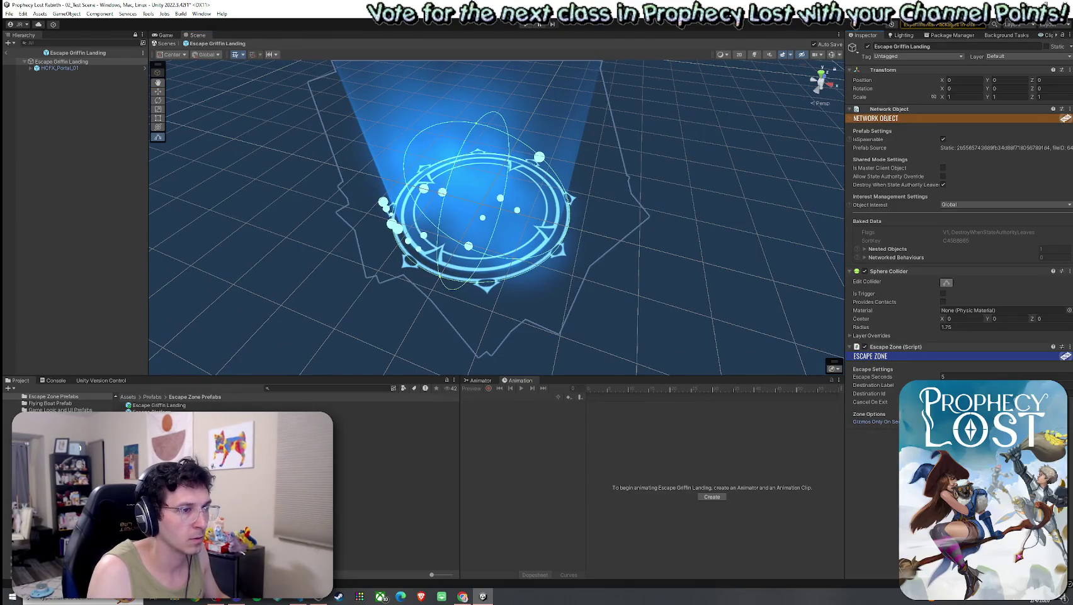
click(11, 58)
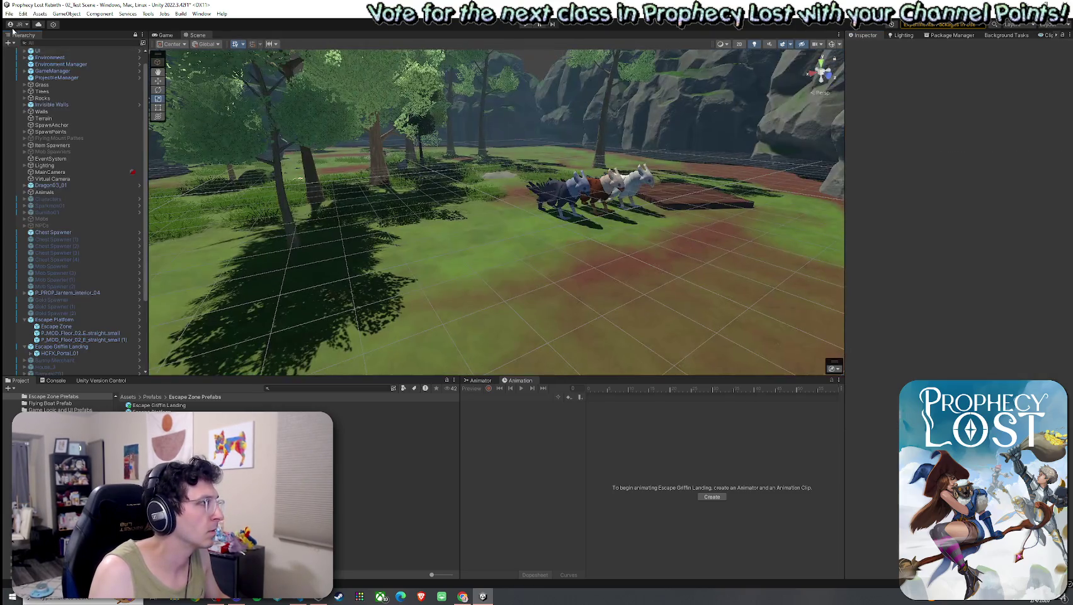
Frame Escape Griffin Landing, enable Gizmos to show its collider sphere, and reopen its prefab.
click(77, 347)
key(f)
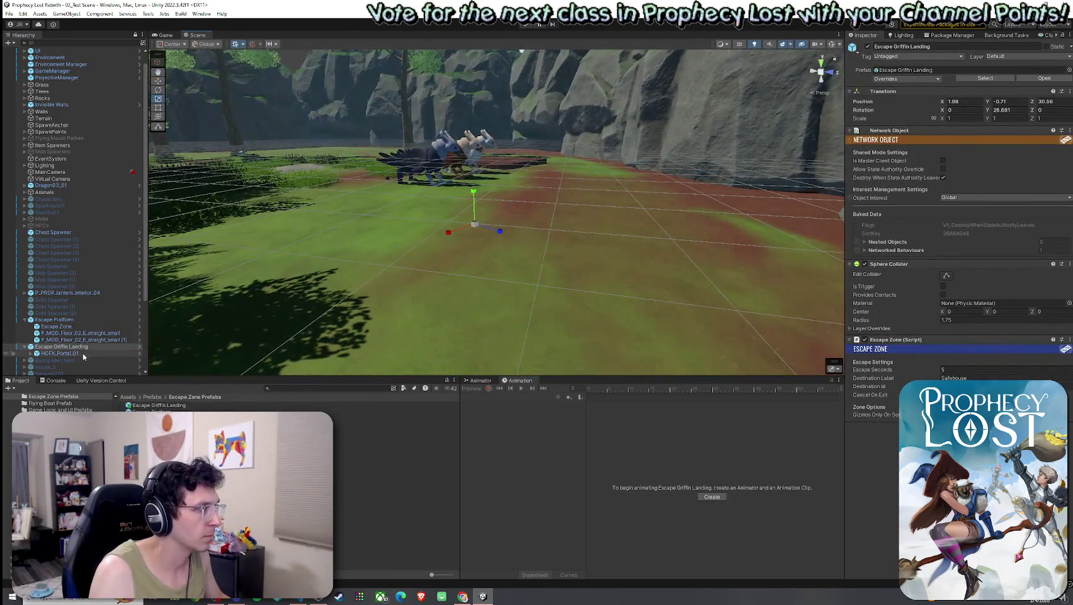
click(81, 348)
key(w)
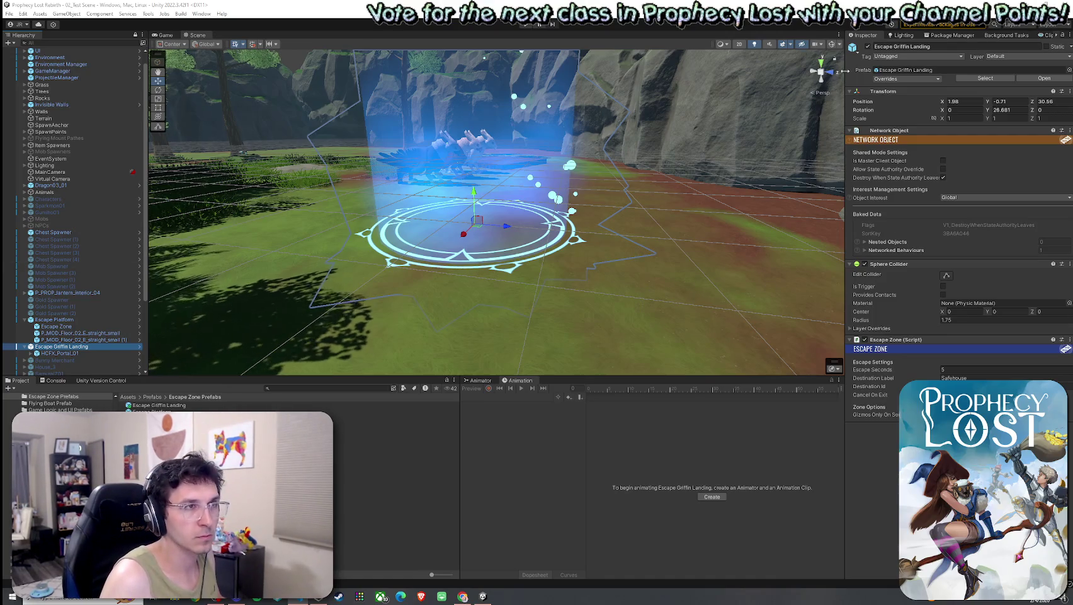
click(832, 45)
drag(484, 273, 455, 269)
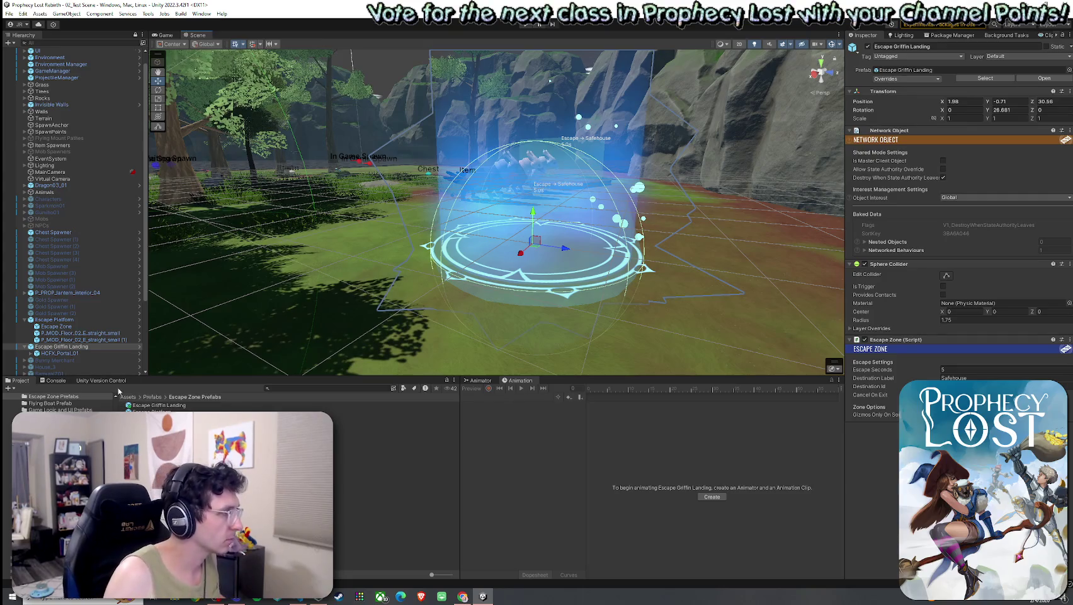
double_click(212, 406)
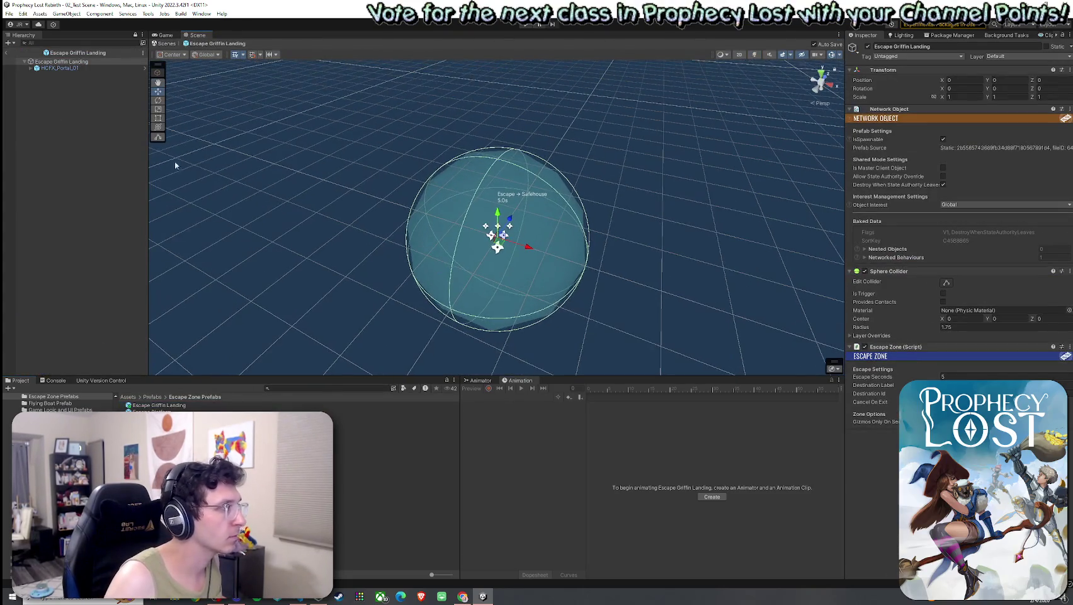
Select HCFX_Portal_01 and try X scale 1.5 and Z scale 1, then save.
click(60, 68)
mouse_move(289, 177)
mouse_down()
mouse_move(460, 150)
mouse_move(463, 246)
mouse_up()
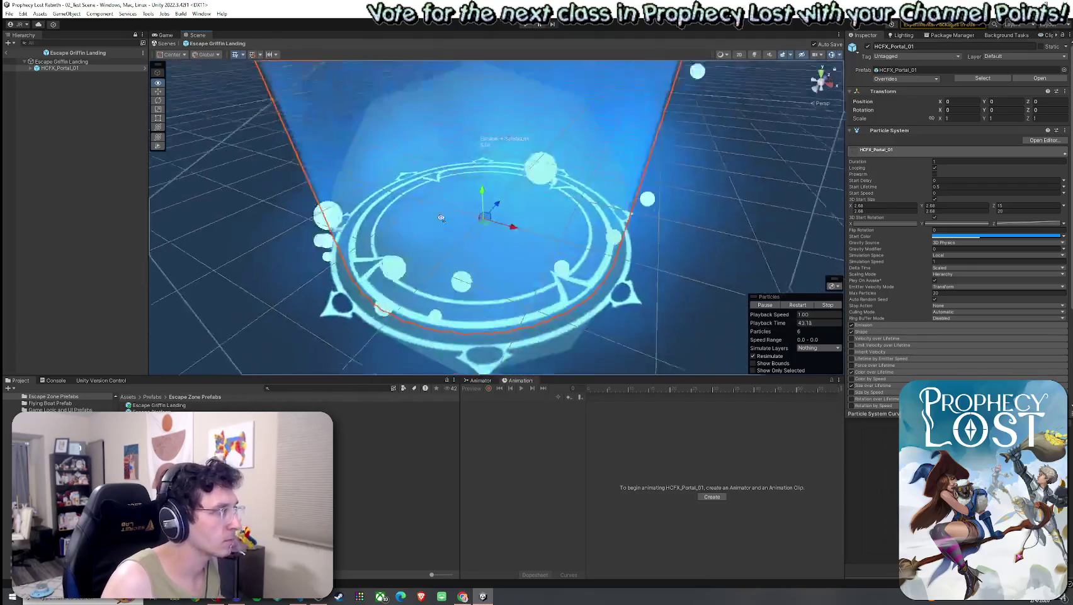
click(80, 61)
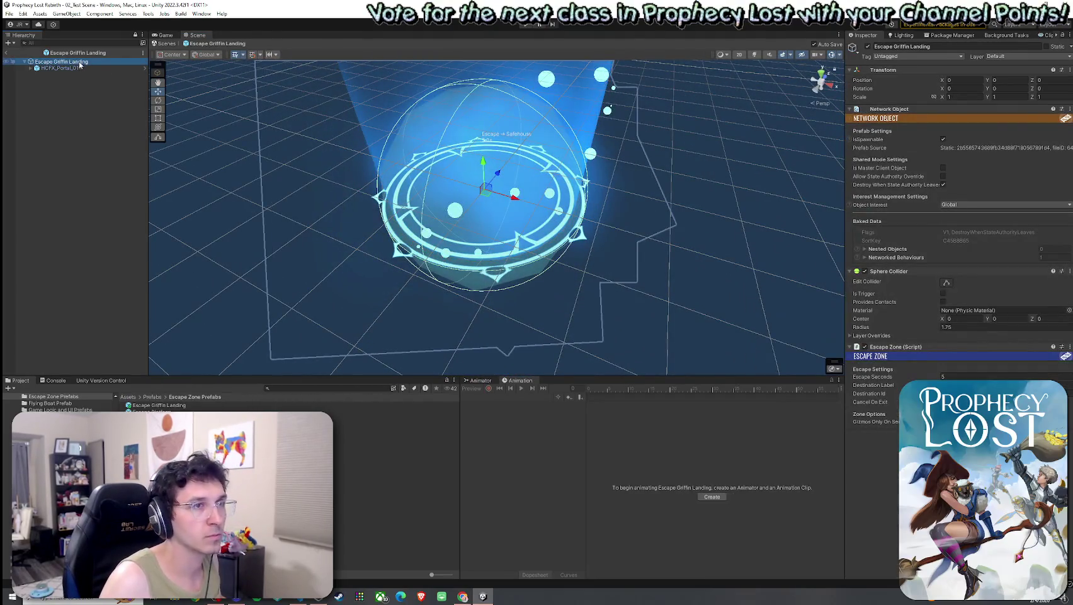
click(81, 68)
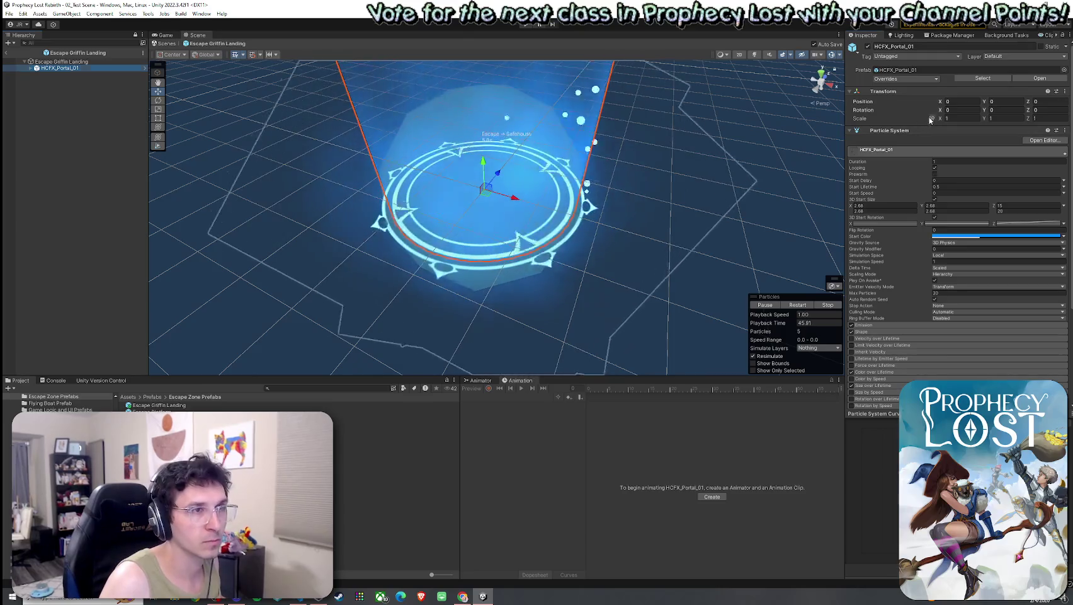
click(945, 118)
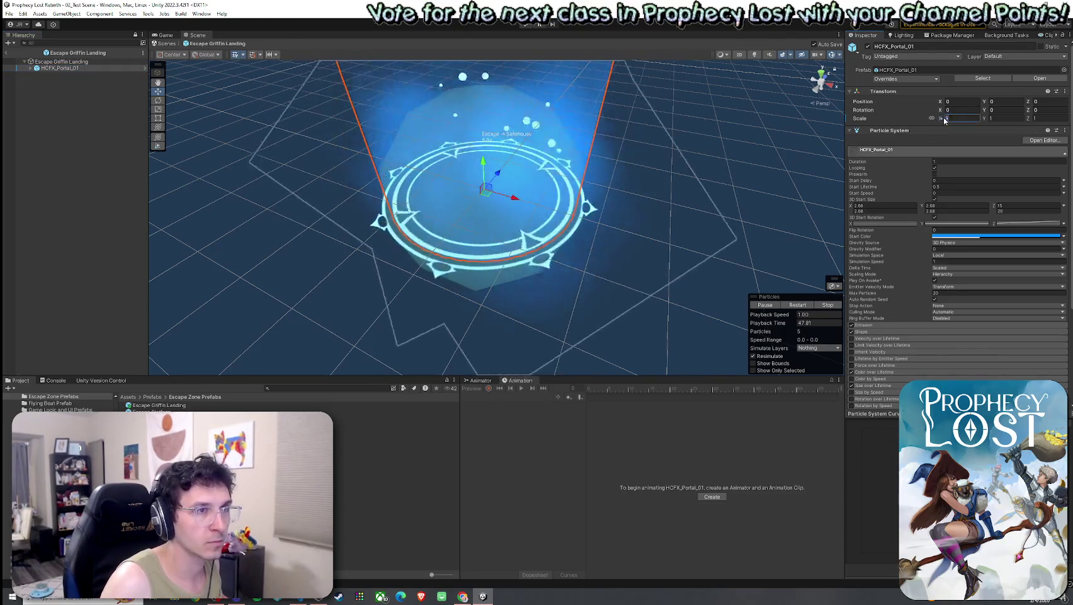
text(1.5)
click(1047, 118)
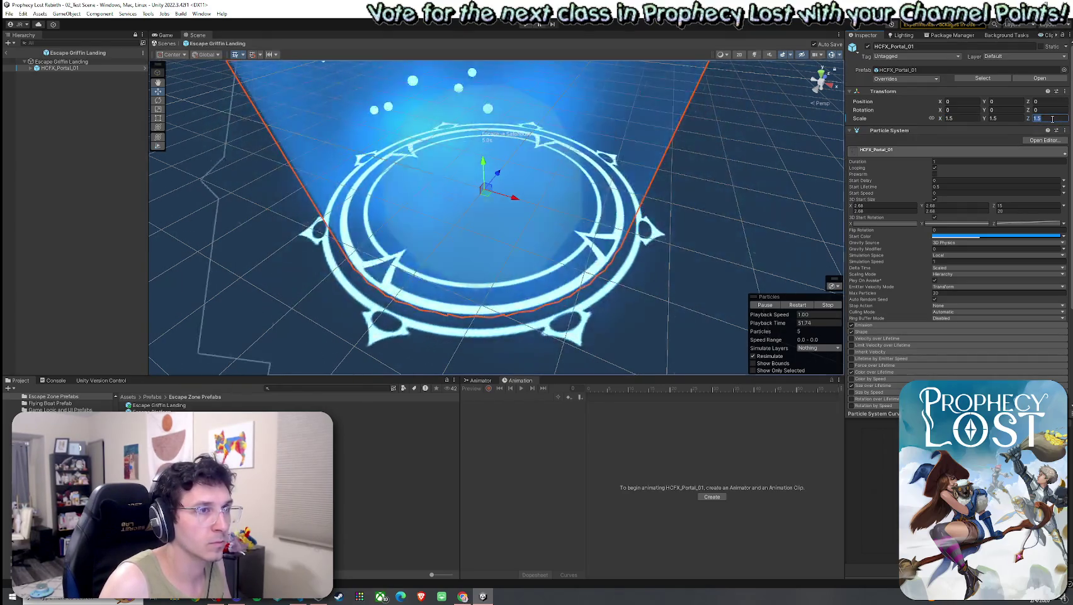
text(1)
click(961, 118)
key(ctrl+s)
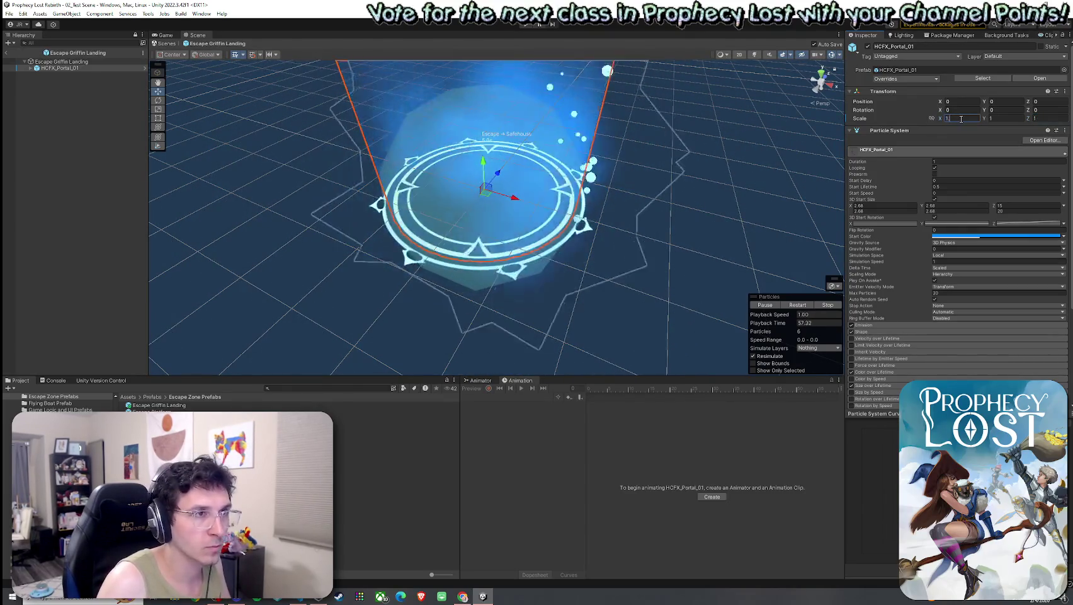
Set the portal's X and Z scale to 1.2 and save the scene.
text(1.2)
click(1046, 118)
text(1.2)
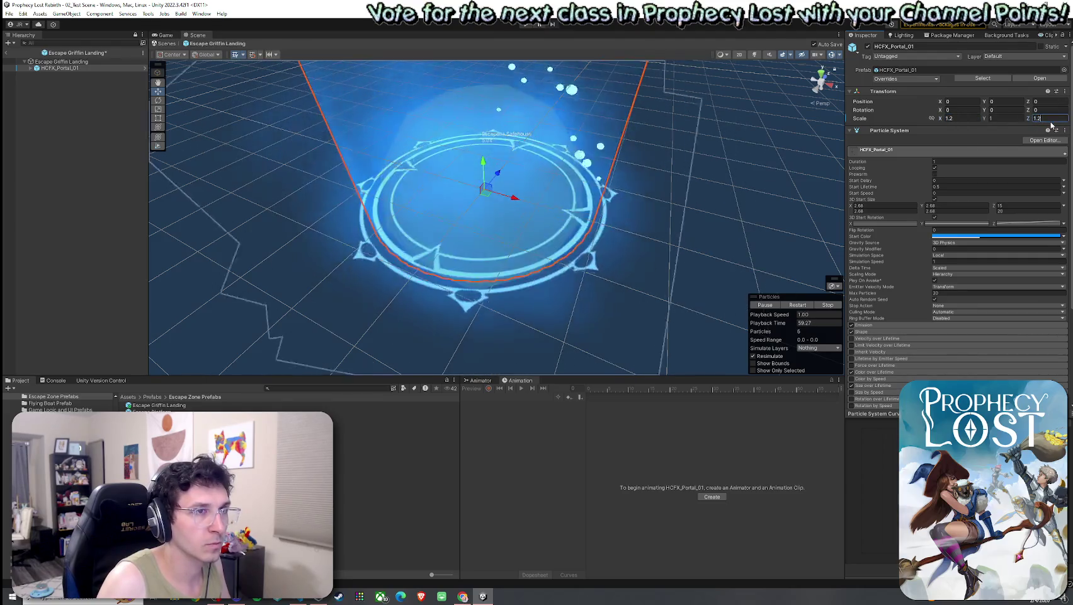
key(ctrl+s)
drag(560, 234, 122, 83)
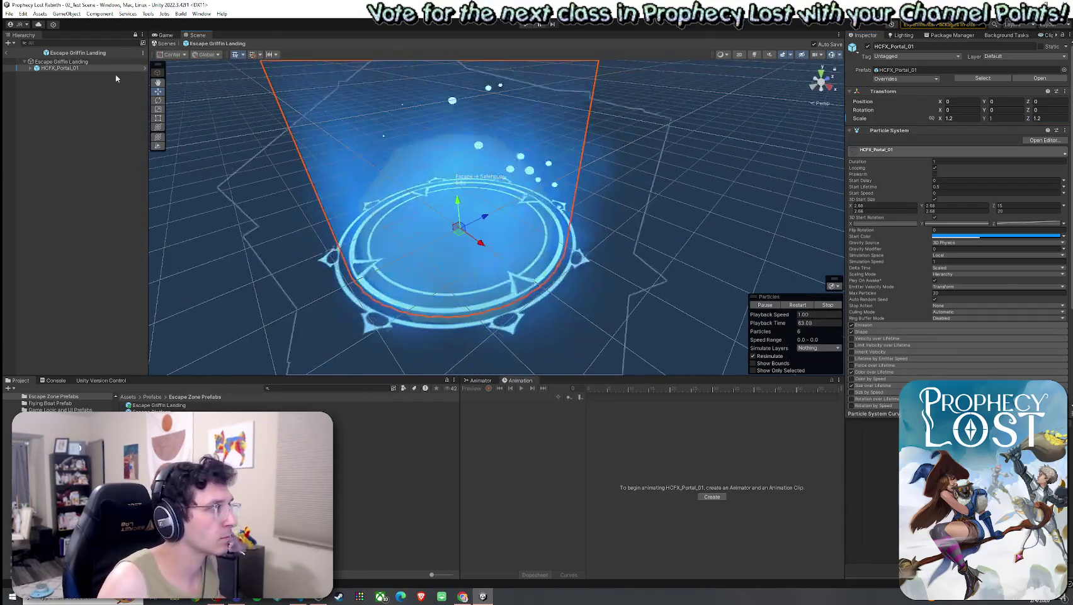
click(108, 63)
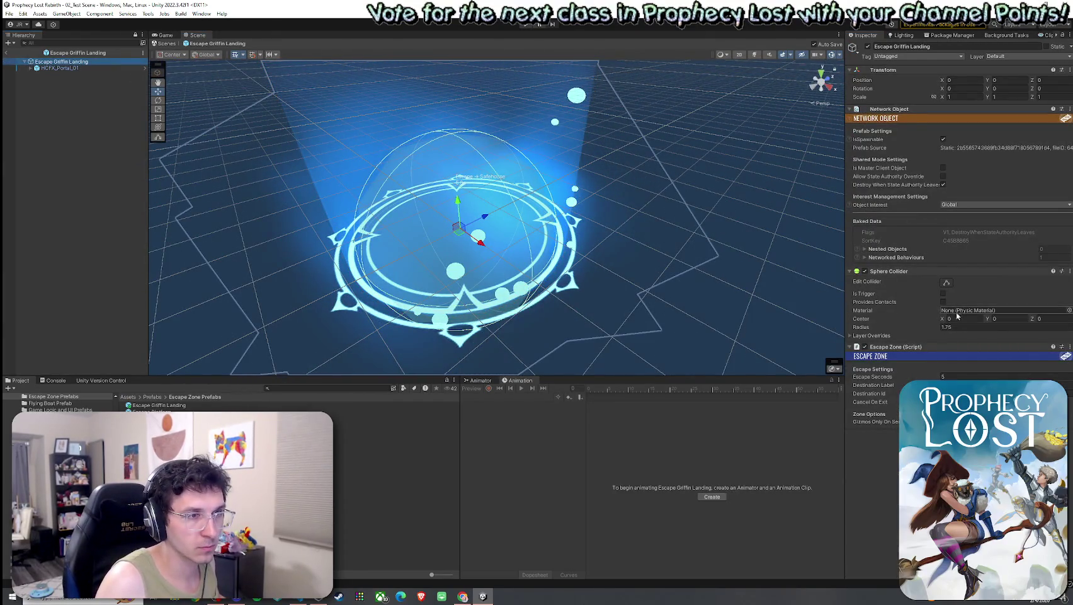
Raise the Sphere Collider radius to 2 and check it from the Top and Perspective views.
drag(933, 328, 938, 330)
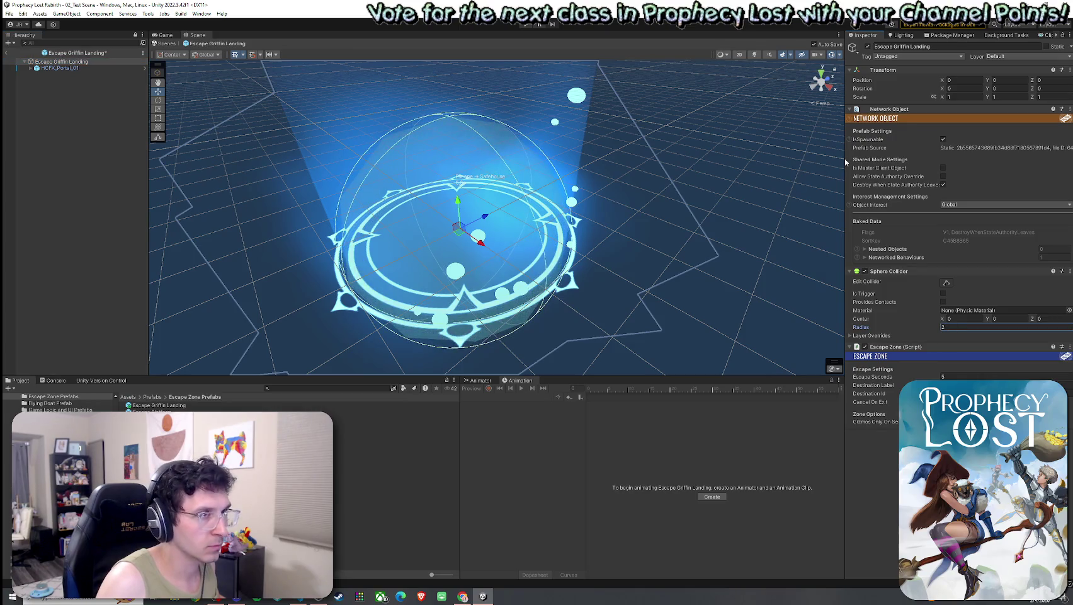
click(820, 105)
click(820, 76)
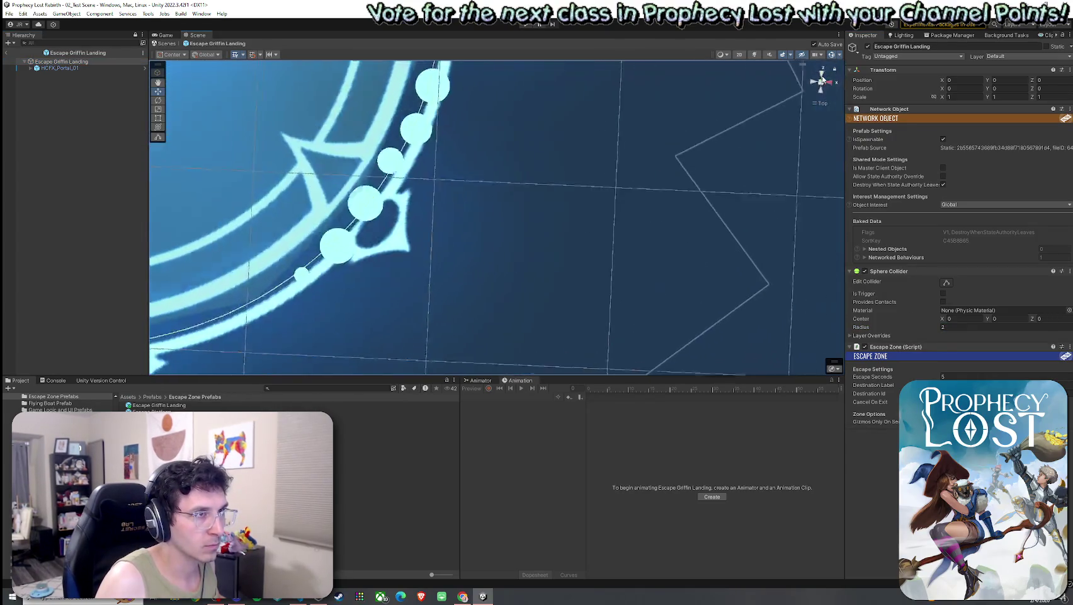
scroll(668, 216, down, 5)
mouse_move(599, 189)
mouse_down()
mouse_move(663, 206)
mouse_move(681, 227)
mouse_up()
click(820, 104)
mouse_move(779, 209)
mouse_down()
mouse_move(675, 132)
mouse_move(694, 192)
mouse_move(672, 151)
mouse_up()
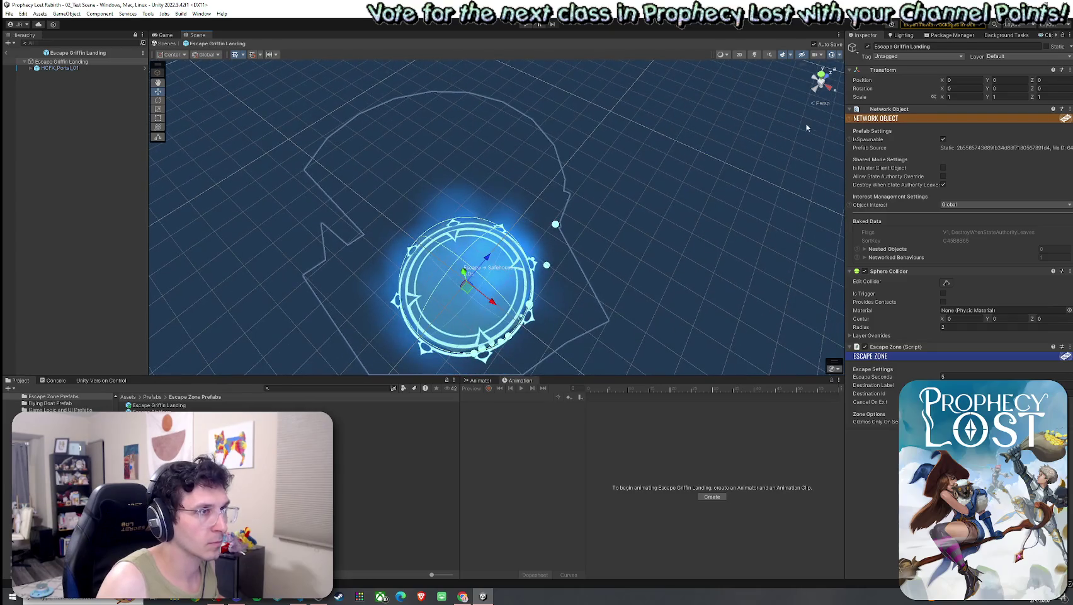
double_click(88, 64)
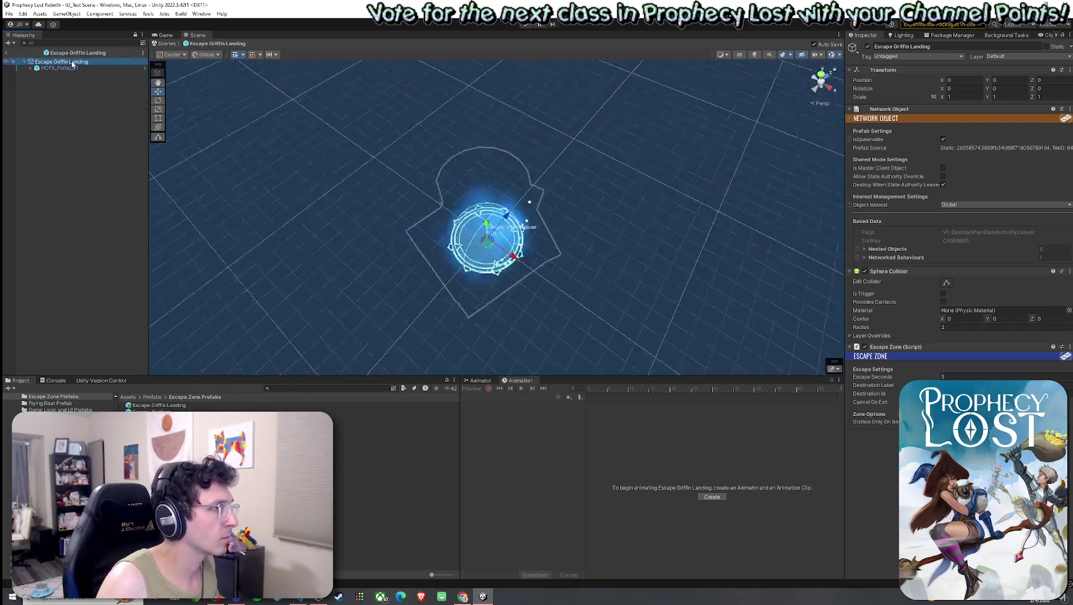
Frame the portal and expand HCFX_Portal_01 to list its parts.
key(f)
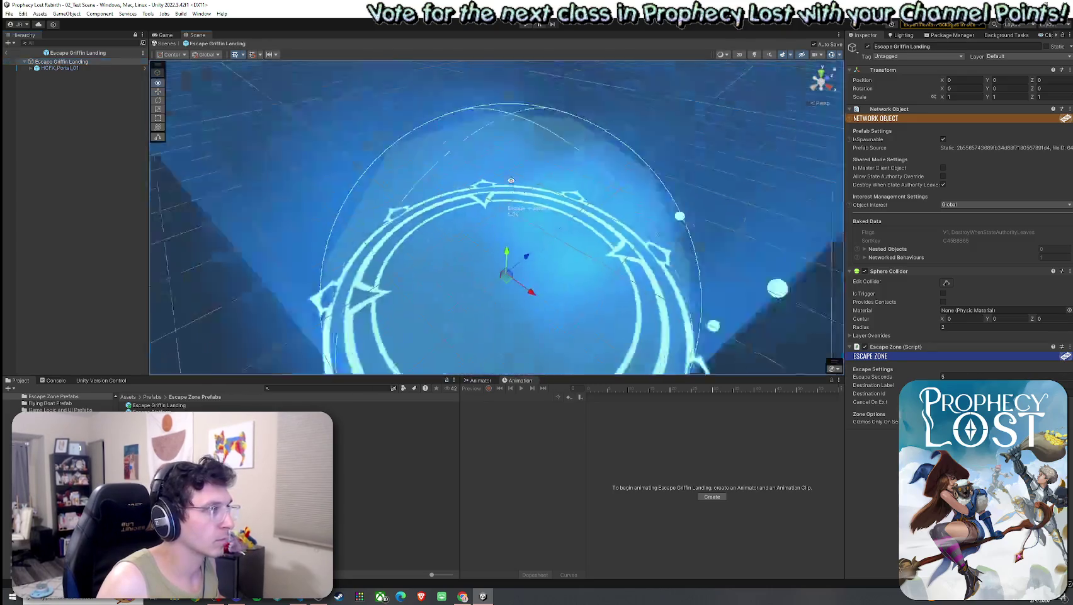
key(f)
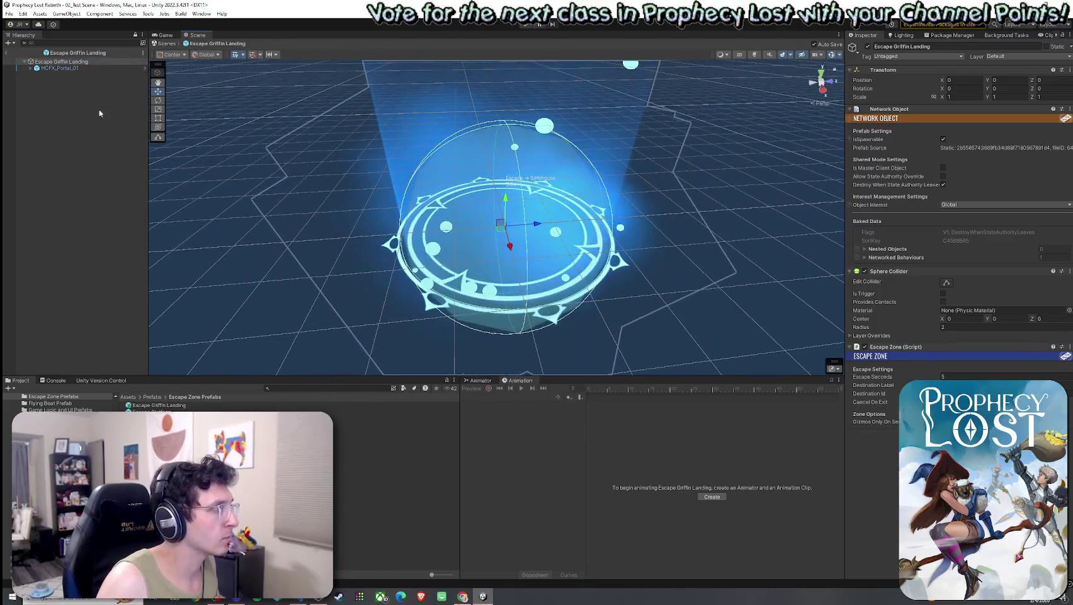
click(69, 68)
key(Right)
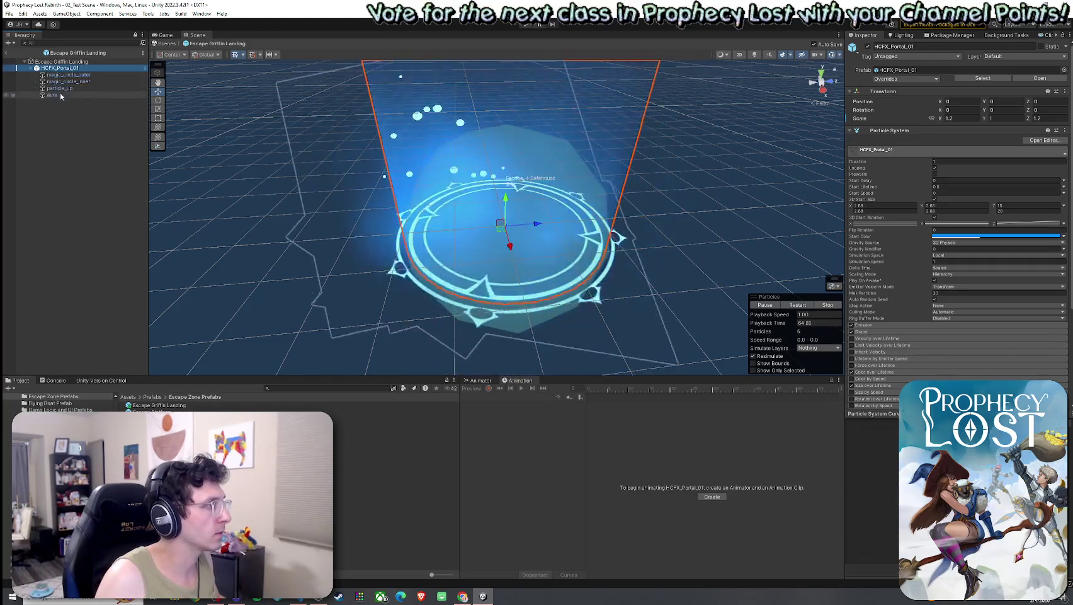
Deactivate aura, magic_circle_outer and magic_circle_inner, then leave the prefab.
click(66, 95)
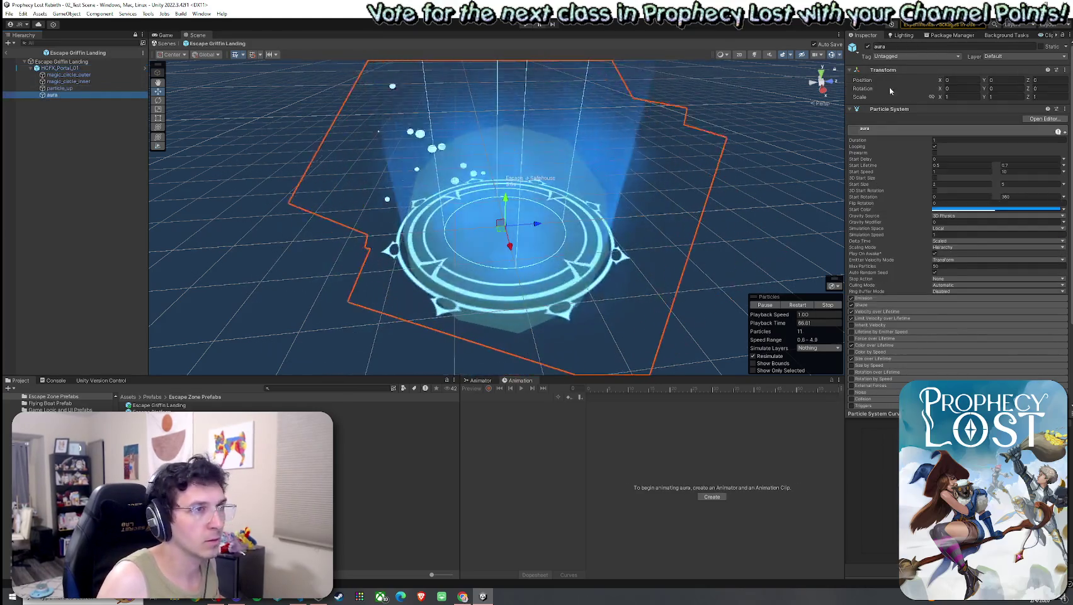
click(868, 46)
click(88, 74)
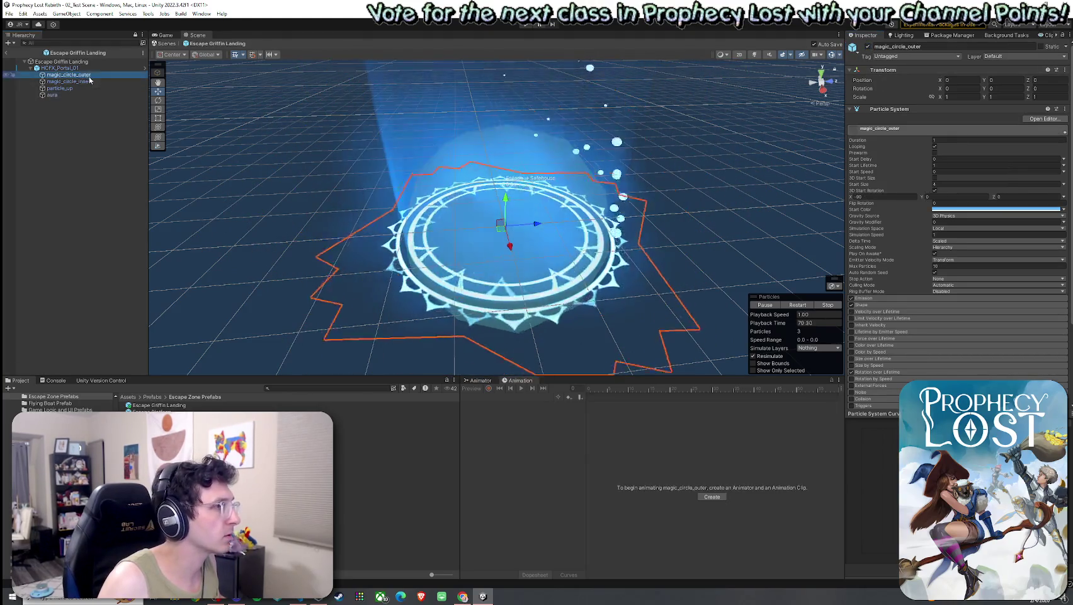
click(868, 47)
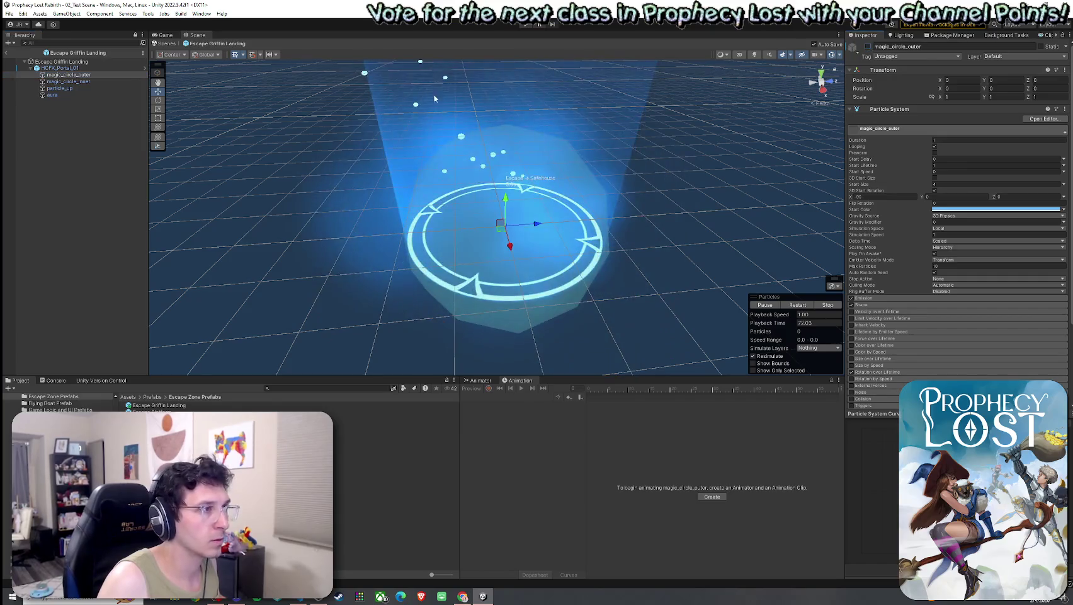
click(68, 82)
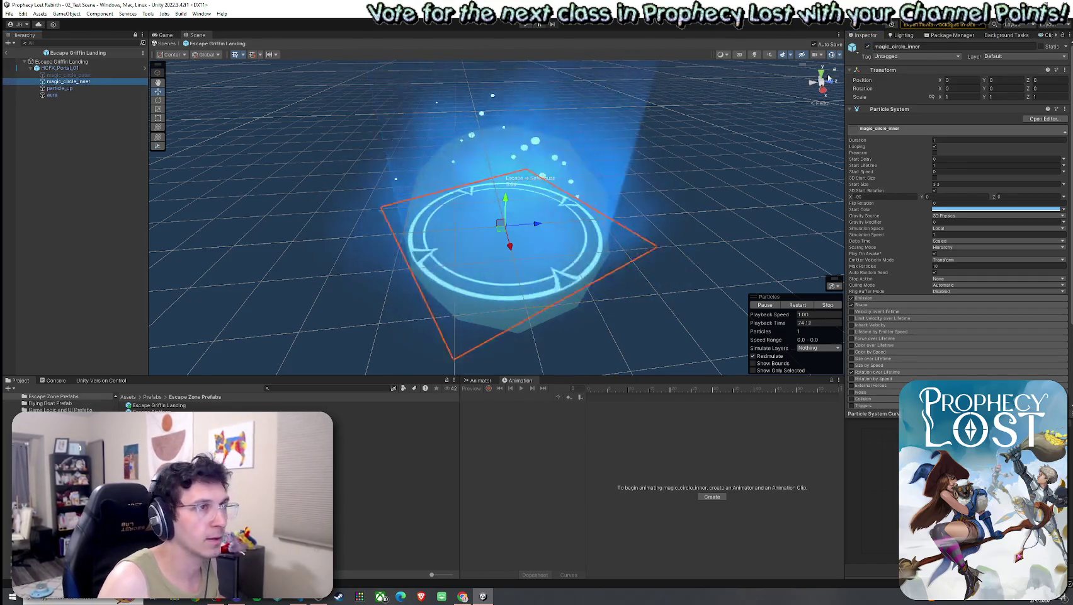
click(868, 47)
click(91, 139)
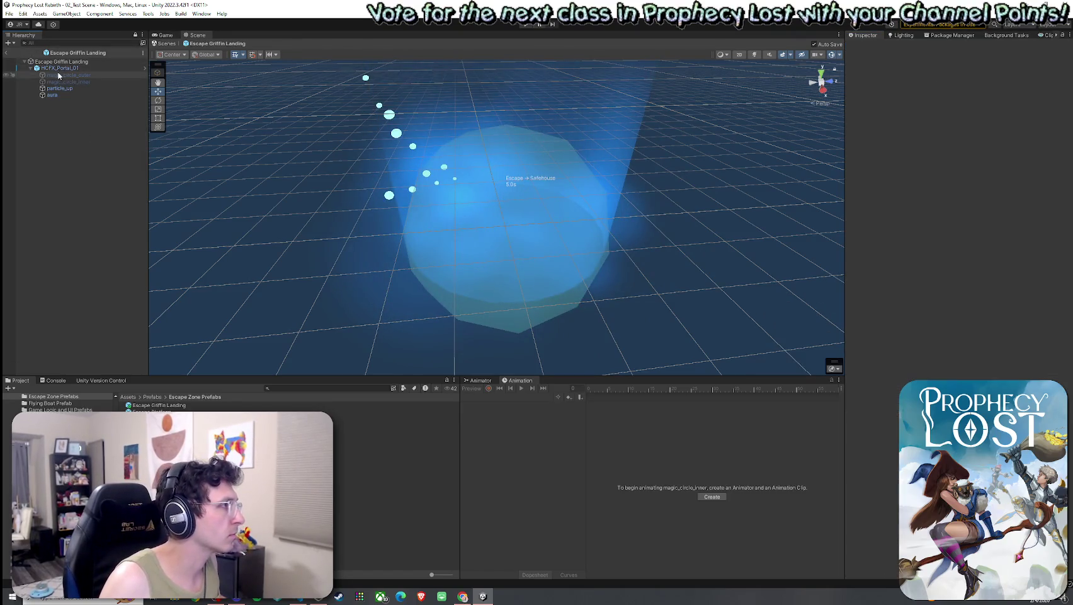
click(7, 52)
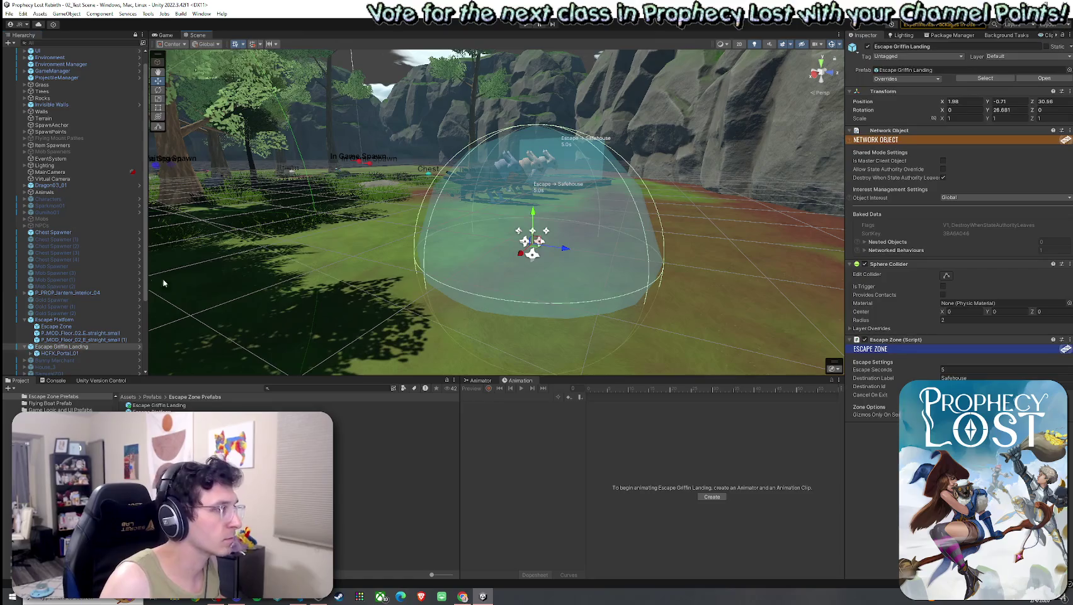
double_click(85, 354)
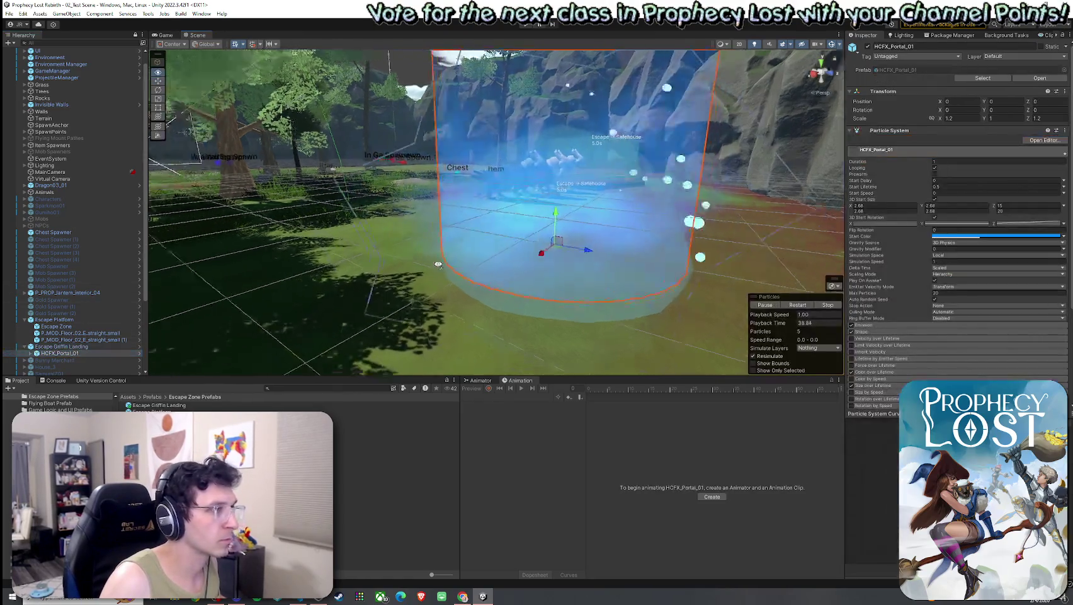
mouse_move(366, 271)
mouse_down()
mouse_move(446, 283)
mouse_move(420, 90)
mouse_move(366, 217)
mouse_up()
click(420, 90)
scroll(365, 218, up, 5)
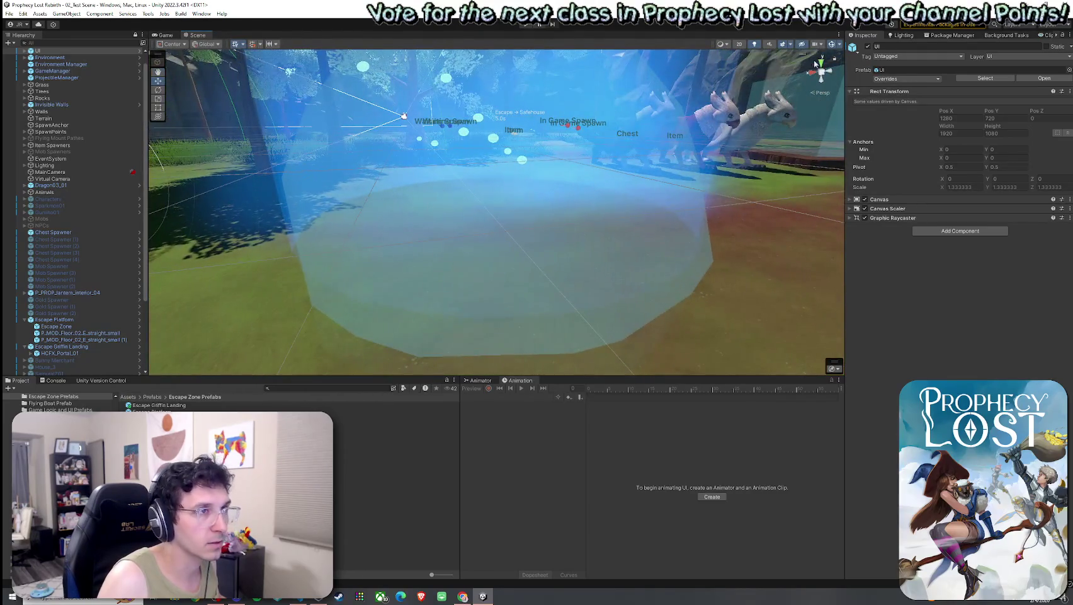
mouse_move(831, 48)
mouse_down()
mouse_move(609, 215)
mouse_move(621, 178)
mouse_move(196, 289)
mouse_up()
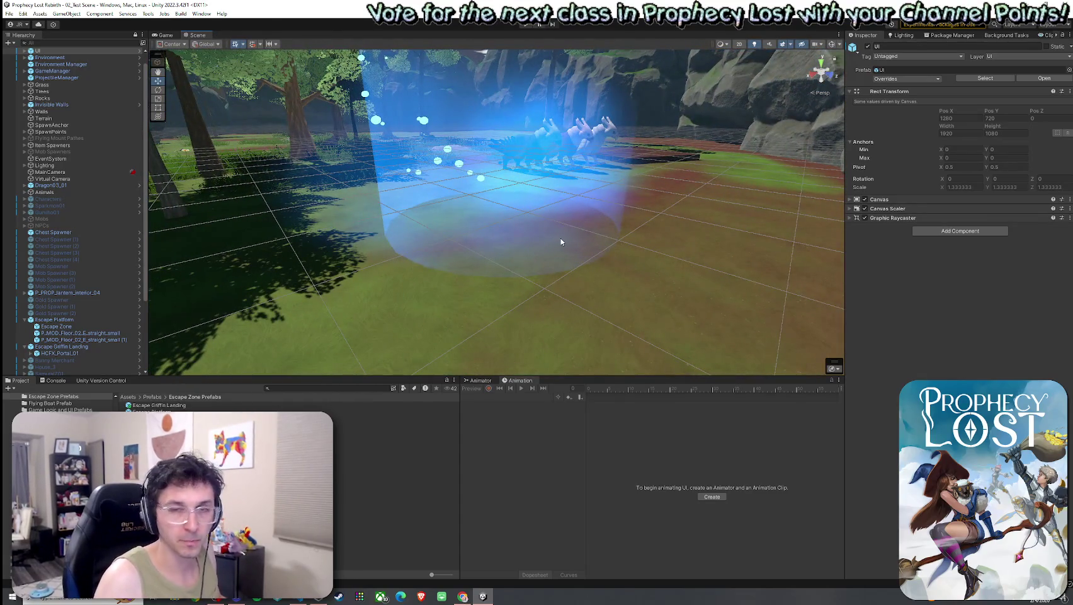
double_click(181, 407)
click(68, 73)
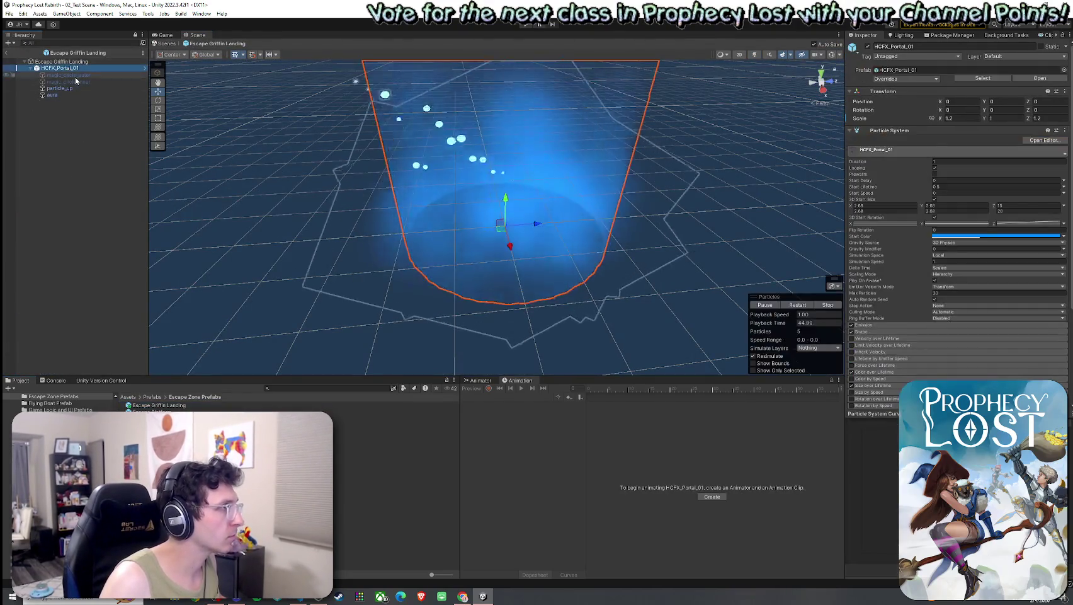
Delete the two magic circle rings and reframe the landing prefab.
key(Delete)
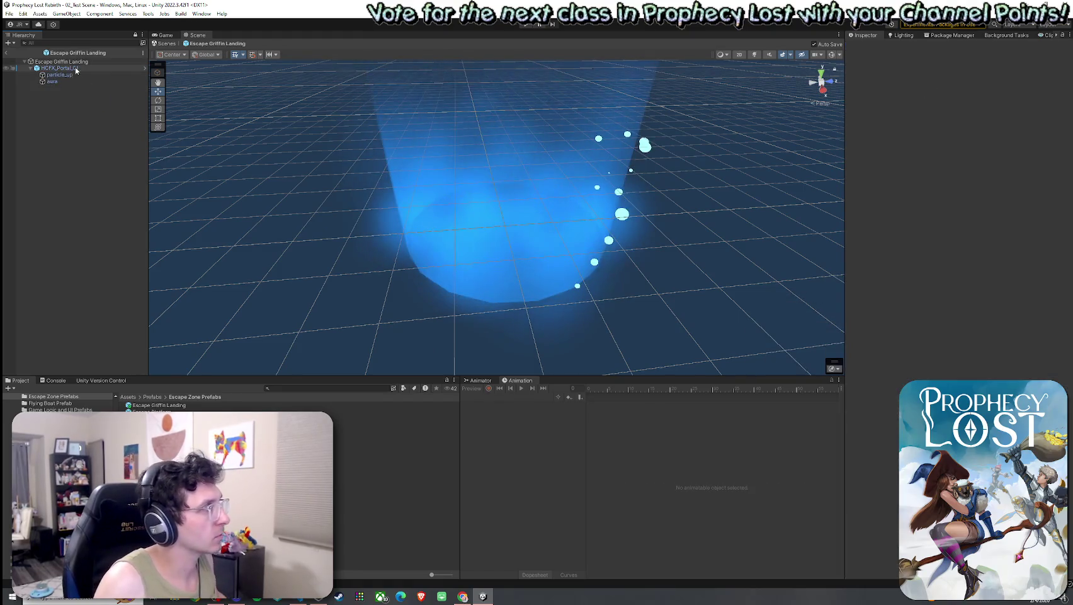
double_click(62, 61)
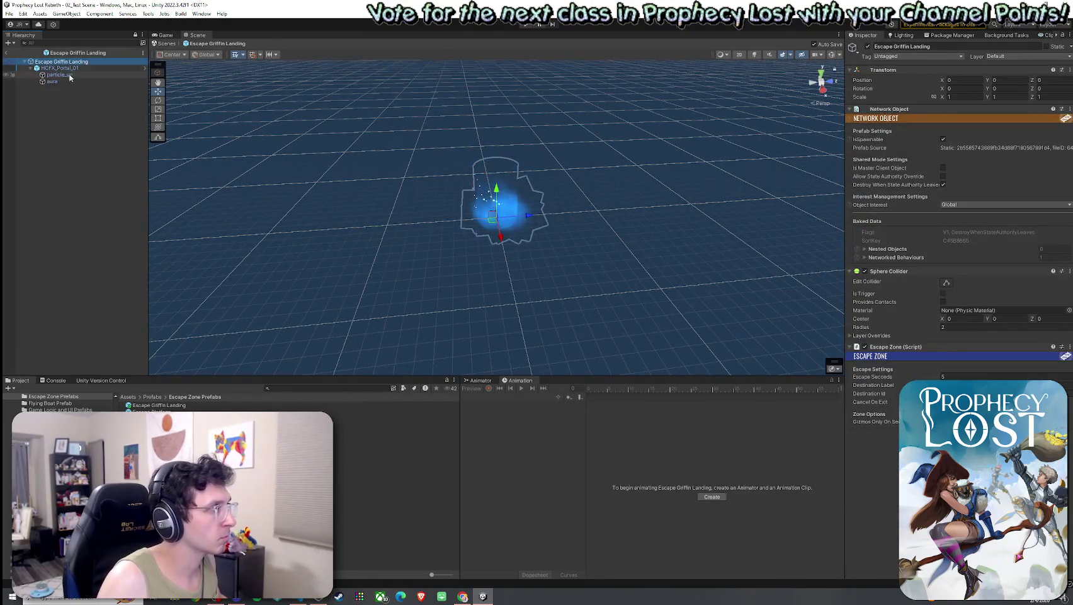
scroll(401, 187, up, 5)
scroll(424, 173, down, 5)
mouse_move(425, 174)
mouse_down()
mouse_move(426, 225)
mouse_move(560, 157)
mouse_up()
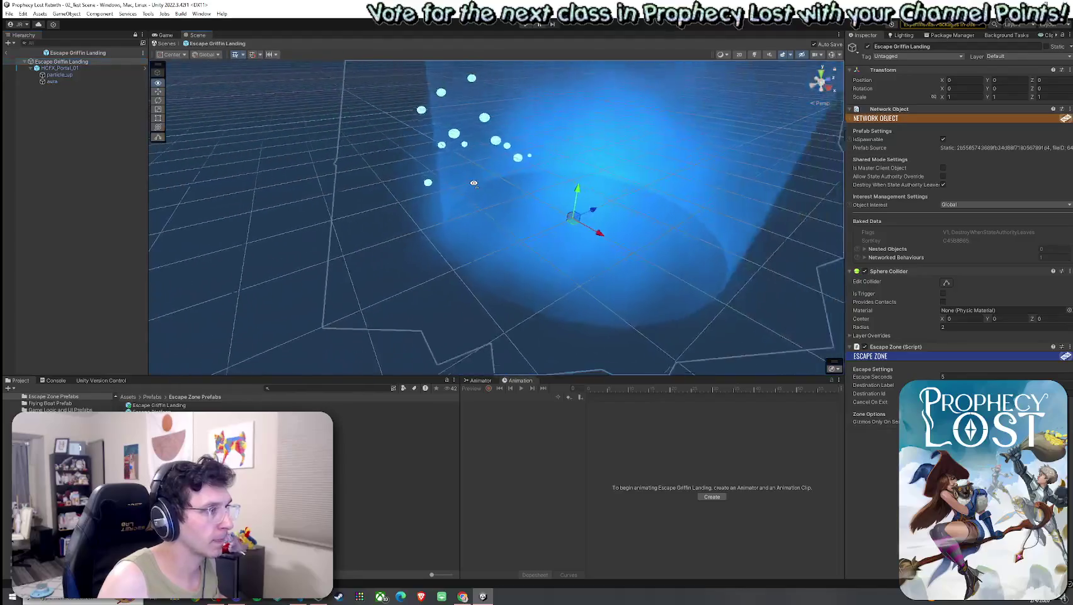
drag(498, 122, 460, 197)
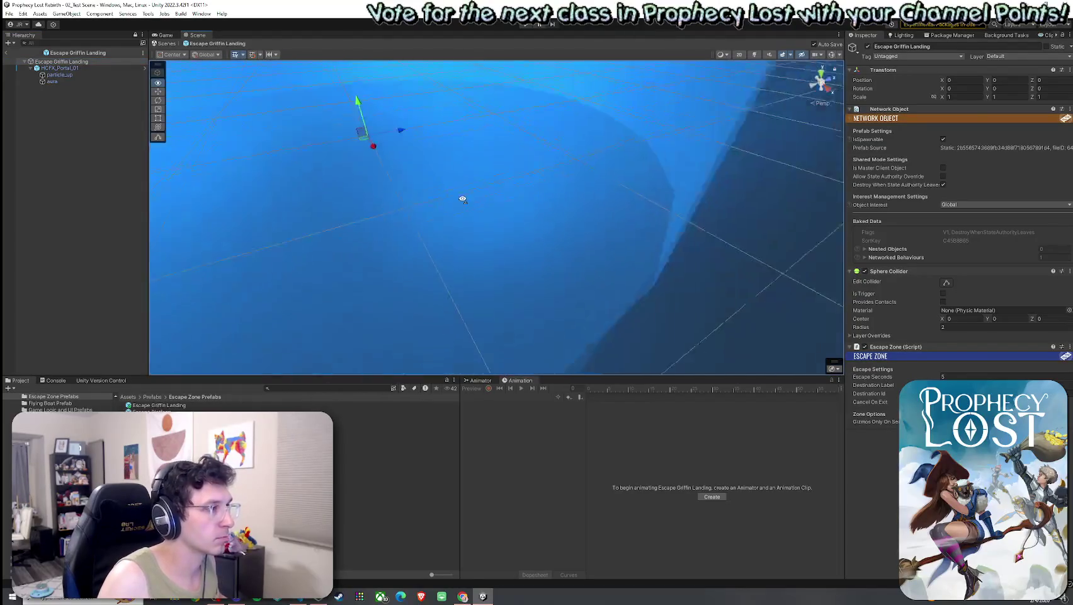
double_click(101, 63)
click(9, 13)
key(Escape)
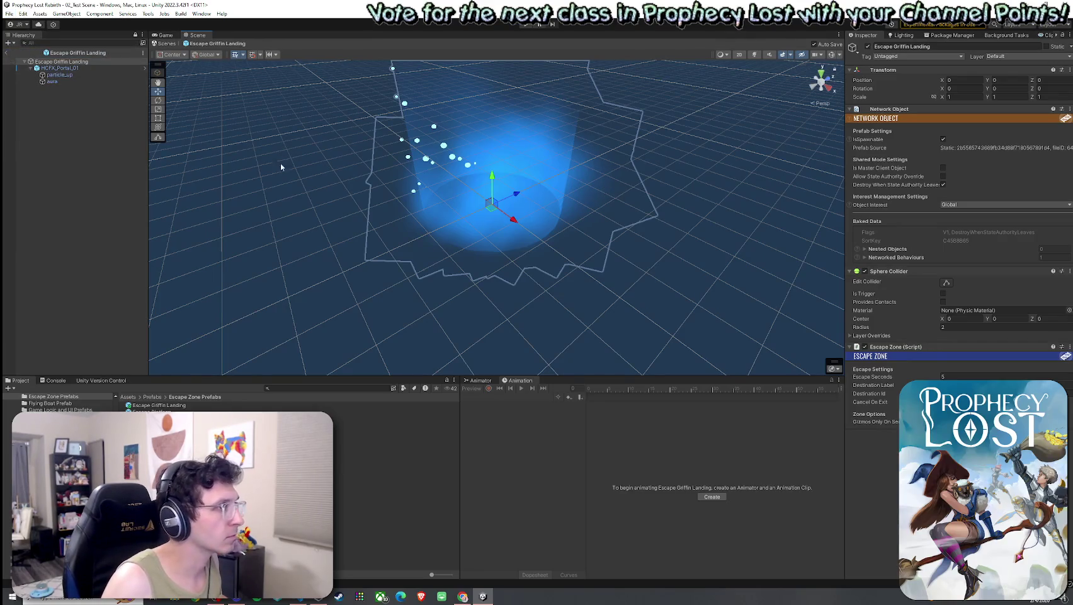
Lower HCFX_Portal_01 to Y -0.14, save the prefab, and return to the scene.
click(62, 68)
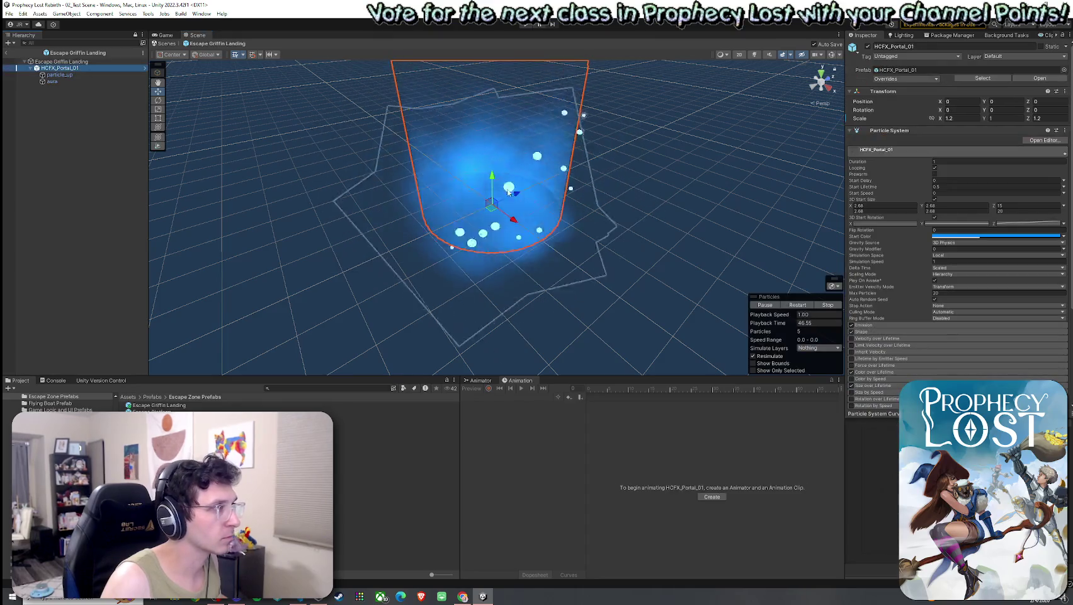
drag(491, 179, 492, 182)
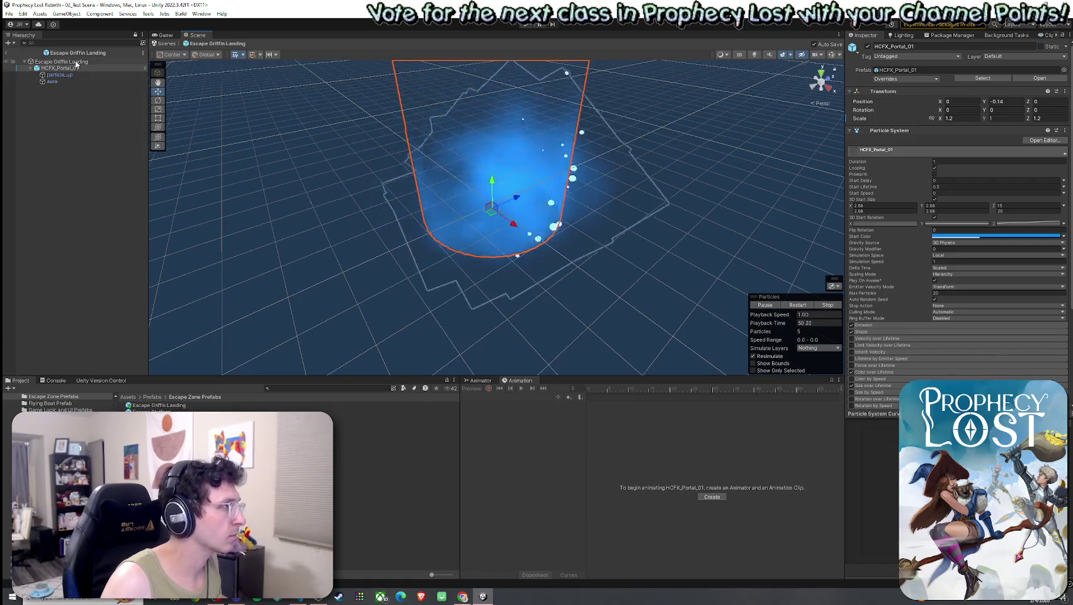
key(ctrl+z)
key(f)
scroll(455, 197, up, 5)
mouse_move(455, 196)
mouse_down()
mouse_move(455, 242)
mouse_move(352, 153)
mouse_move(476, 190)
mouse_up()
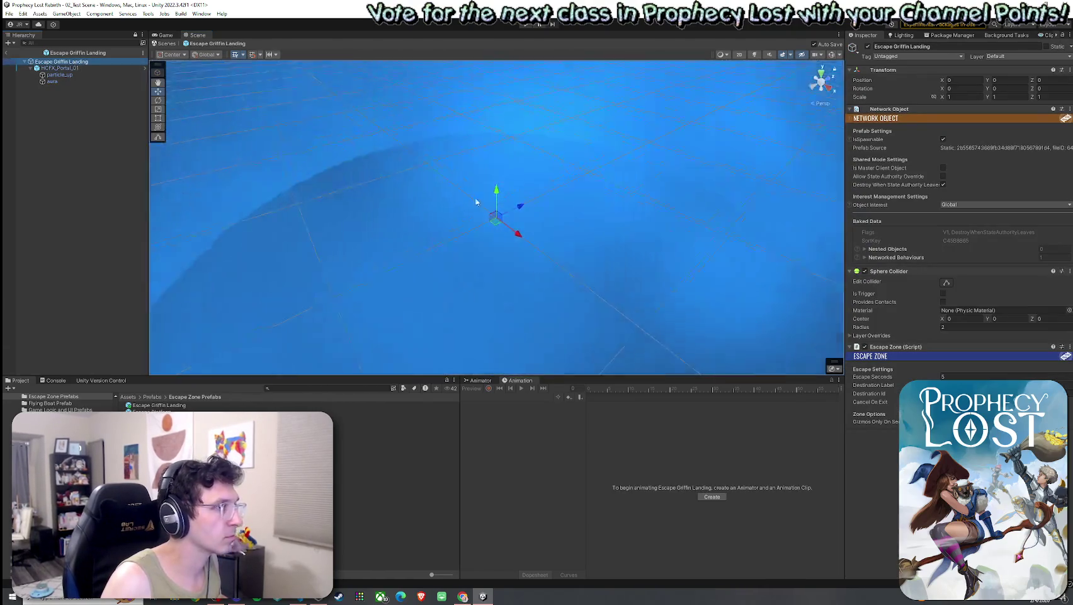
scroll(367, 158, down, 5)
click(22, 13)
click(23, 13)
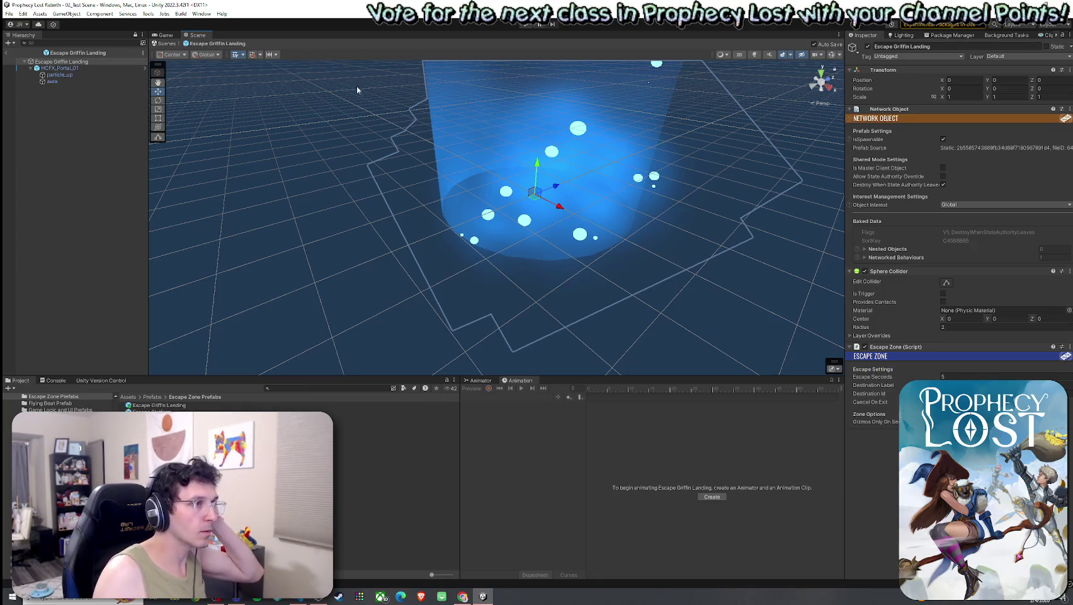
click(7, 54)
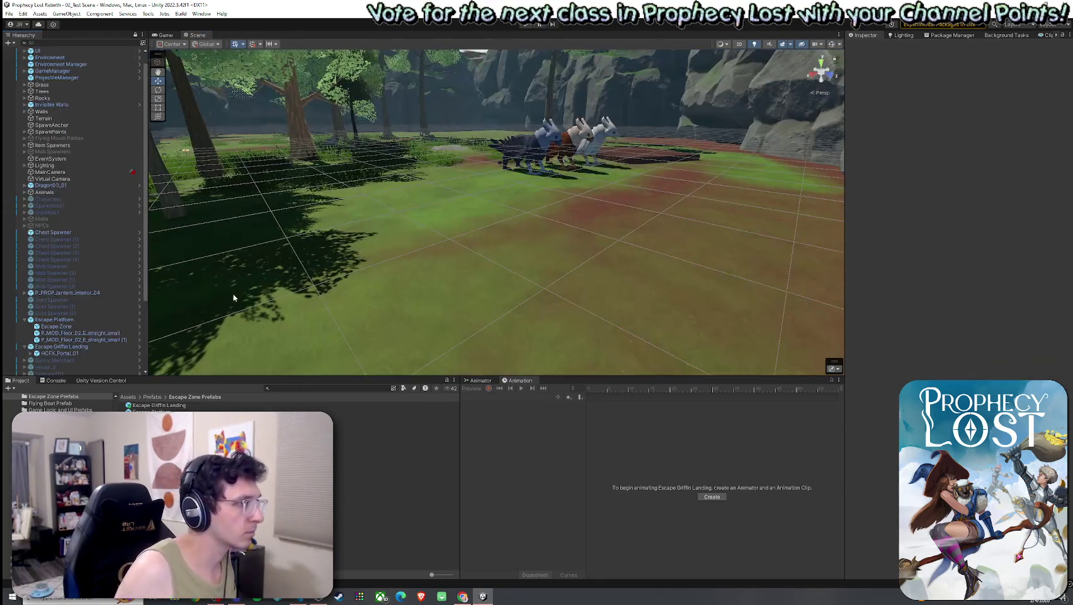
Bring the view in close to the portal aura and the three griffins.
click(81, 353)
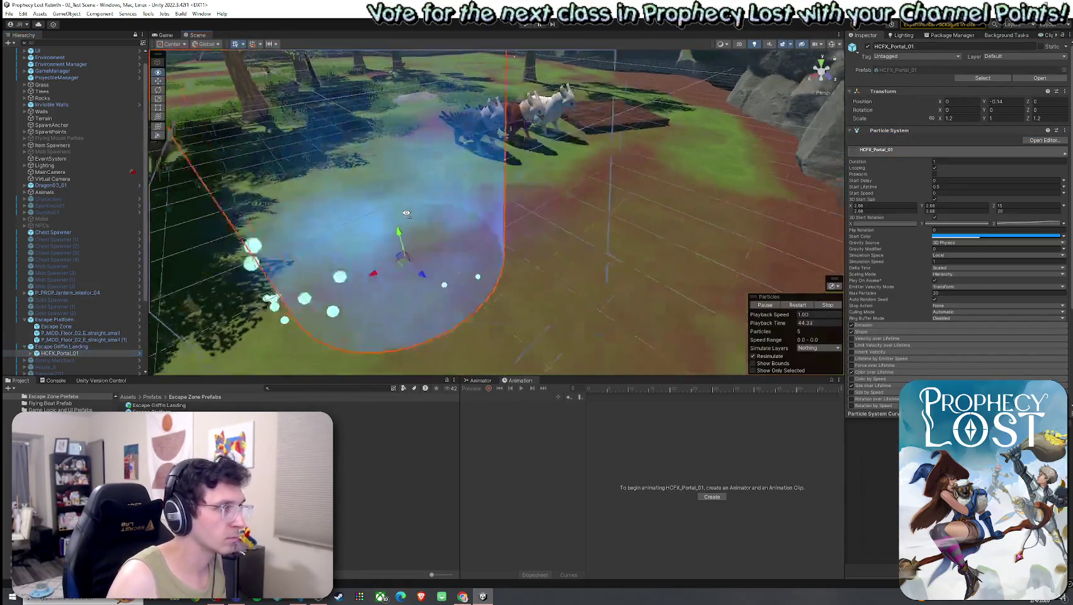
click(458, 119)
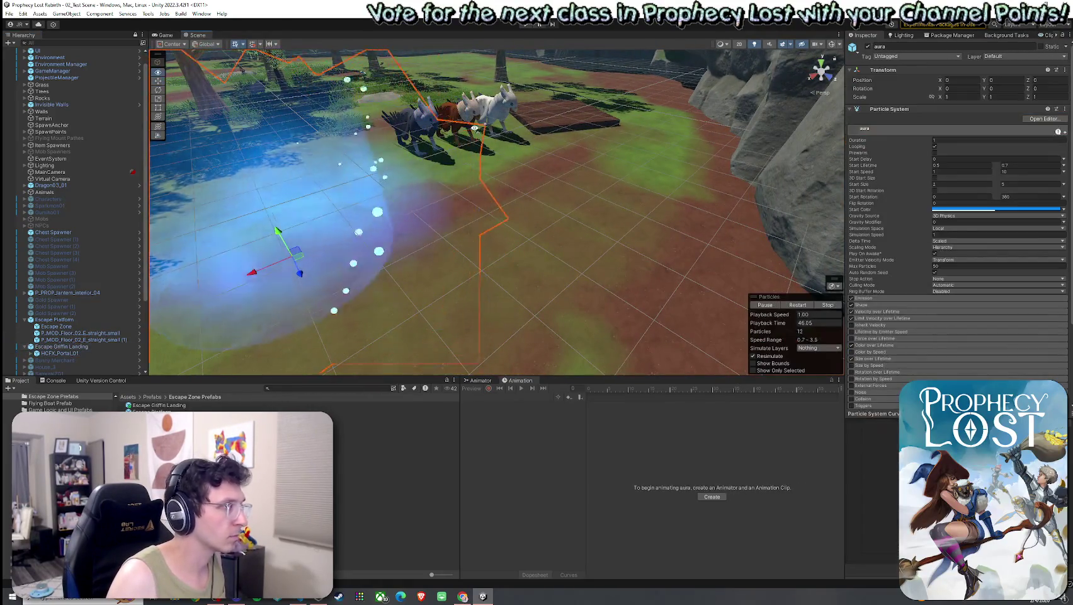
drag(458, 120, 485, 118)
click(477, 133)
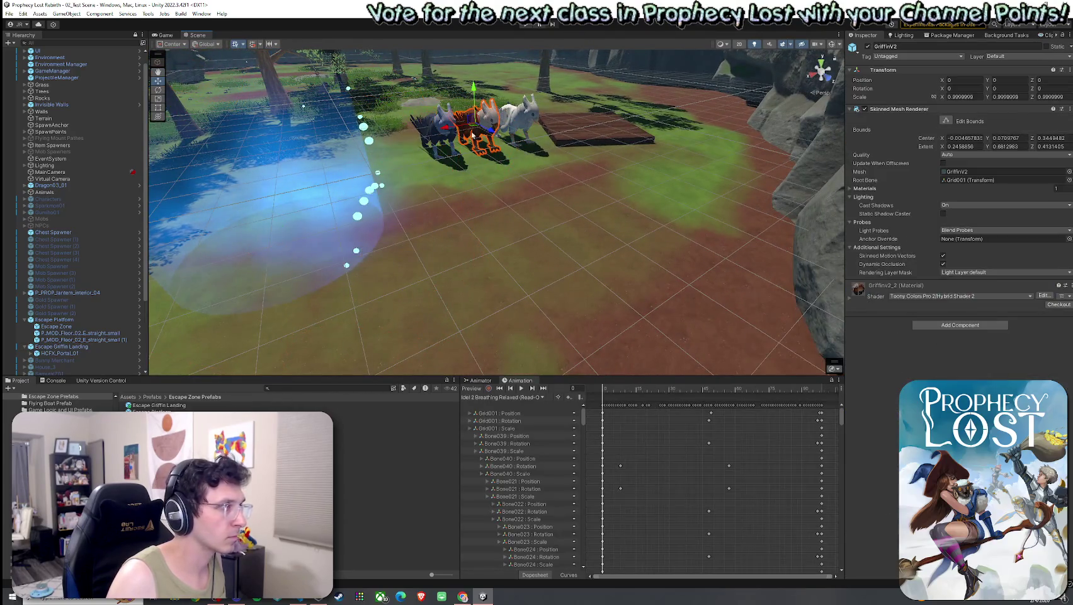
scroll(102, 246, down, 3)
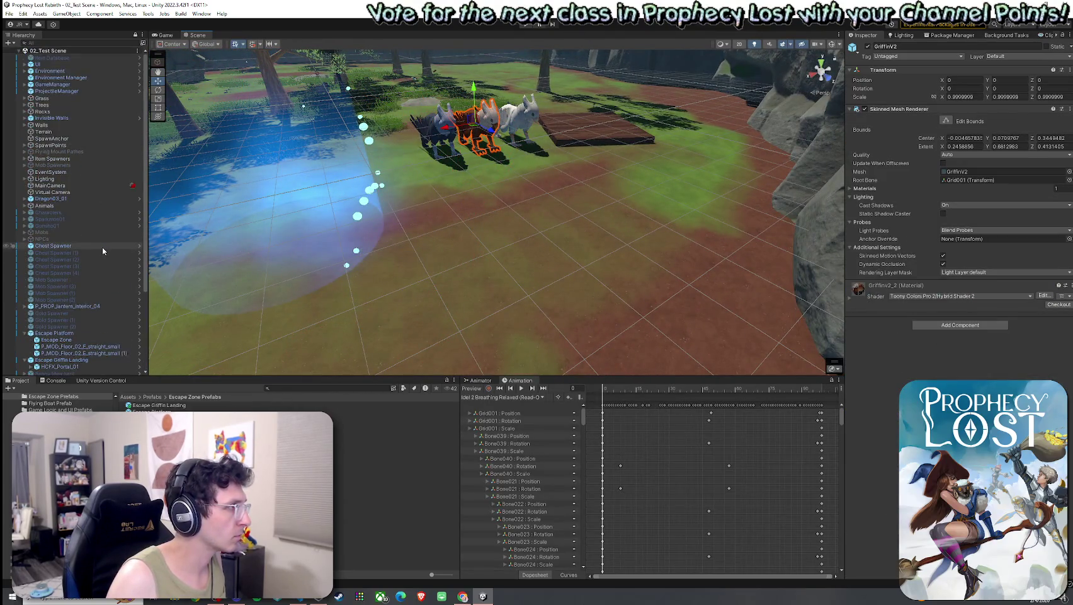
scroll(103, 251, down, 2)
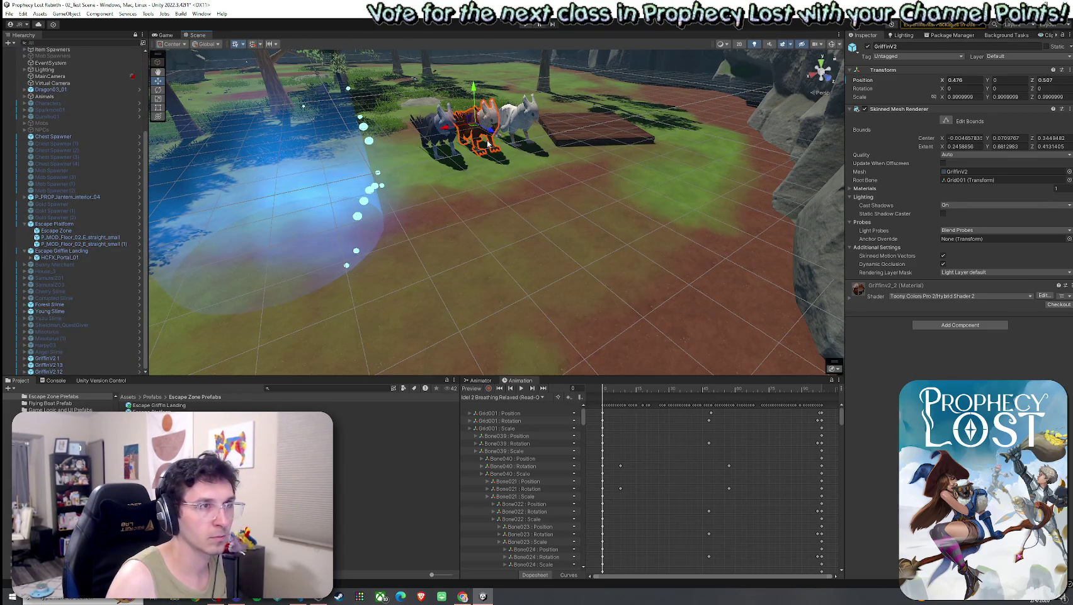
drag(504, 152, 353, 195)
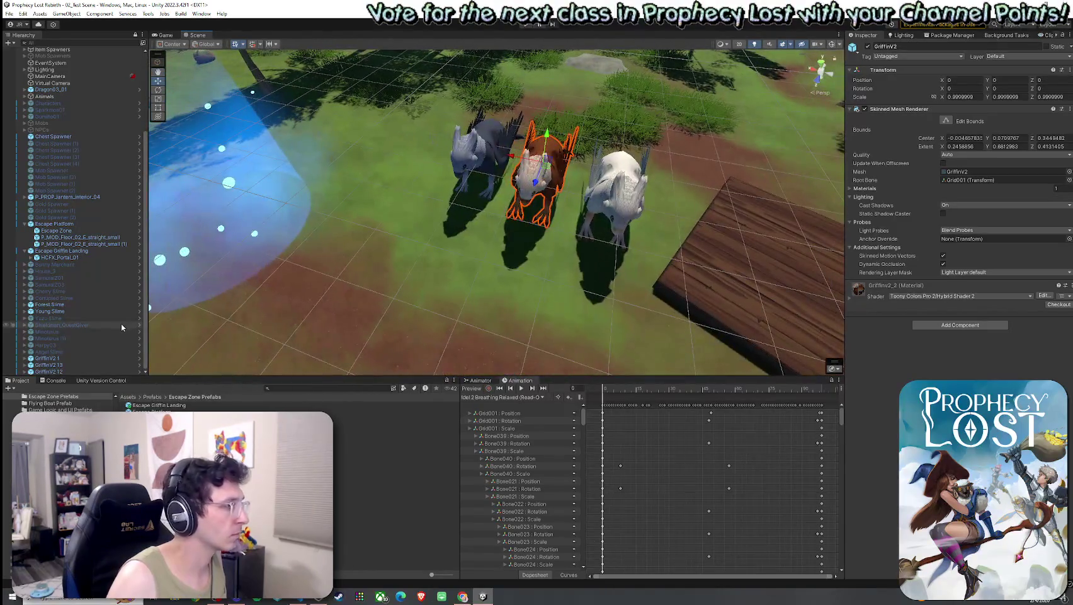
Move GriffinV2 1 into the blue portal zone and frame it.
click(93, 359)
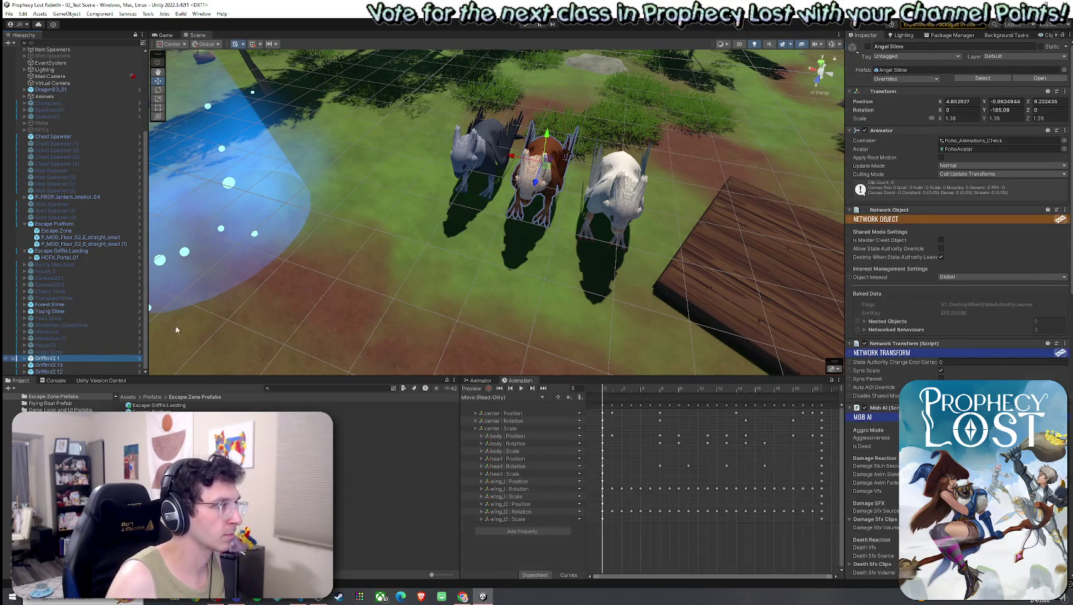
mouse_move(543, 167)
mouse_down()
mouse_move(246, 218)
mouse_move(189, 195)
mouse_move(310, 254)
mouse_move(360, 190)
mouse_move(442, 216)
mouse_up()
scroll(189, 195, up, 5)
mouse_move(588, 151)
mouse_down()
mouse_move(502, 159)
mouse_move(466, 145)
mouse_move(446, 119)
mouse_move(532, 113)
mouse_move(494, 114)
mouse_up()
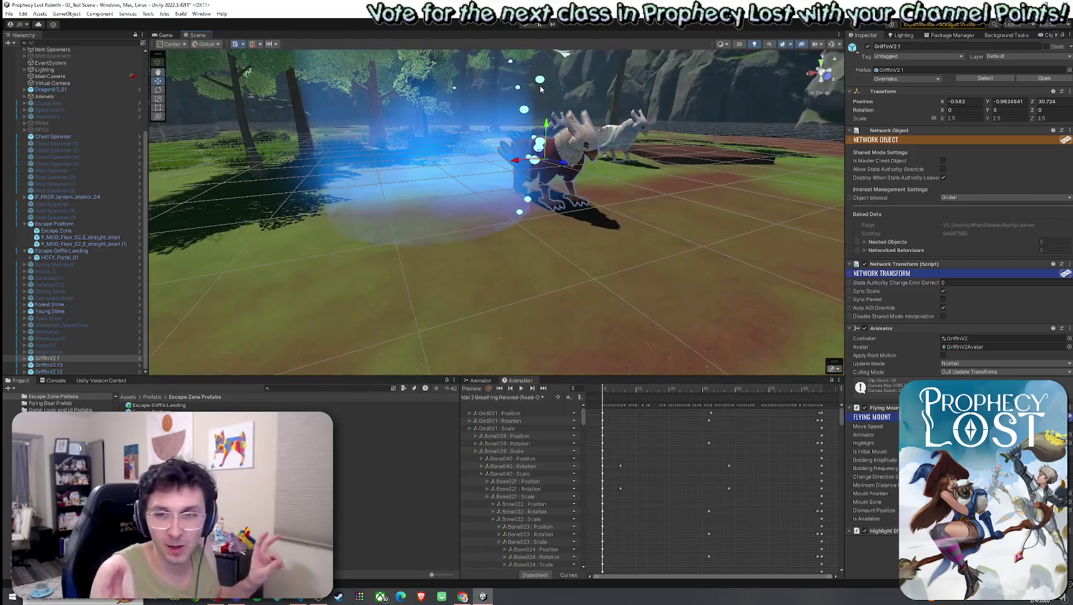
drag(618, 222, 552, 213)
scroll(588, 209, down, 5)
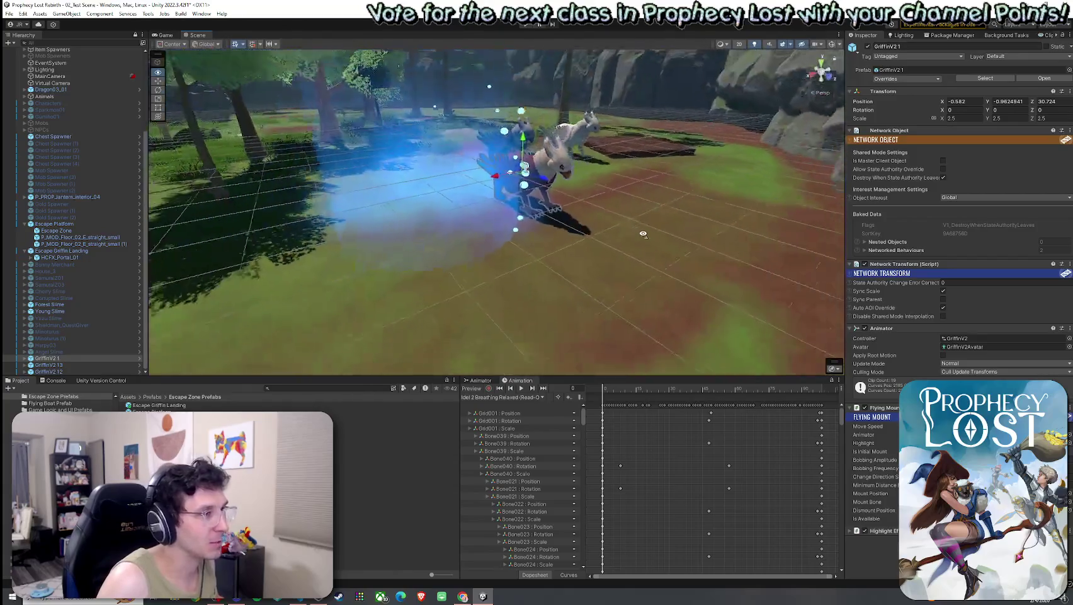
mouse_move(434, 197)
mouse_down()
mouse_move(498, 178)
mouse_move(466, 180)
mouse_move(534, 203)
mouse_up()
key(f)
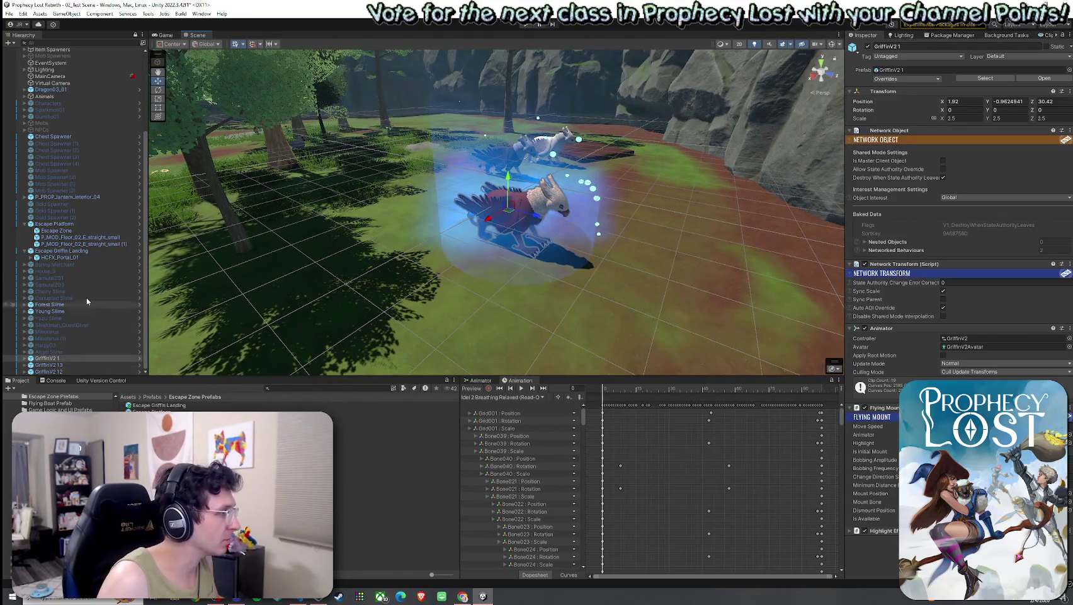
click(55, 224)
right_click(61, 251)
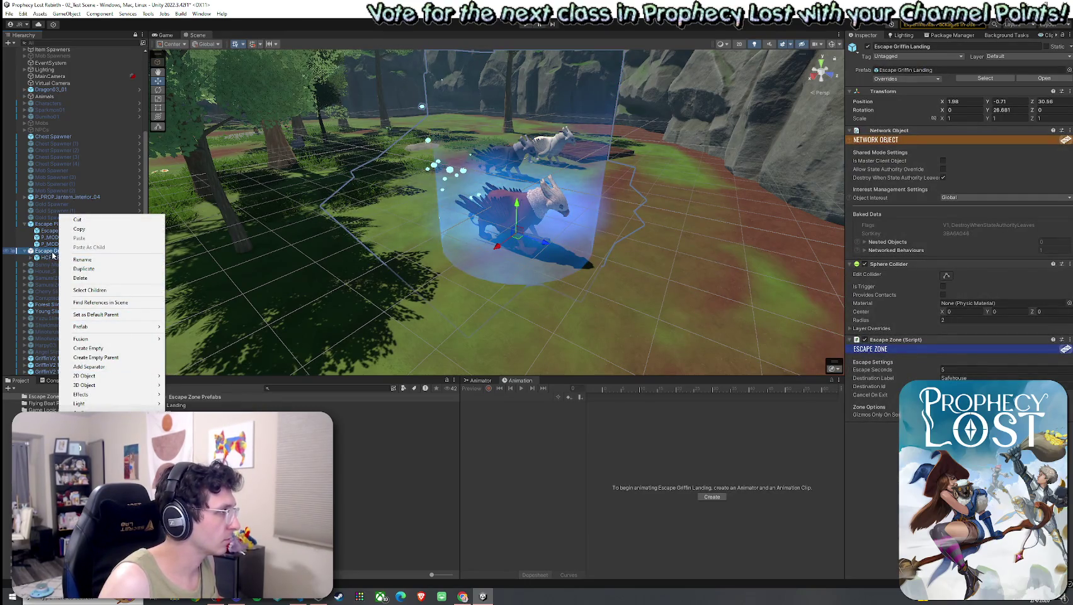
Open the Escape Griffin Landing prefab and focus on the portal effect.
mouse_move(92, 328)
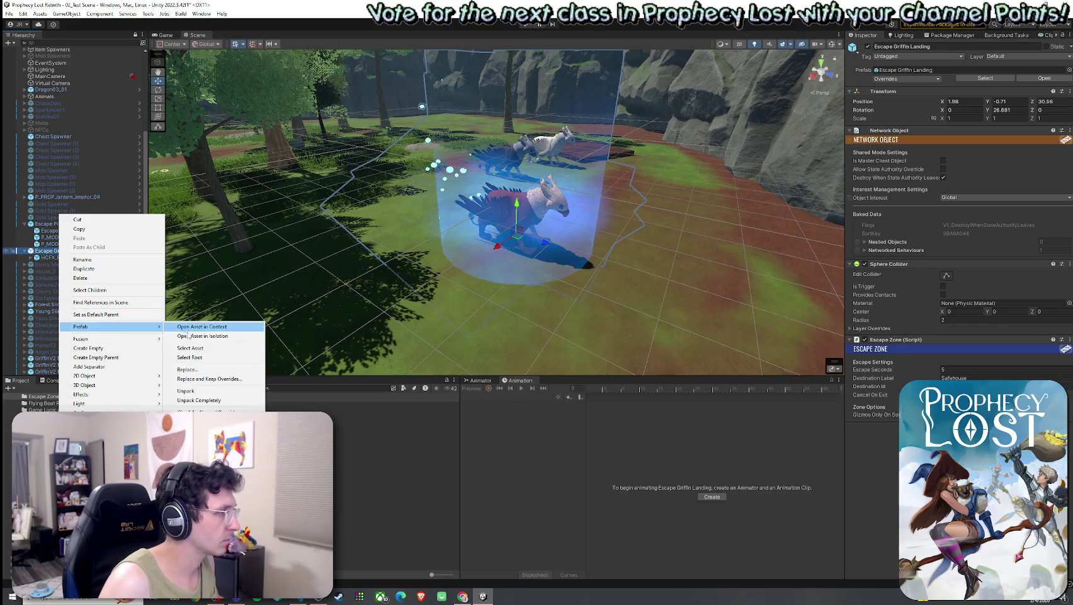
click(235, 348)
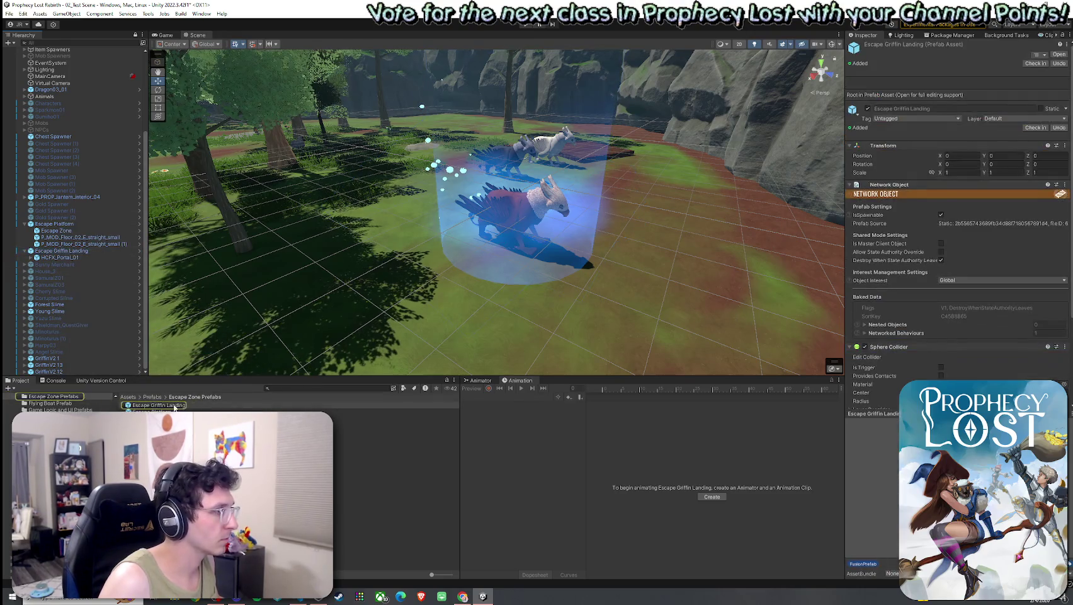
double_click(192, 406)
double_click(69, 63)
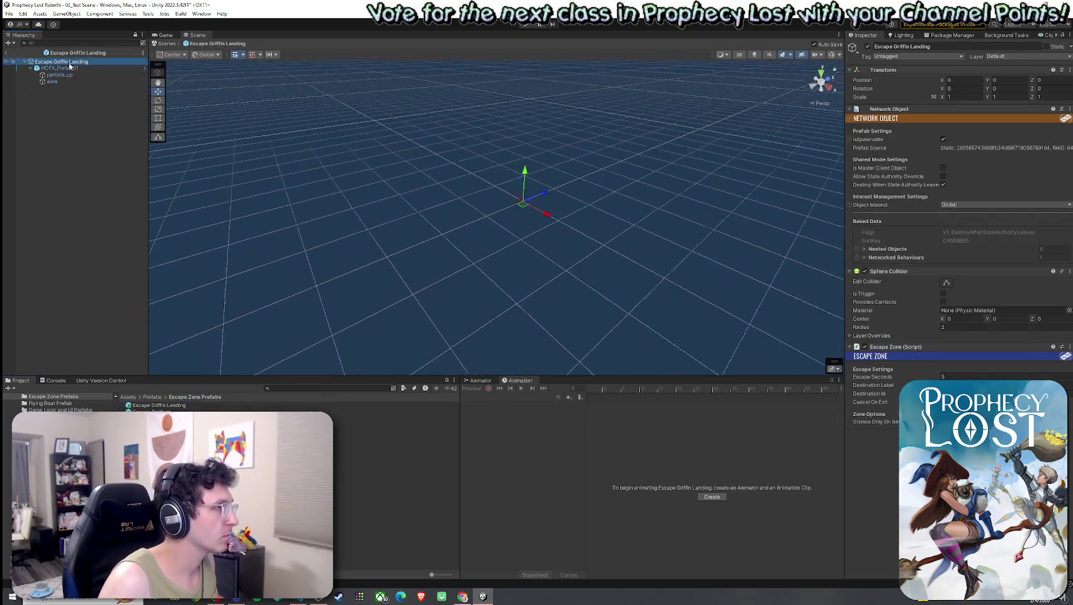
double_click(66, 67)
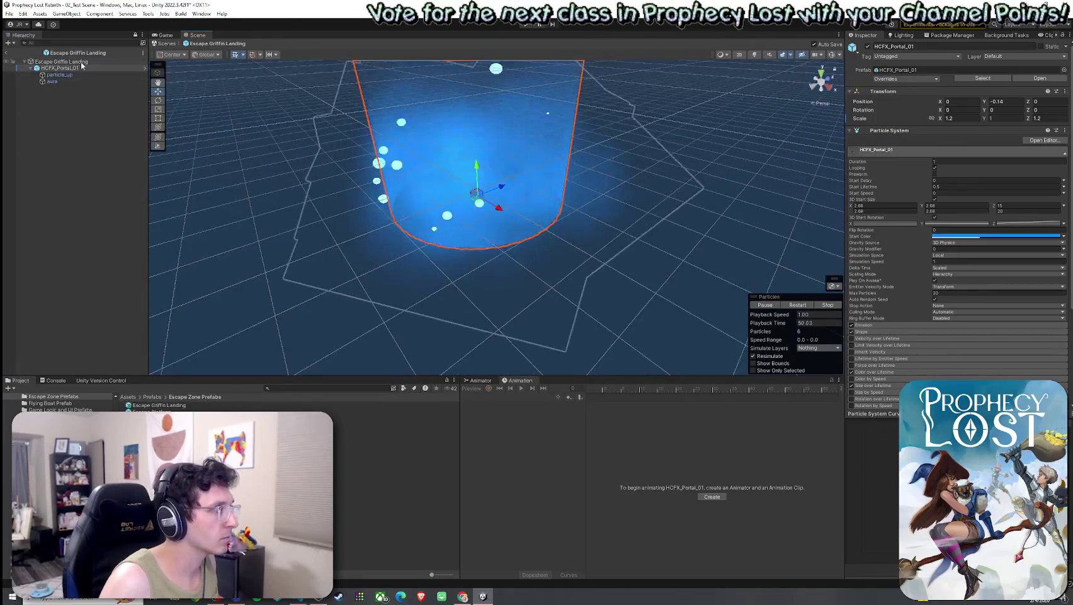
click(420, 197)
mouse_move(421, 198)
mouse_down()
mouse_move(634, 198)
mouse_move(655, 260)
mouse_up()
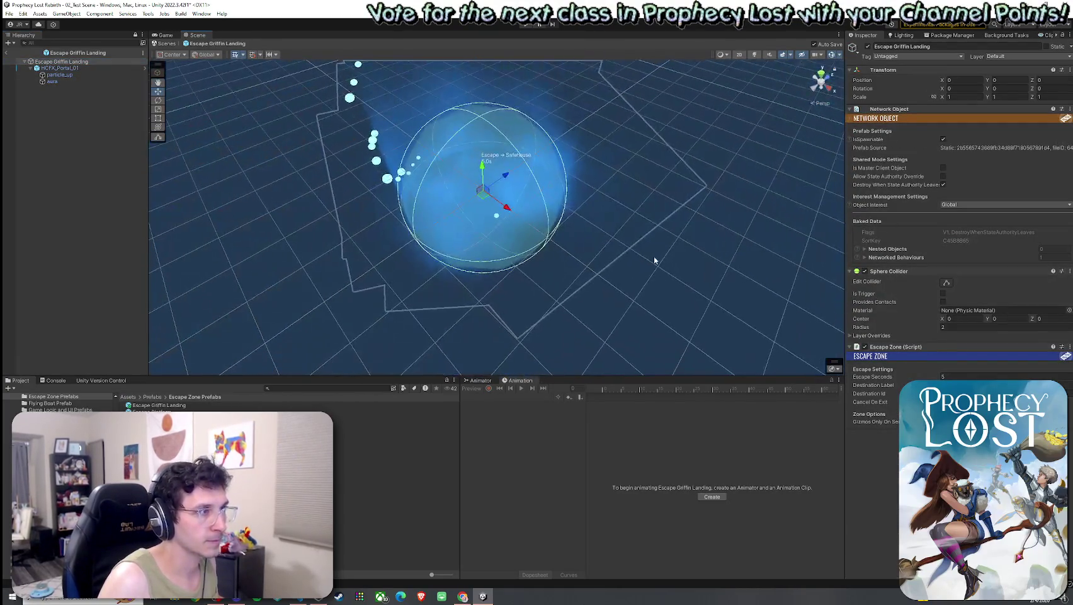
double_click(59, 67)
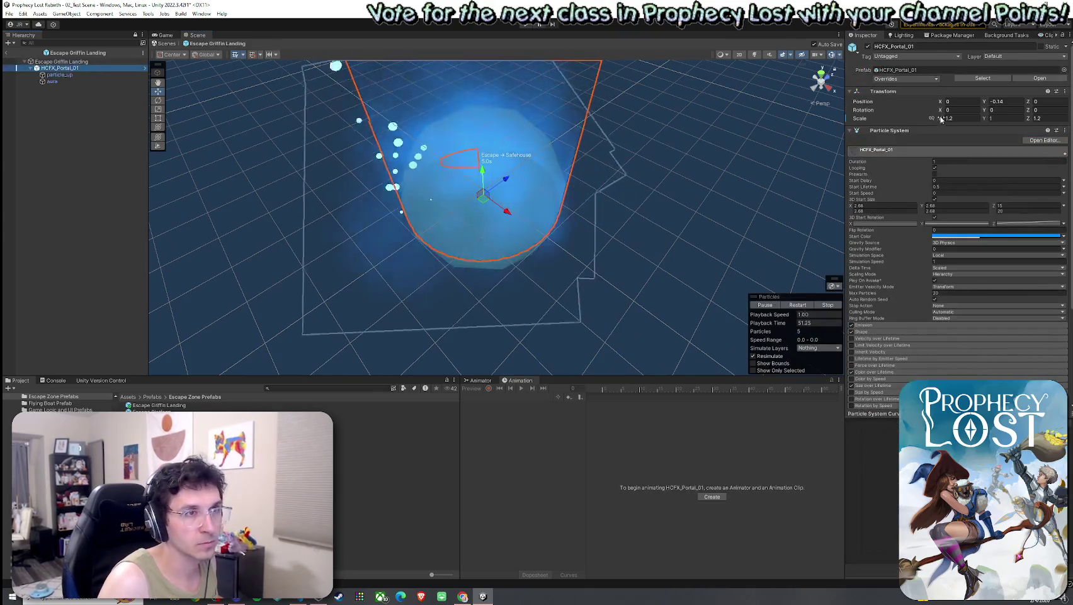
Scale the portal's X and Z to 1.4, then to 1.6.
text(1)
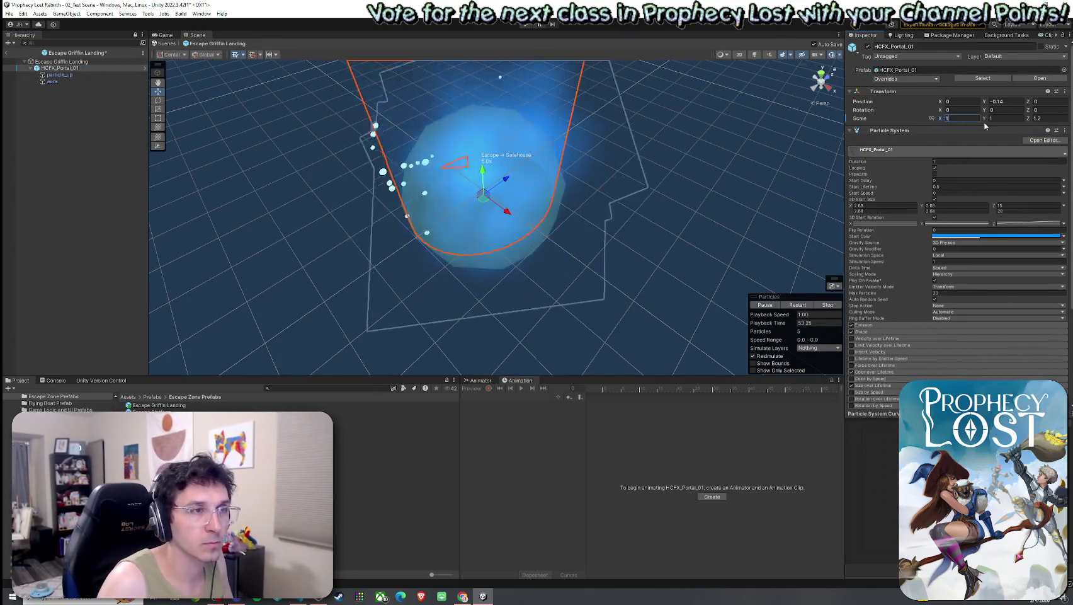
text(.4)
click(1037, 119)
text(1)
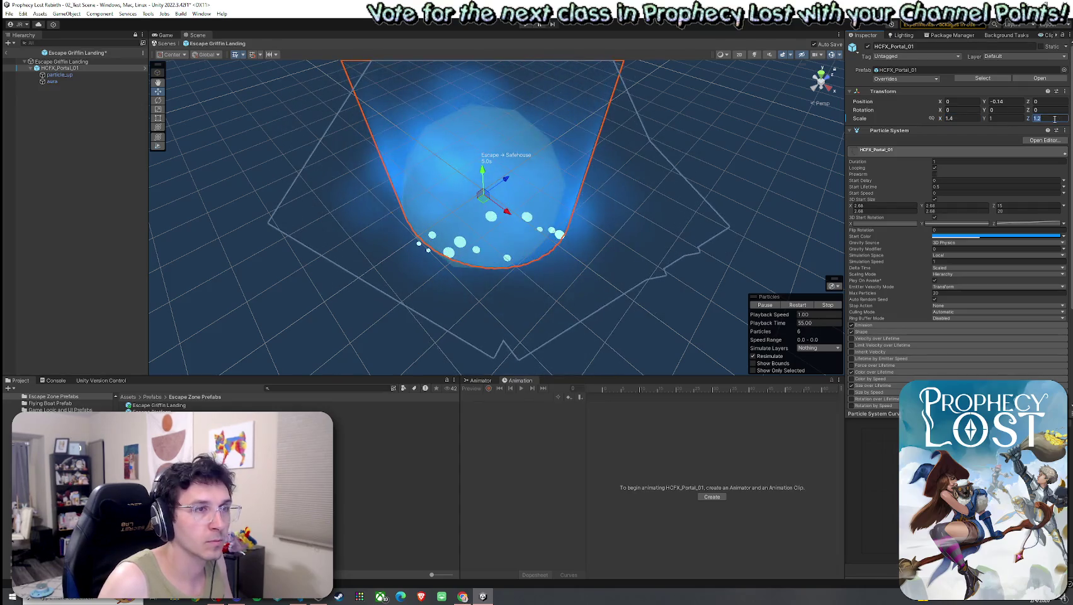
text(.4)
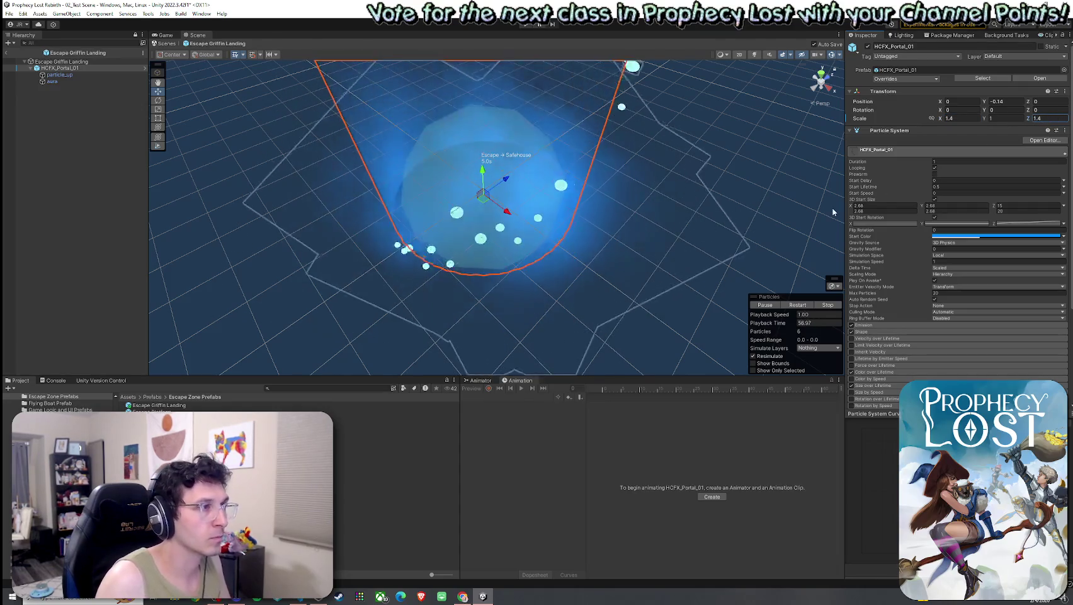
click(963, 119)
text(1)
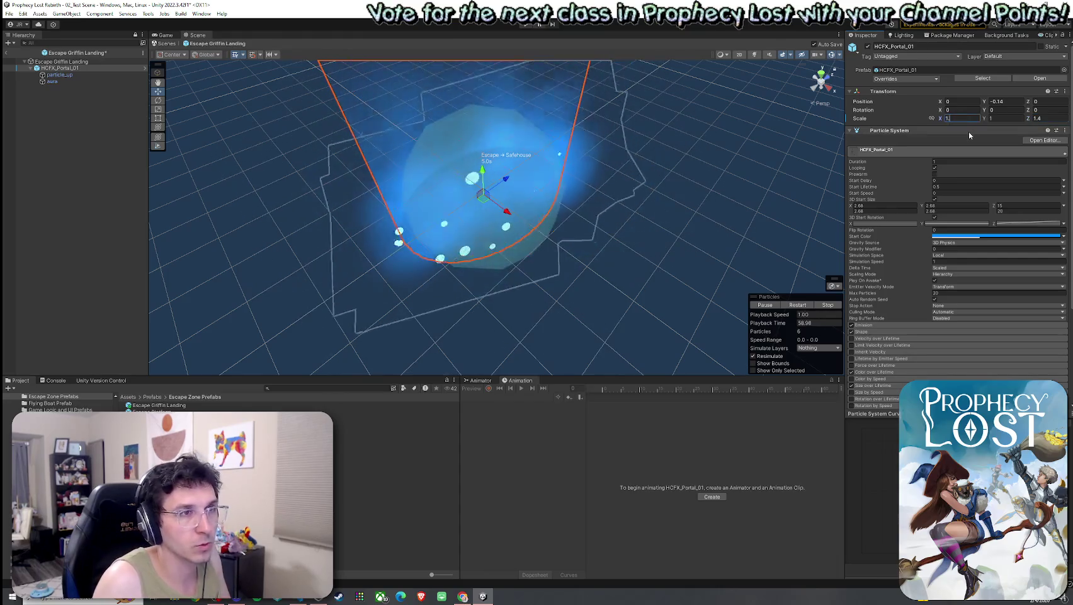
text(.6)
click(1036, 118)
text(1.6)
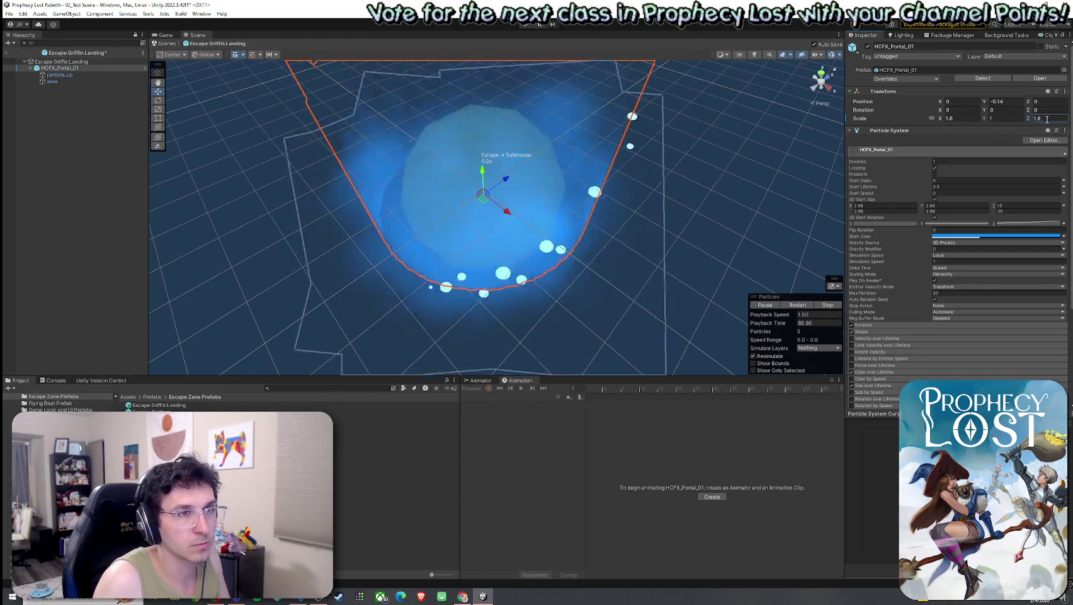
mouse_move(597, 225)
mouse_down()
mouse_move(522, 136)
mouse_move(488, 146)
mouse_up()
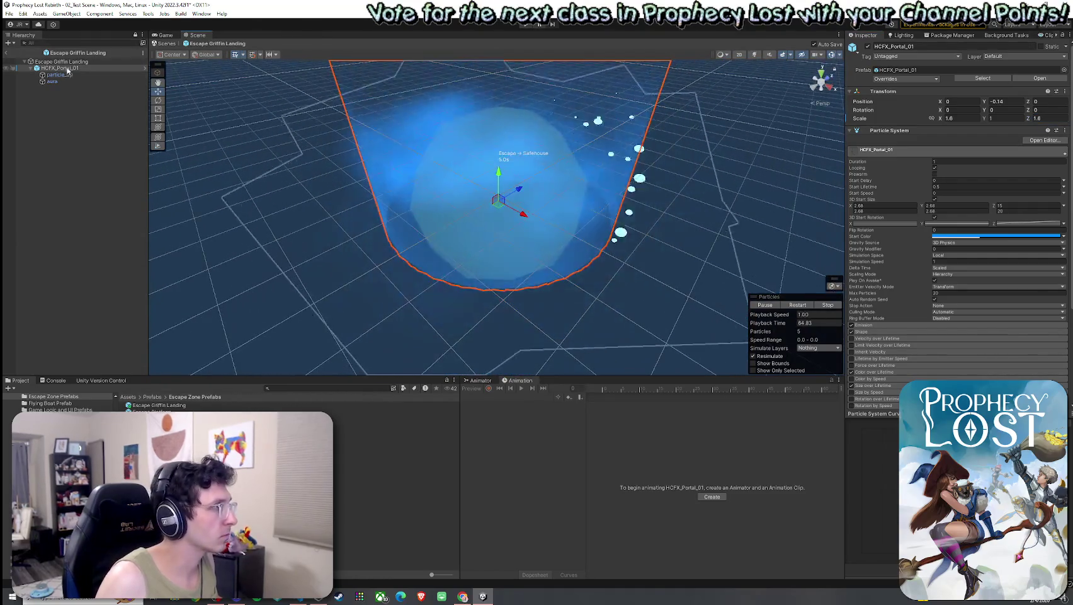
Enlarge the root's trigger sphere radius to 2.3, then to 2.46, checking from above.
click(481, 149)
drag(927, 331, 930, 328)
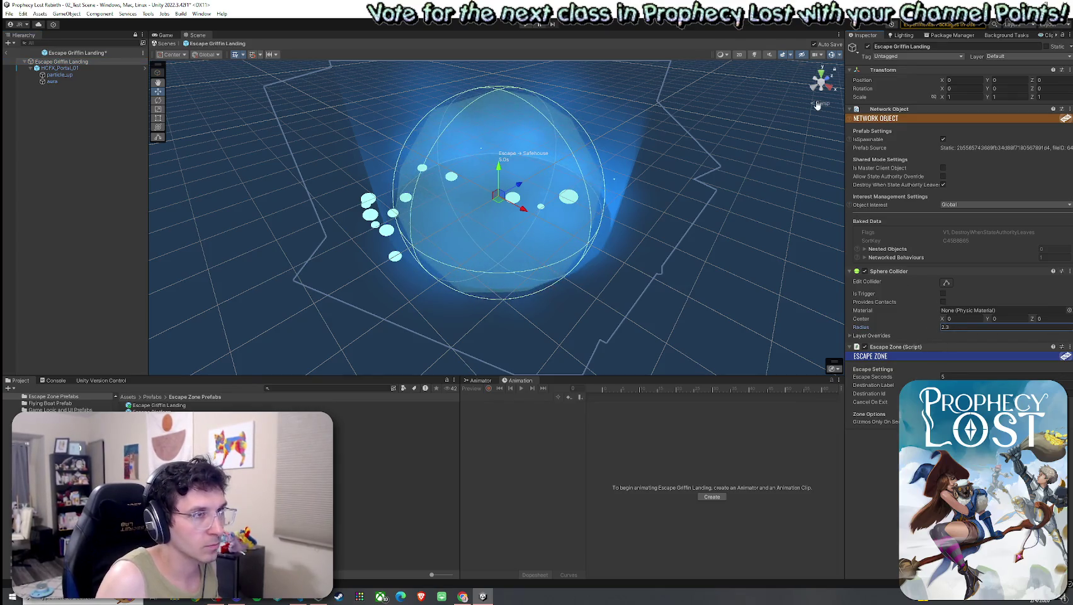
click(822, 72)
scroll(725, 256, up, 5)
scroll(693, 265, down, 7)
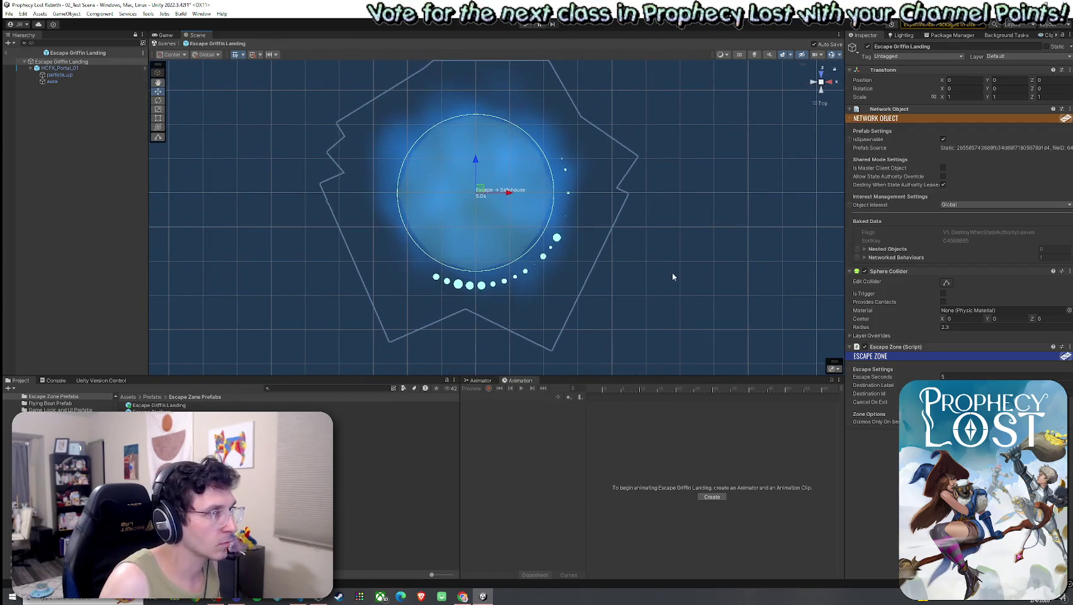
click(91, 68)
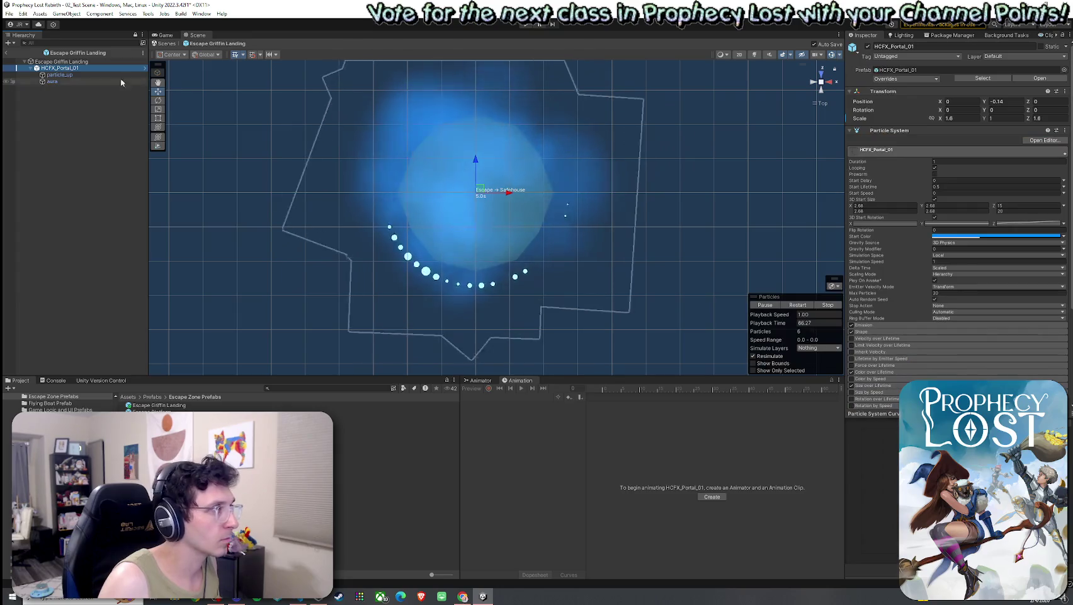
click(69, 61)
mouse_move(581, 234)
mouse_down()
mouse_move(639, 61)
mouse_move(509, 176)
mouse_up()
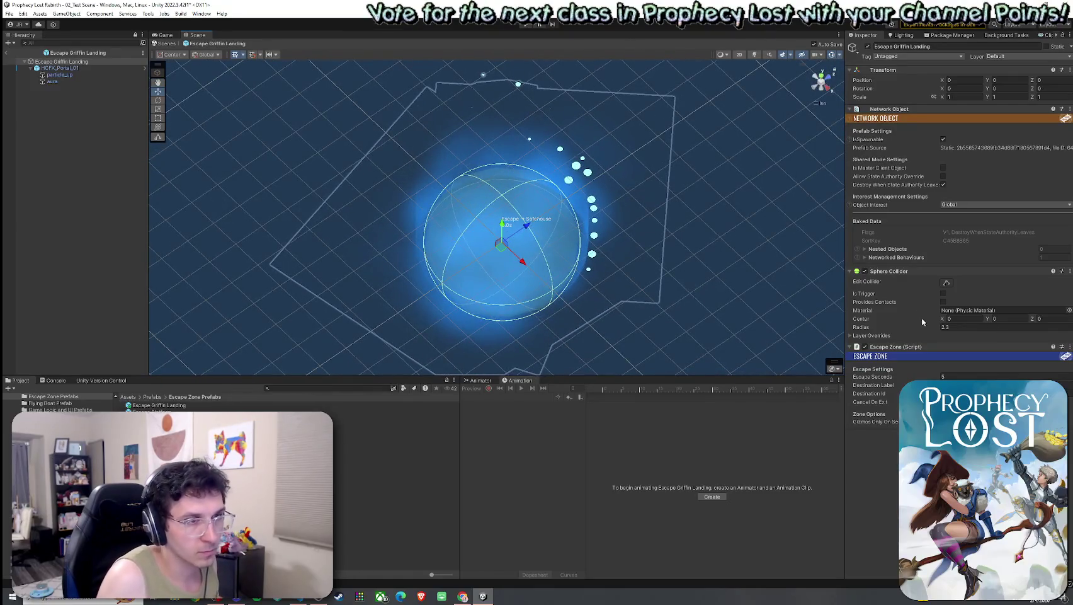
drag(922, 328, 925, 328)
mouse_move(706, 235)
mouse_down()
mouse_move(625, 232)
mouse_move(704, 292)
mouse_move(581, 140)
mouse_move(600, 130)
mouse_up()
Leave Prefab Mode for the main scene and save the changes.
click(9, 13)
click(9, 14)
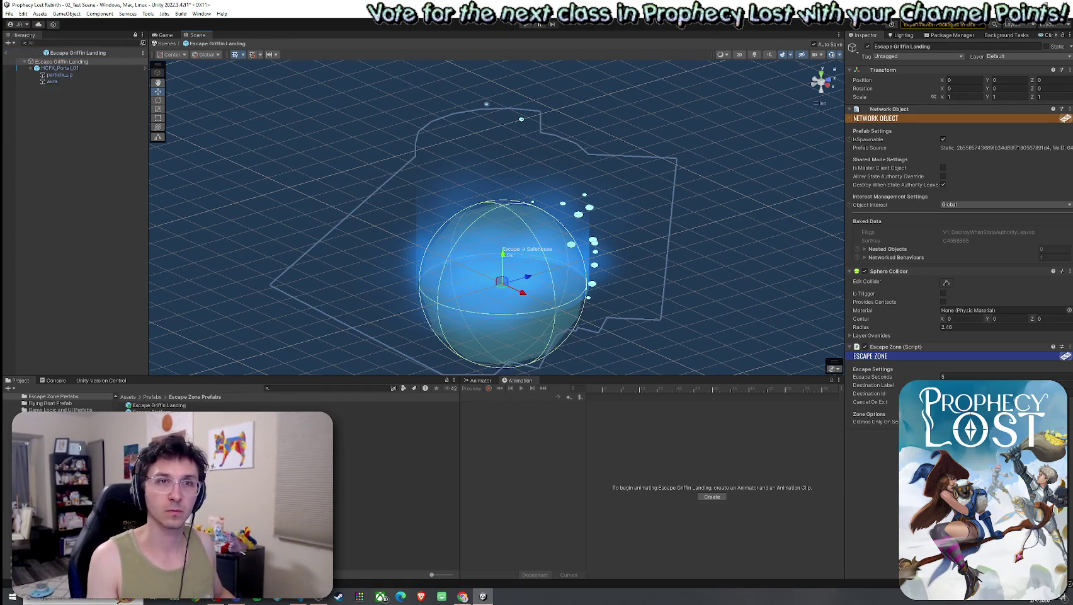
click(6, 52)
click(9, 13)
click(22, 53)
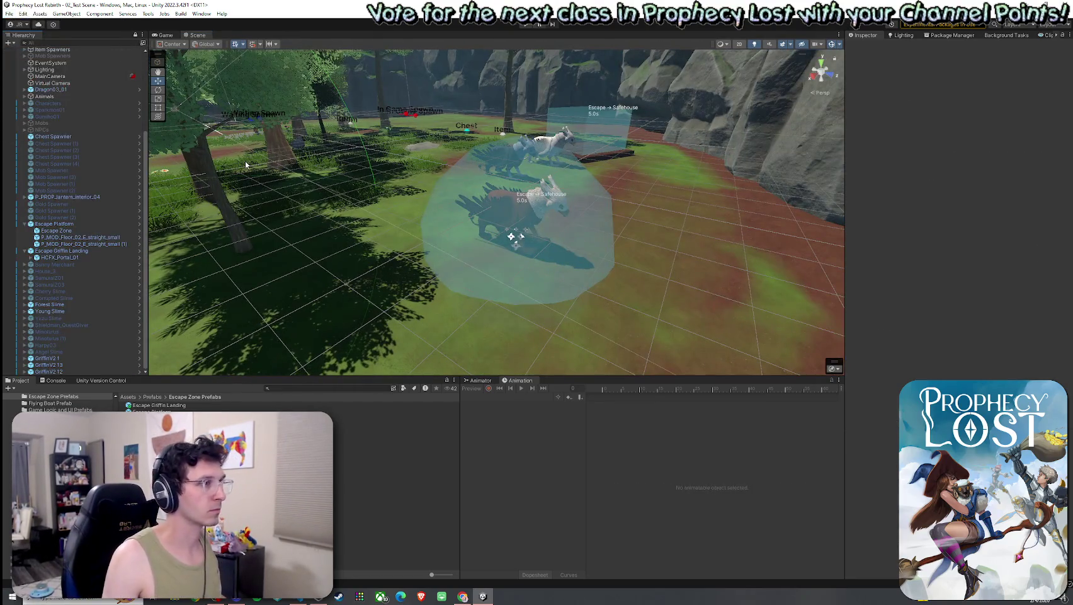
mouse_move(455, 239)
mouse_down()
mouse_move(532, 235)
mouse_move(513, 228)
mouse_move(501, 240)
mouse_move(393, 244)
mouse_move(412, 250)
mouse_up()
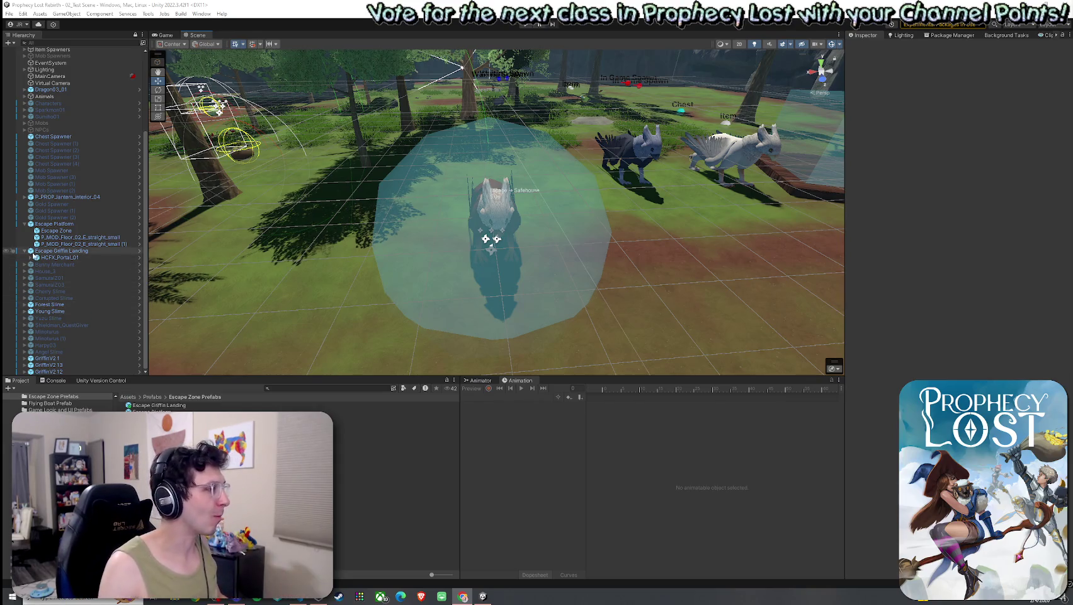
Expand Escape Griffin Landing and select HCFX_Portal_01 to inspect the portal.
click(24, 252)
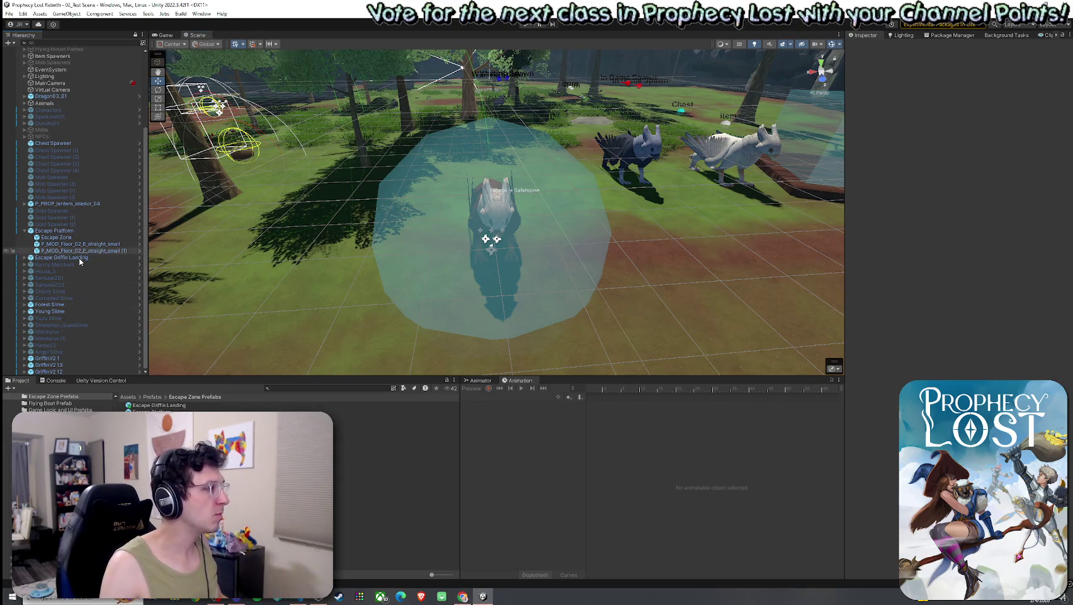
click(52, 258)
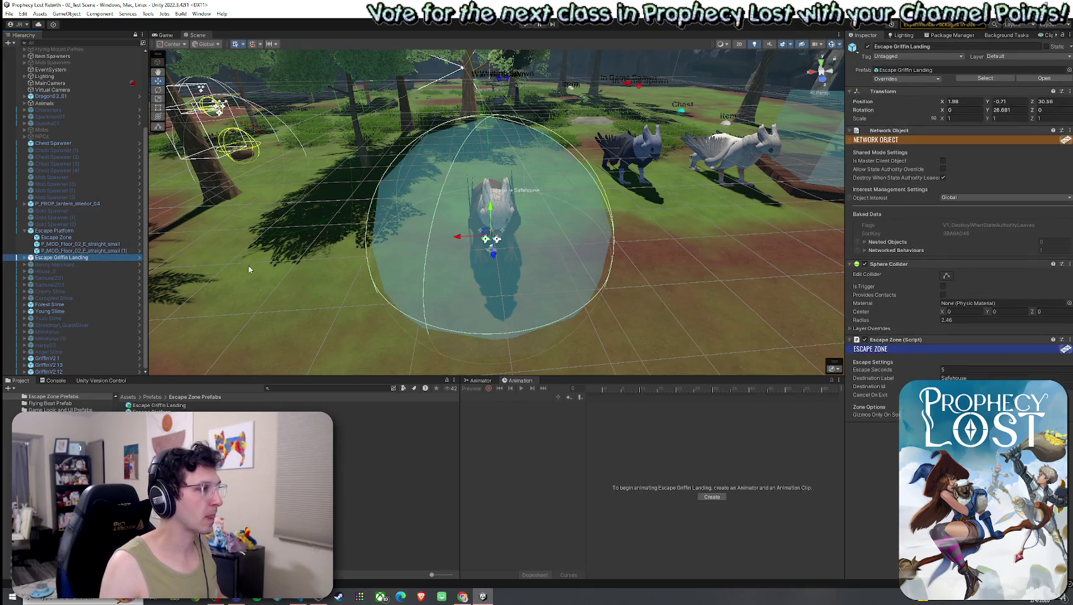
click(24, 257)
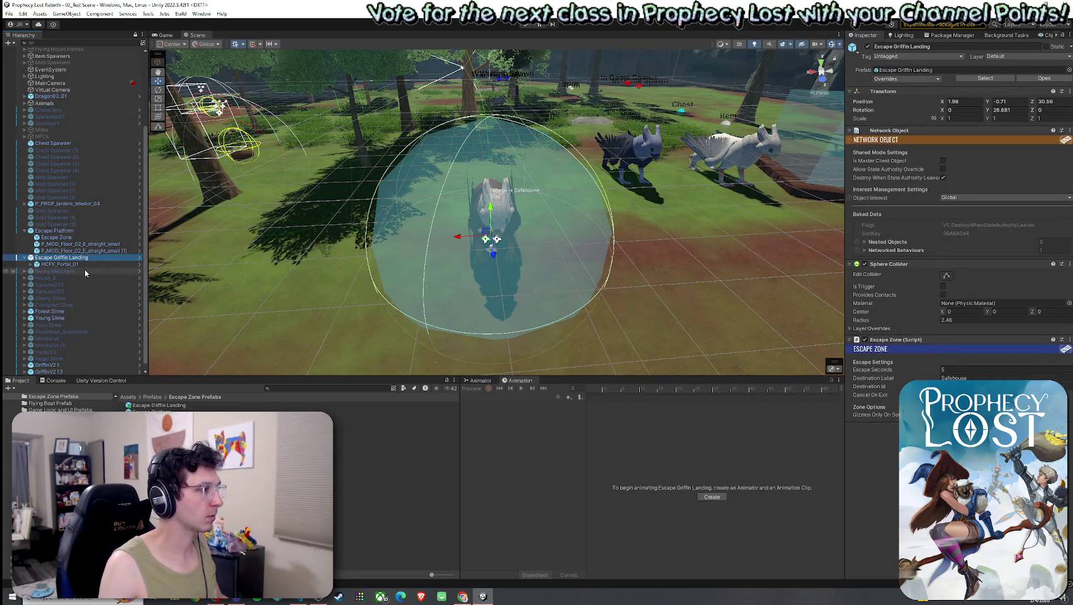
click(58, 264)
scroll(461, 278, up, 3)
drag(462, 278, 359, 311)
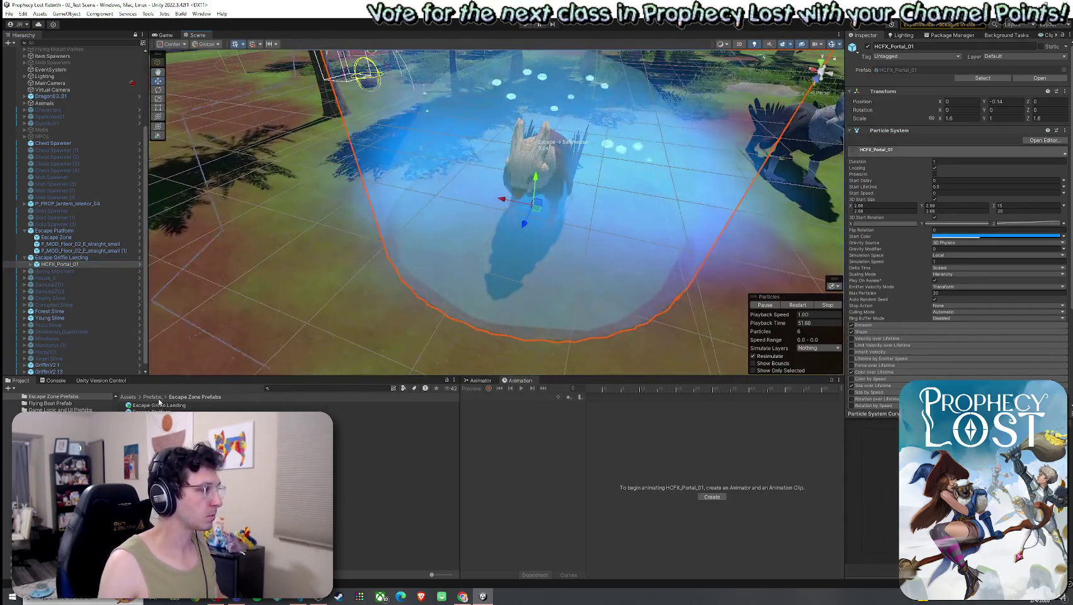
Inspect the prefab in Prefab Mode, then drag a second instance into the scene.
click(139, 257)
mouse_move(368, 261)
mouse_down()
mouse_move(338, 185)
mouse_move(332, 258)
mouse_up()
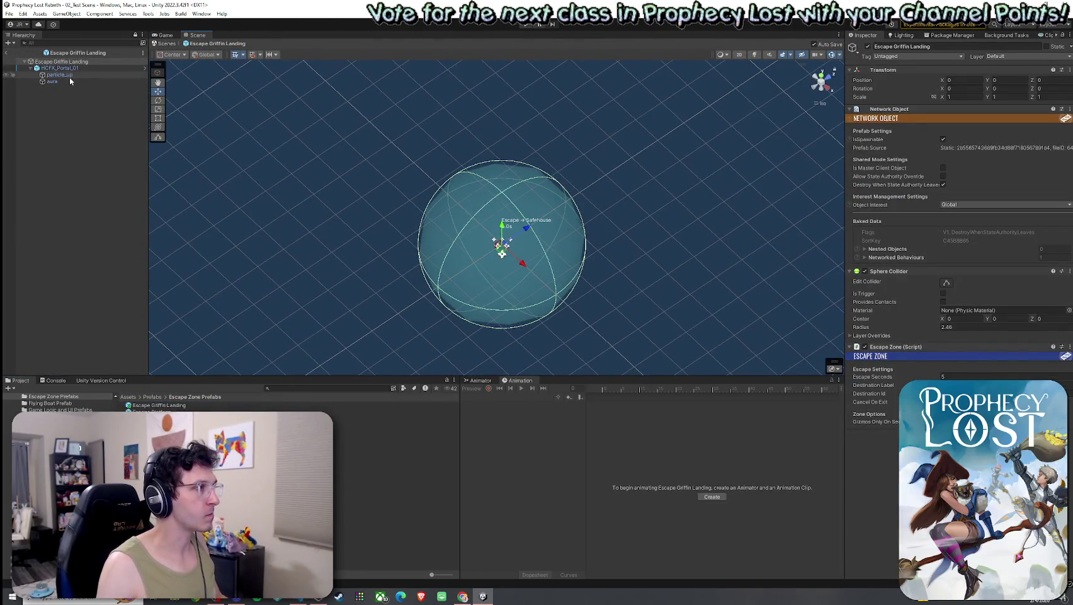
click(6, 52)
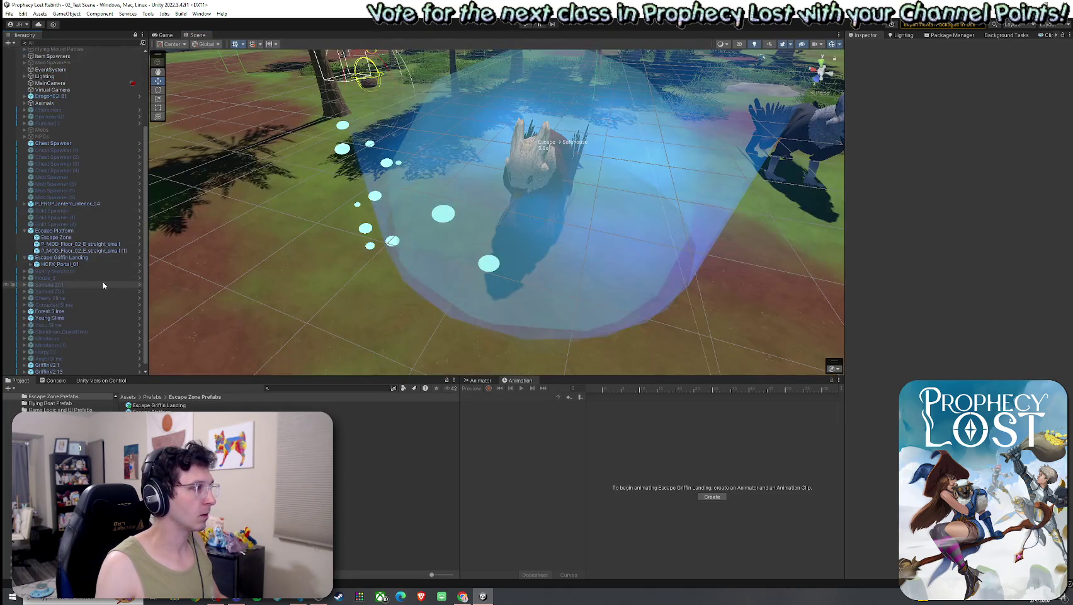
mouse_move(159, 405)
mouse_down()
mouse_move(372, 247)
mouse_move(189, 290)
mouse_up()
scroll(69, 313, down, 1)
Delete the duplicate Escape Griffin Landing (1) and reselect the original Escape Griffin Landing.
click(73, 367)
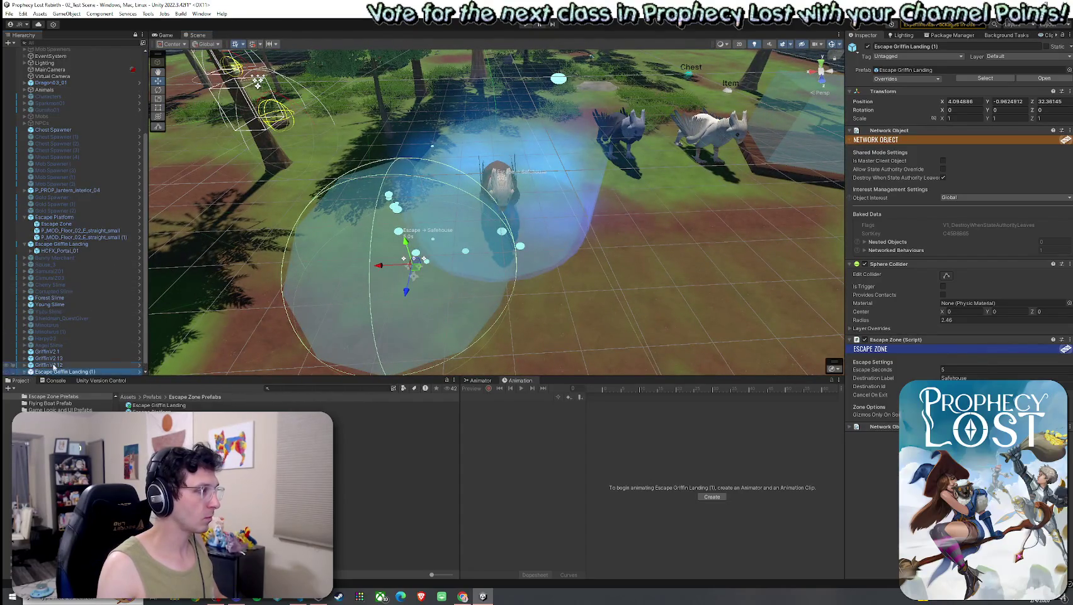
click(63, 371)
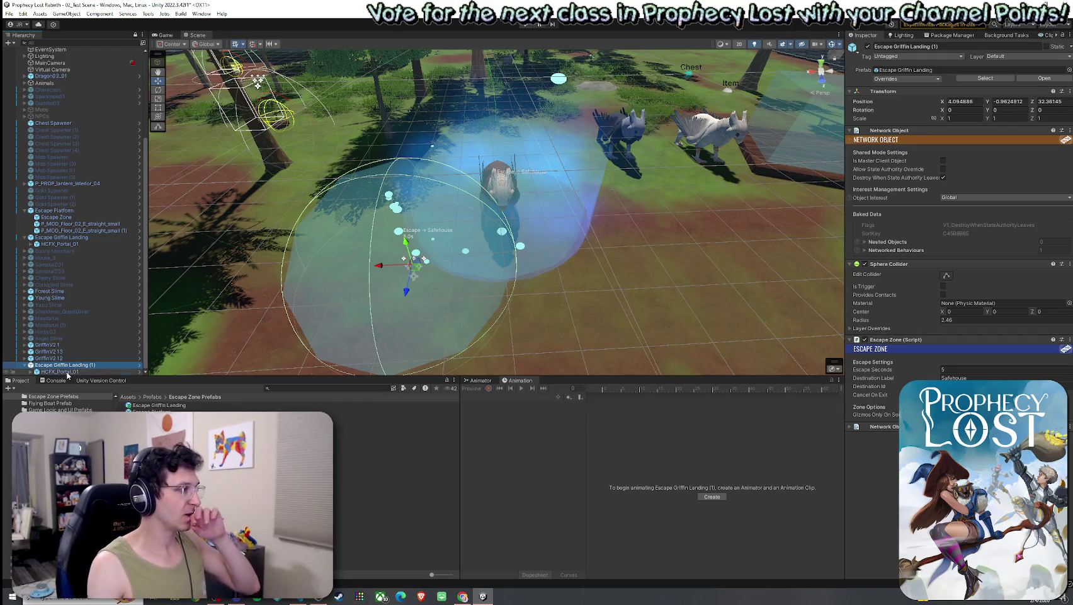
mouse_move(483, 264)
mouse_down()
mouse_move(334, 267)
mouse_move(357, 226)
mouse_move(311, 225)
mouse_move(450, 239)
mouse_up()
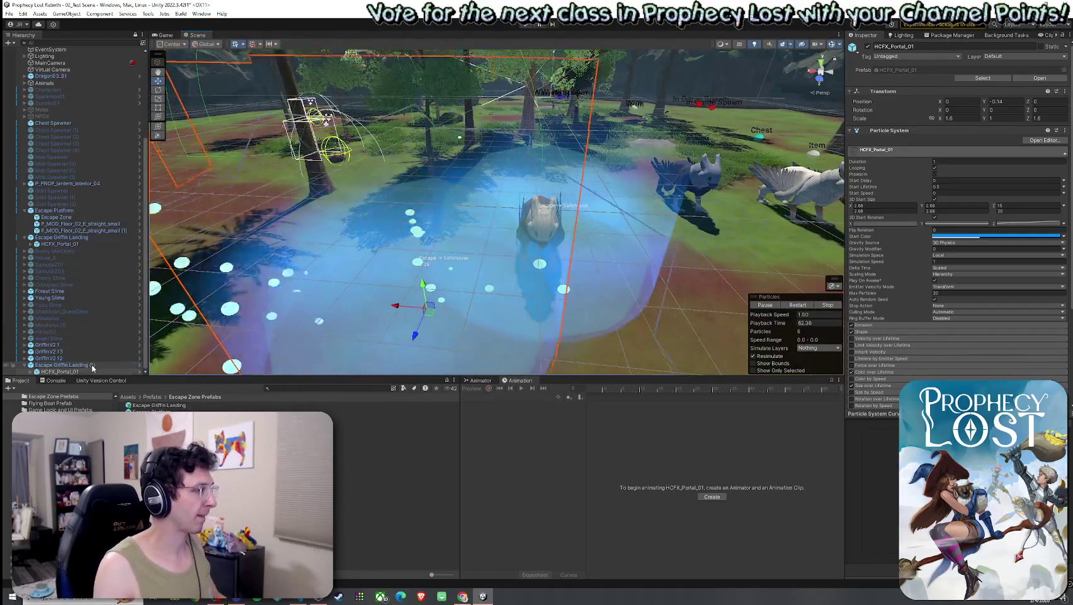
click(131, 364)
key(Delete)
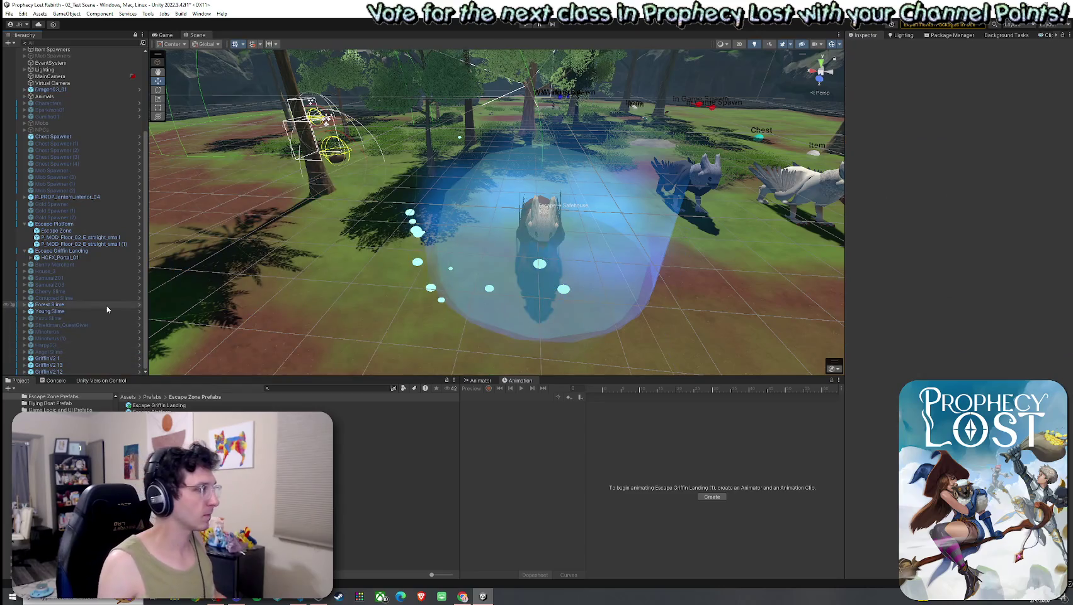
click(75, 252)
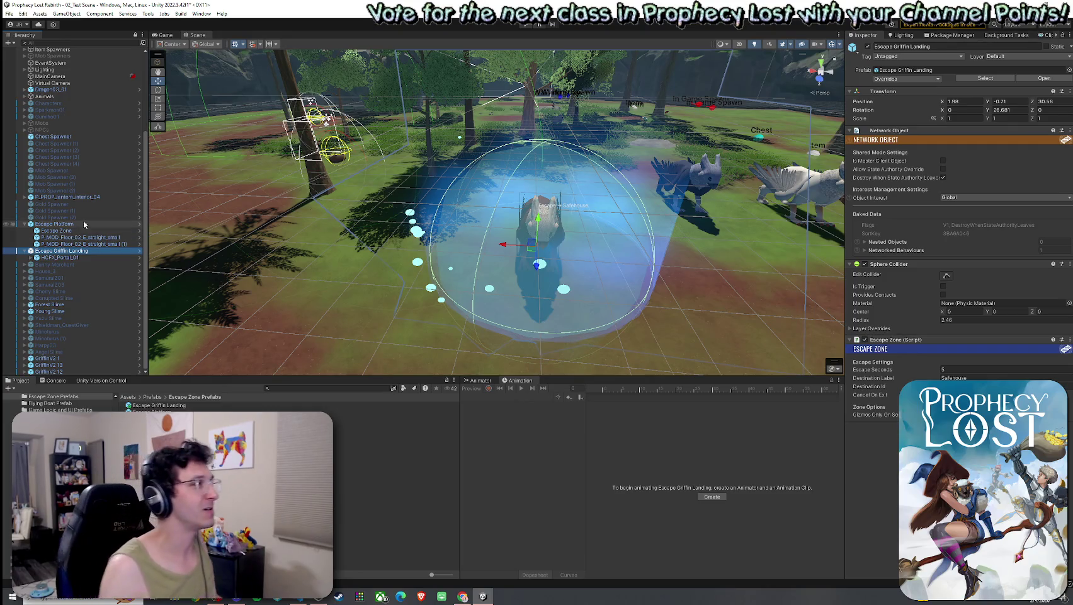
Save the scene and deactivate the scene's Escape Griffin Landing object.
click(9, 14)
click(26, 57)
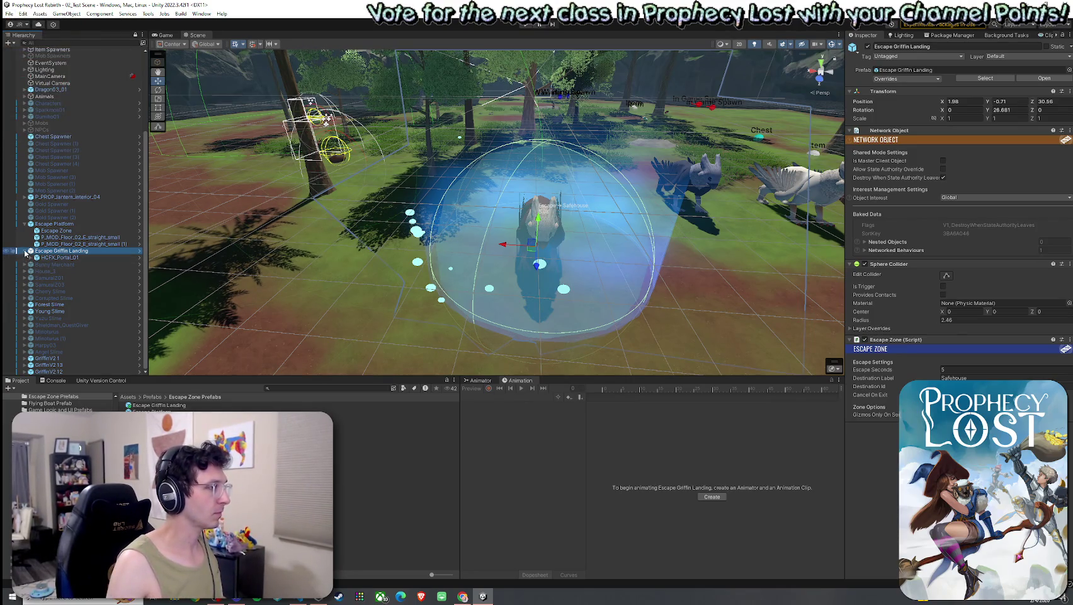
click(869, 47)
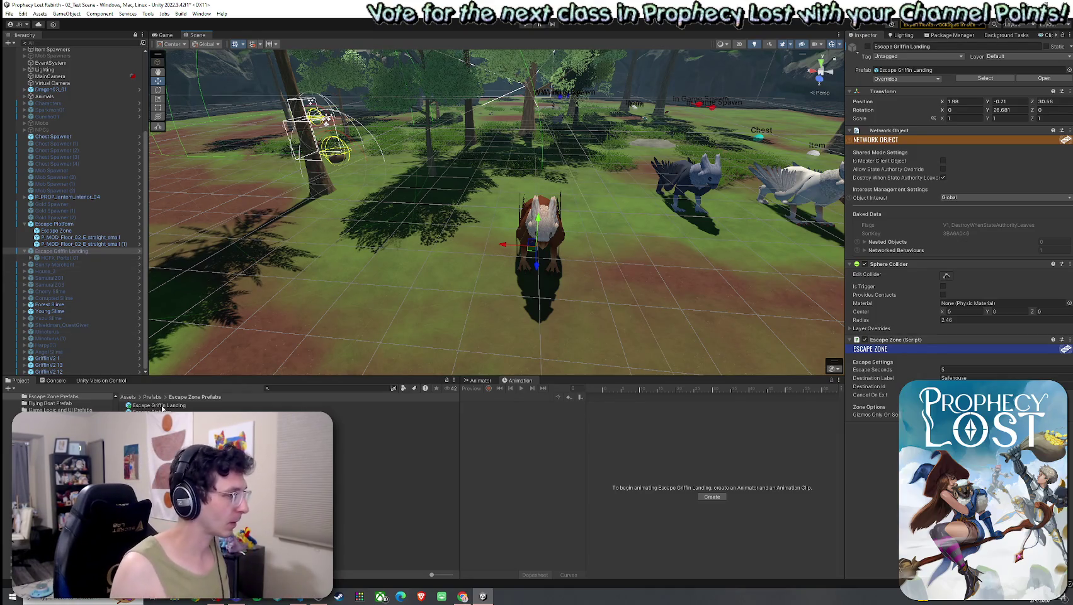
Open the Escape Griffin Landing prefab in perspective view and inspect its HCFX_Portal_01 effect.
double_click(163, 406)
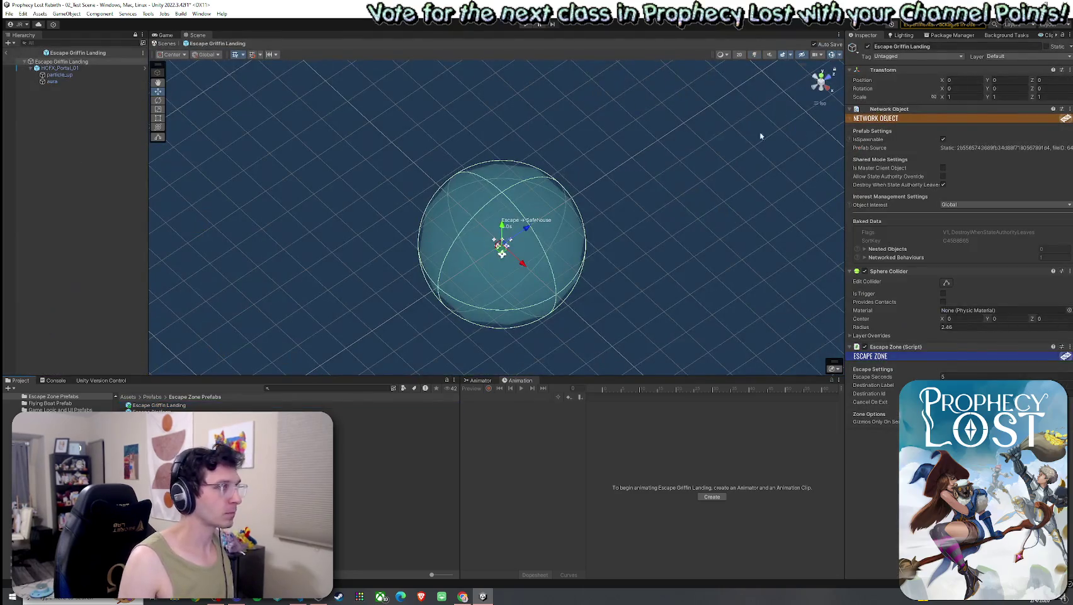
click(821, 101)
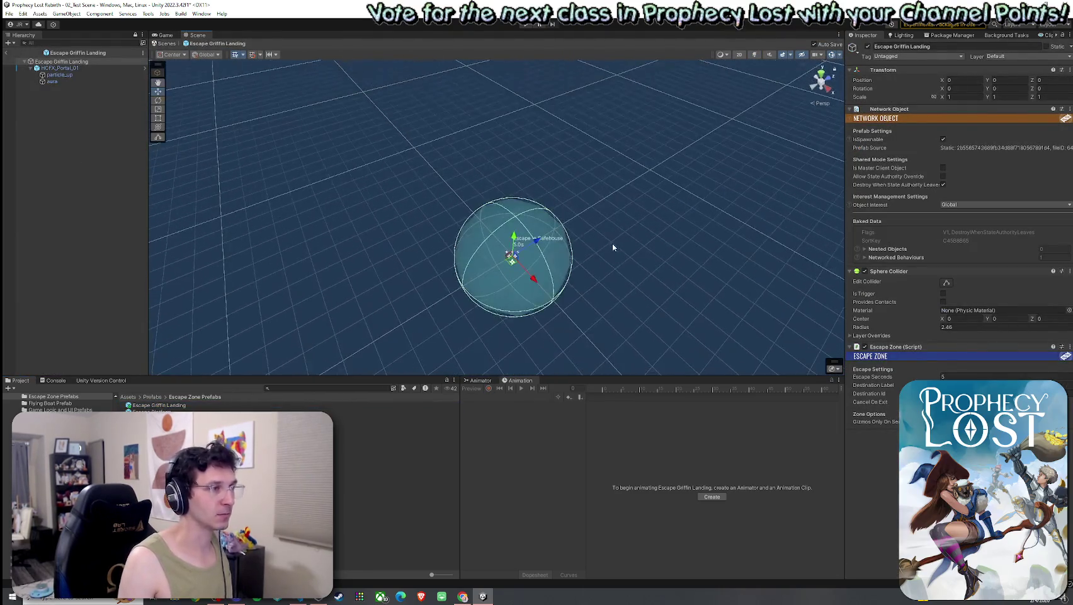
mouse_move(621, 298)
mouse_down()
mouse_move(594, 220)
mouse_move(596, 252)
mouse_move(507, 101)
mouse_move(474, 167)
mouse_move(551, 174)
mouse_up()
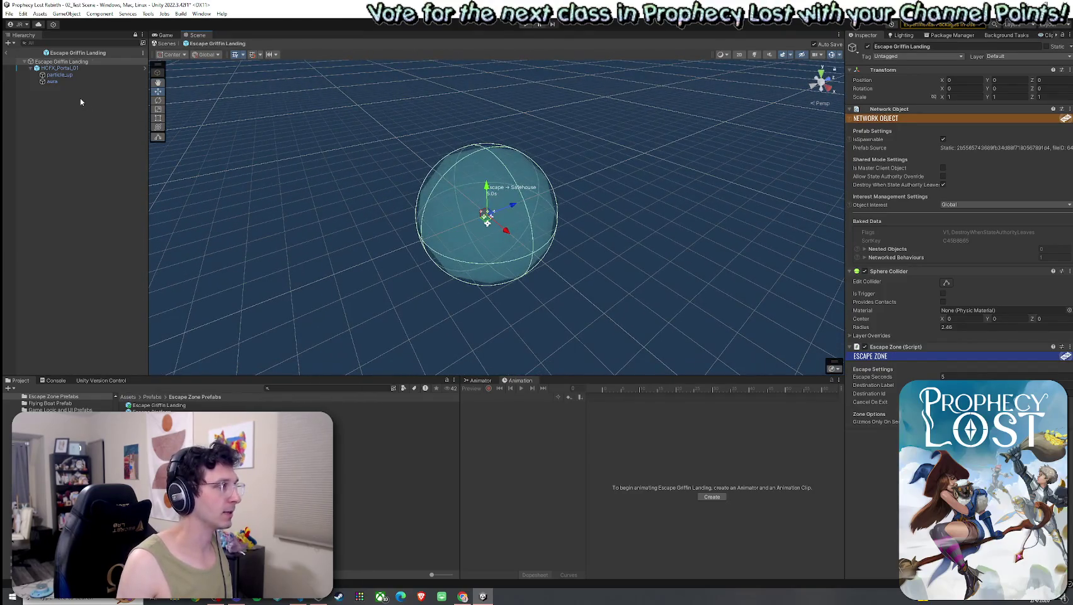
click(31, 68)
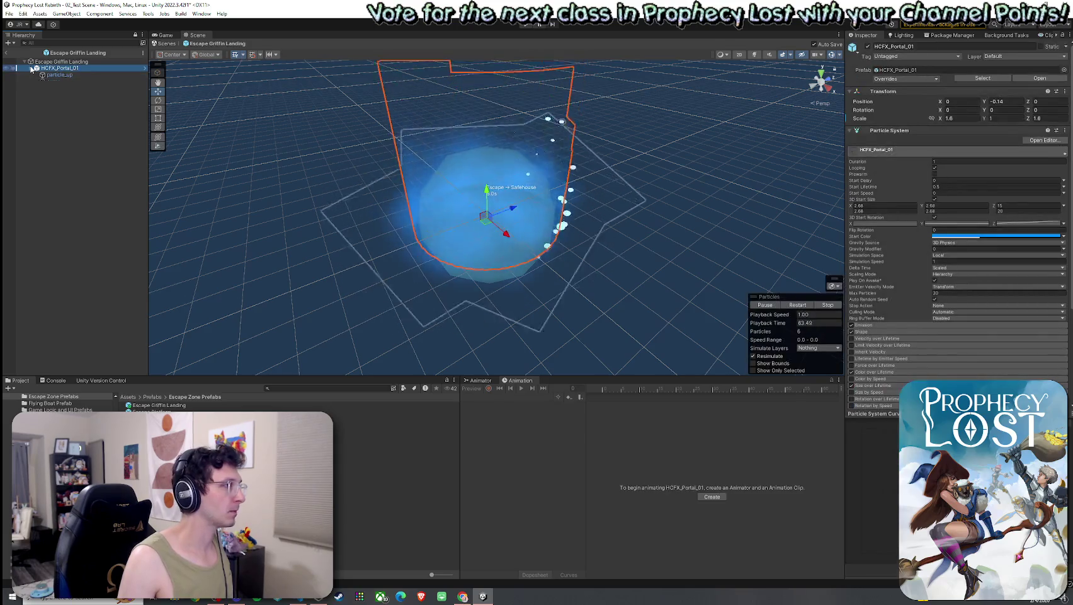
click(31, 68)
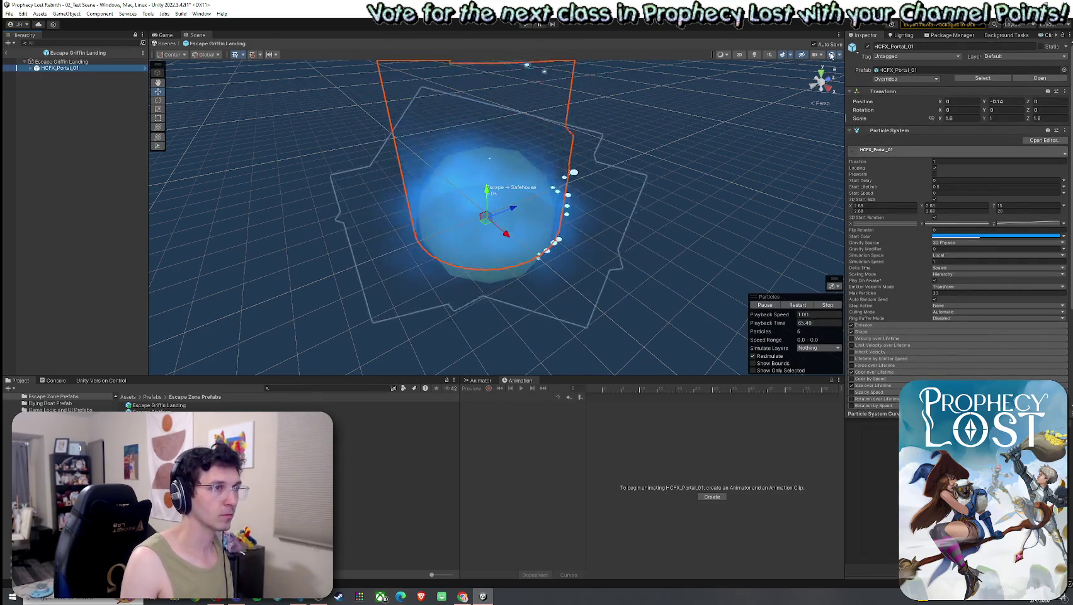
click(831, 55)
click(831, 55)
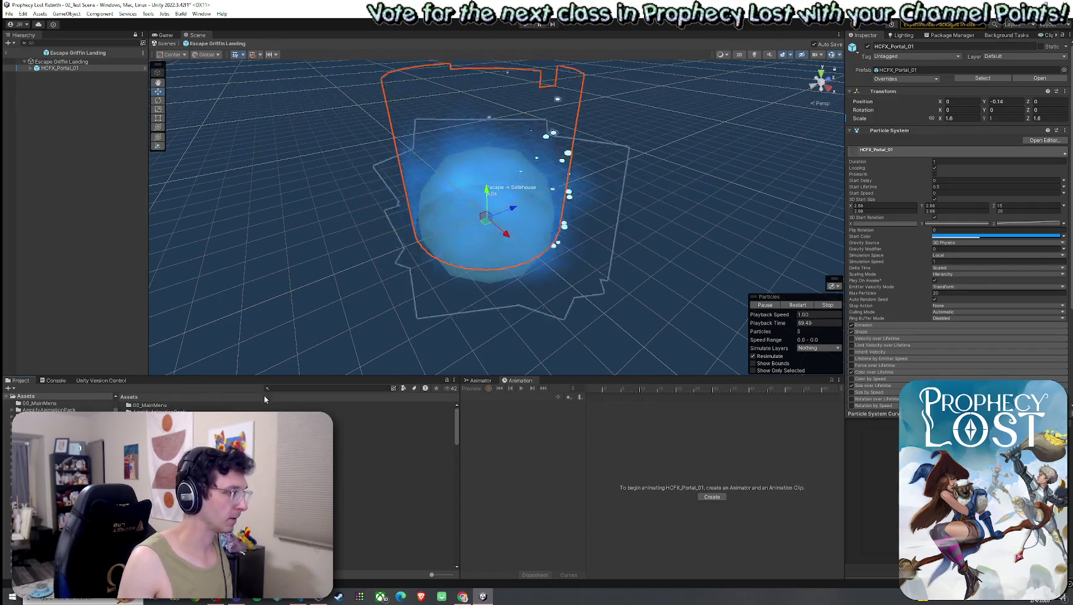
Search the project for 'Griffin' and preview the GriffinV2 prefab in an enlarged Inspector.
click(307, 388)
text(Griffin)
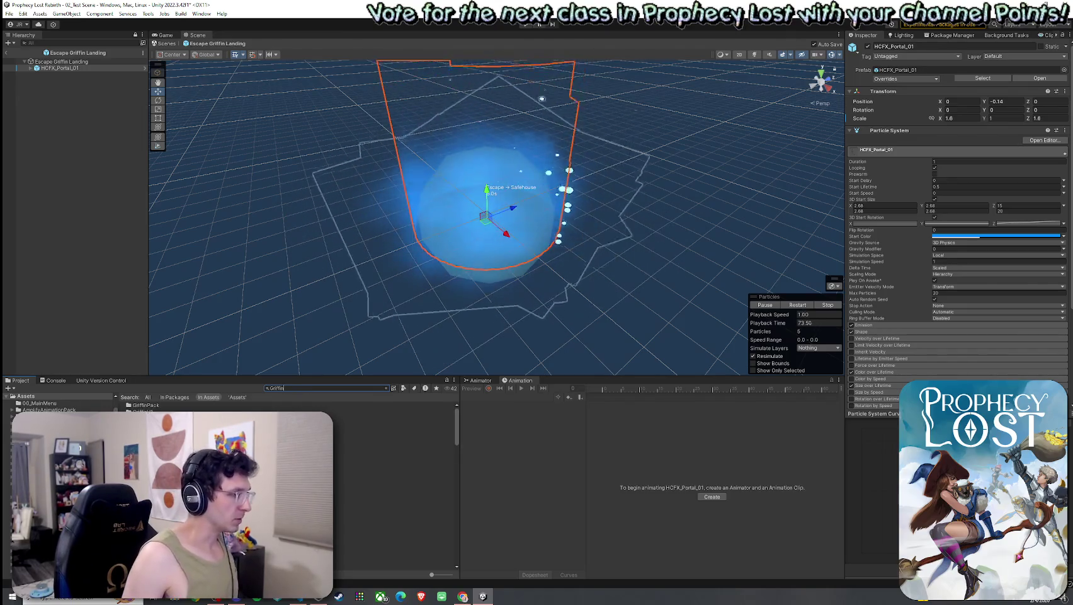
key(Down)
key(Return)
key(Return)
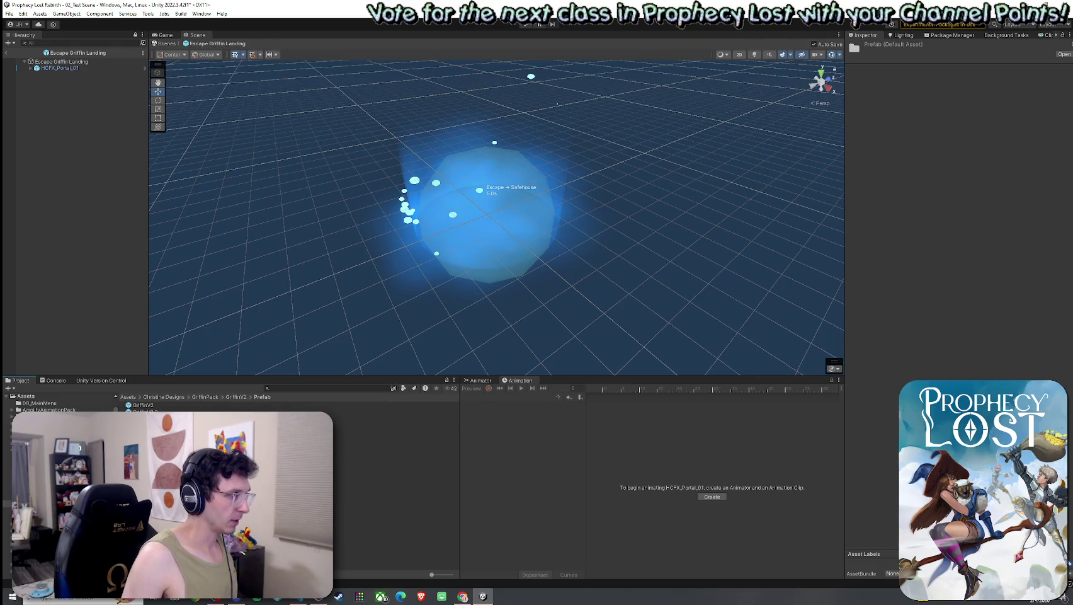
key(Down)
click(879, 413)
drag(845, 233, 640, 248)
Browse the GriffinV2 colour variants, including GriffinV2 4, 5, 9 and 14, rotating each preview.
key(Down)
key(Down)
key(Down)
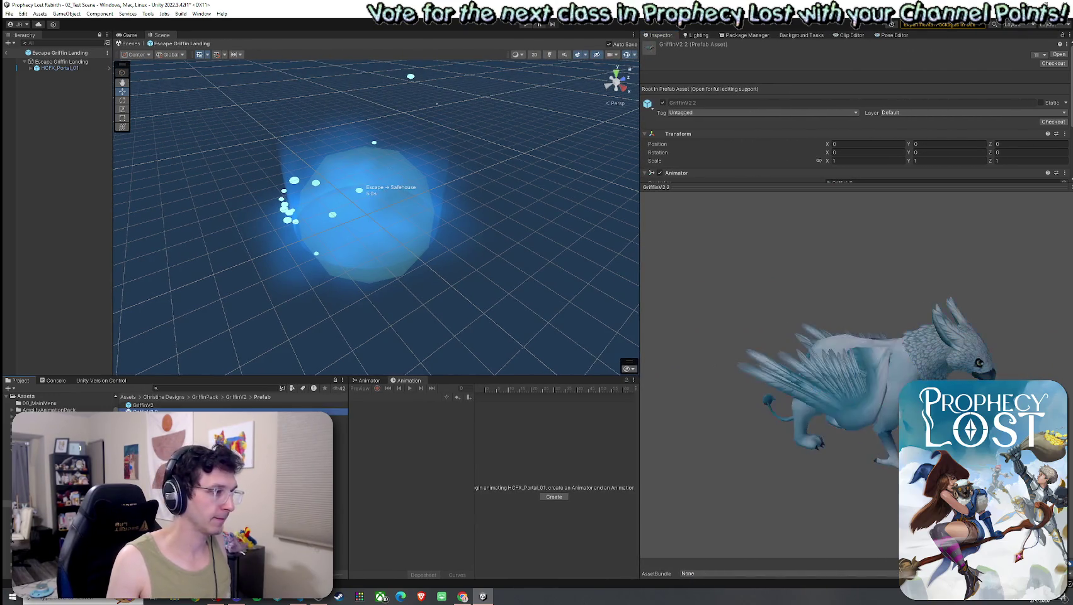
key(Up)
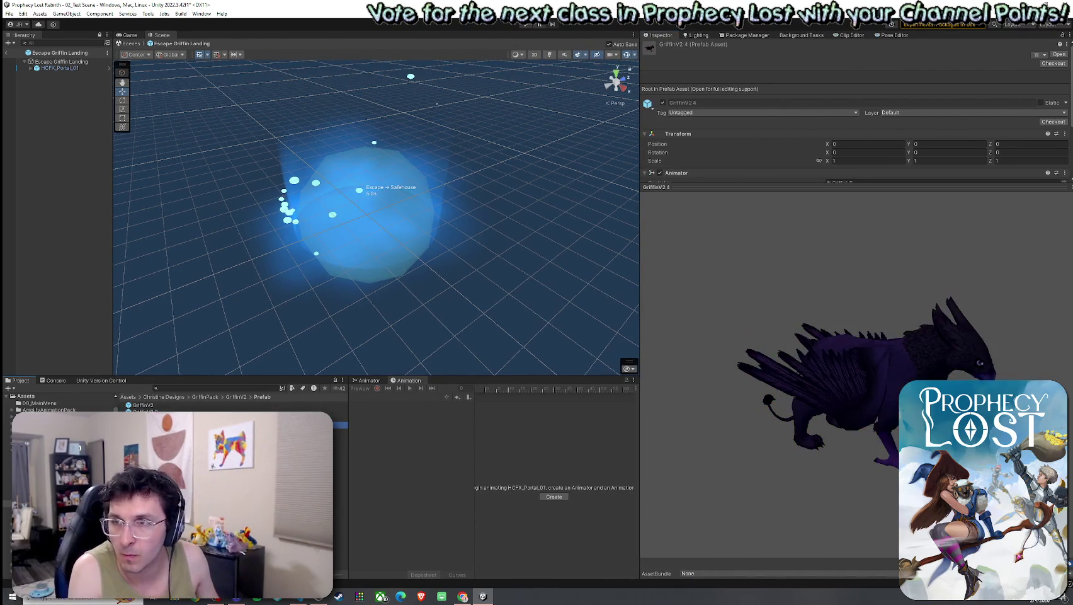
mouse_move(834, 412)
mouse_down()
mouse_move(753, 403)
mouse_move(668, 366)
mouse_move(825, 396)
mouse_up()
key(Down)
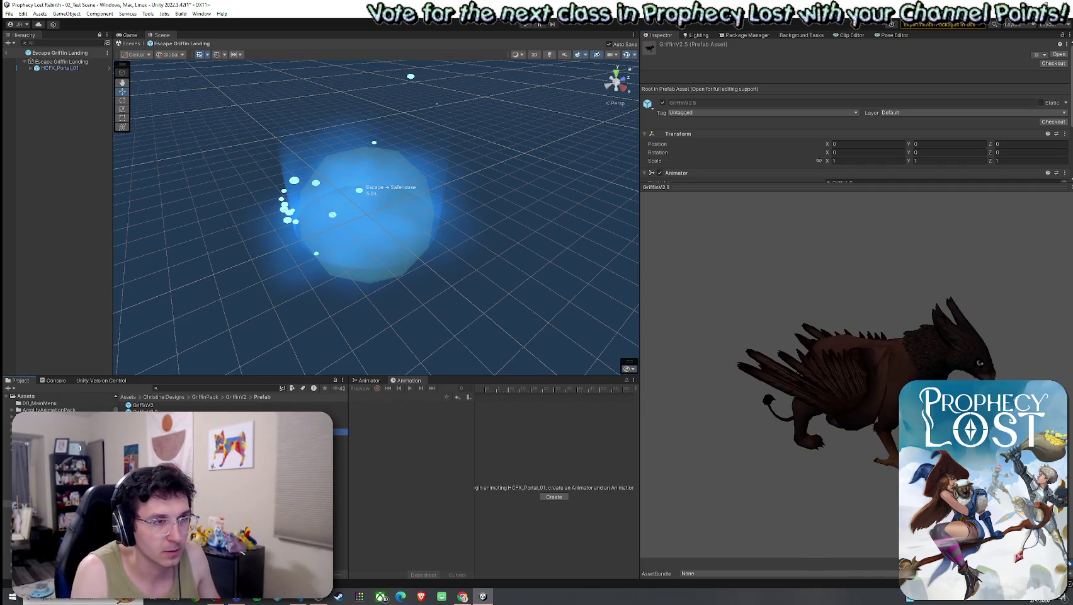
mouse_move(787, 413)
mouse_down()
mouse_move(670, 367)
mouse_move(689, 405)
mouse_up()
key(Down)
key(Down)
key(Down)
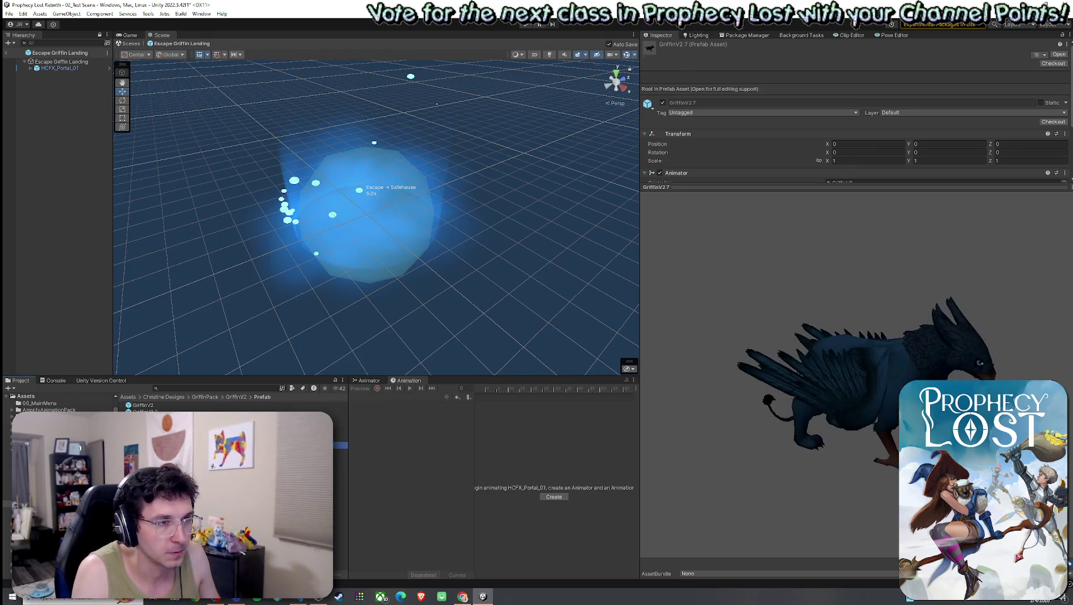
key(Down)
key(Down)
key(Down)
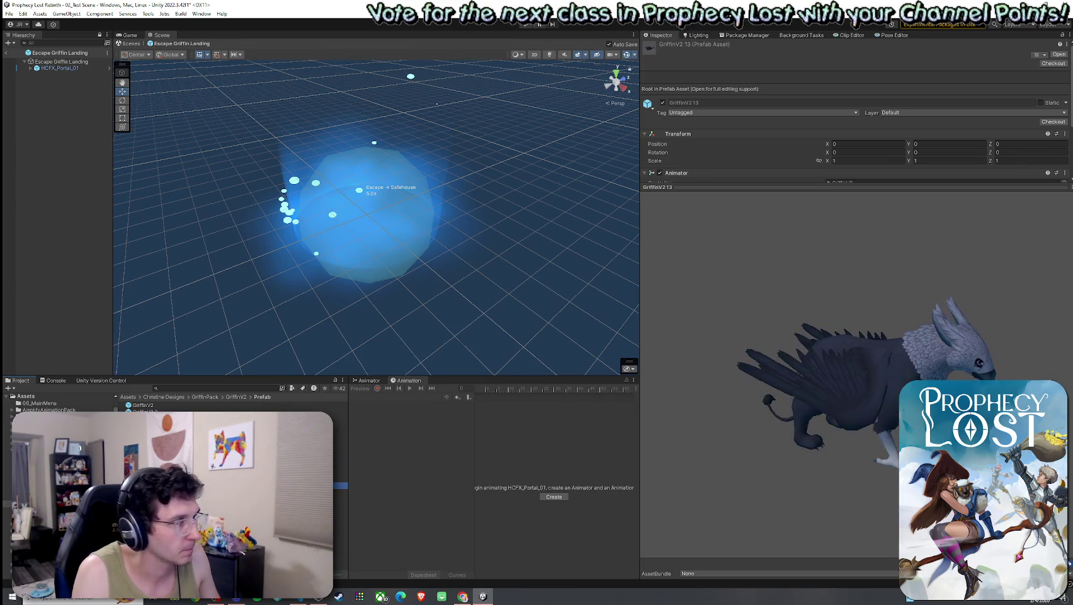
click(191, 406)
key(Down)
key(Down)
key(Down)
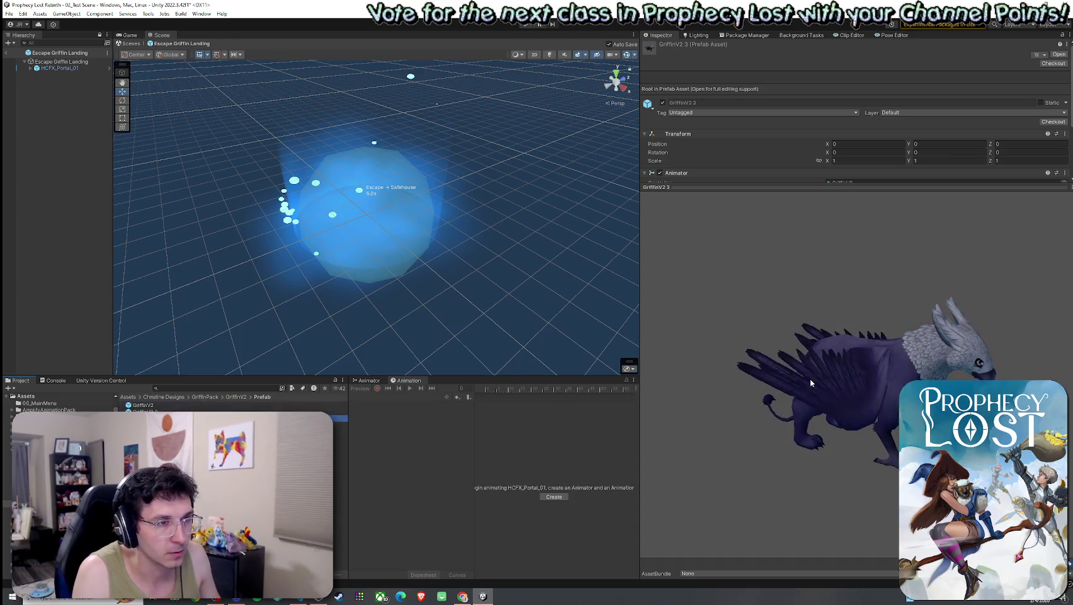
key(Down)
key(Down)
key(Down)
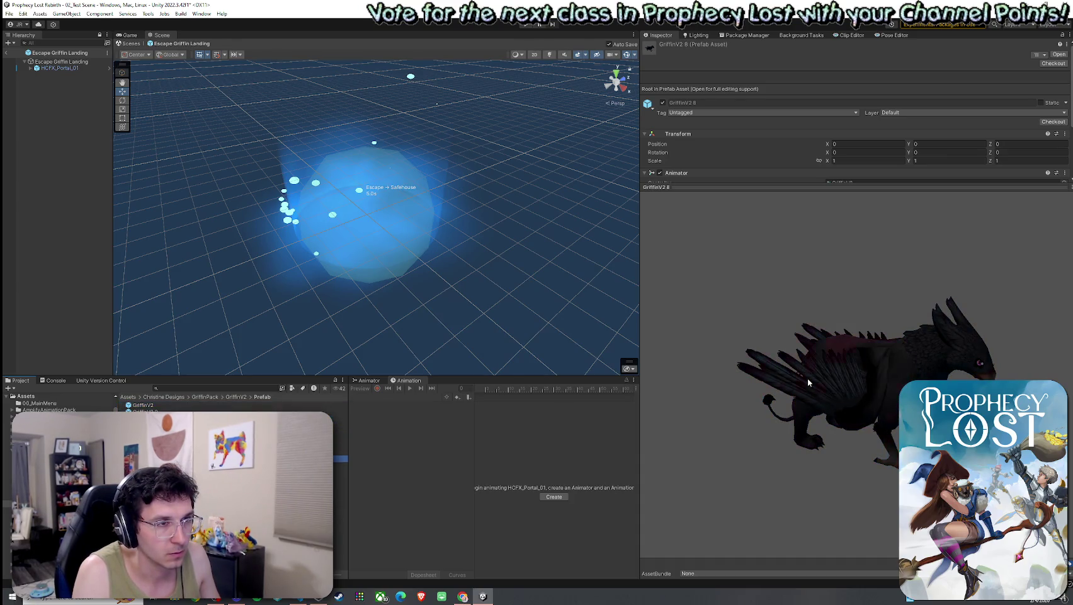
key(Down)
key(Down)
key(Down)
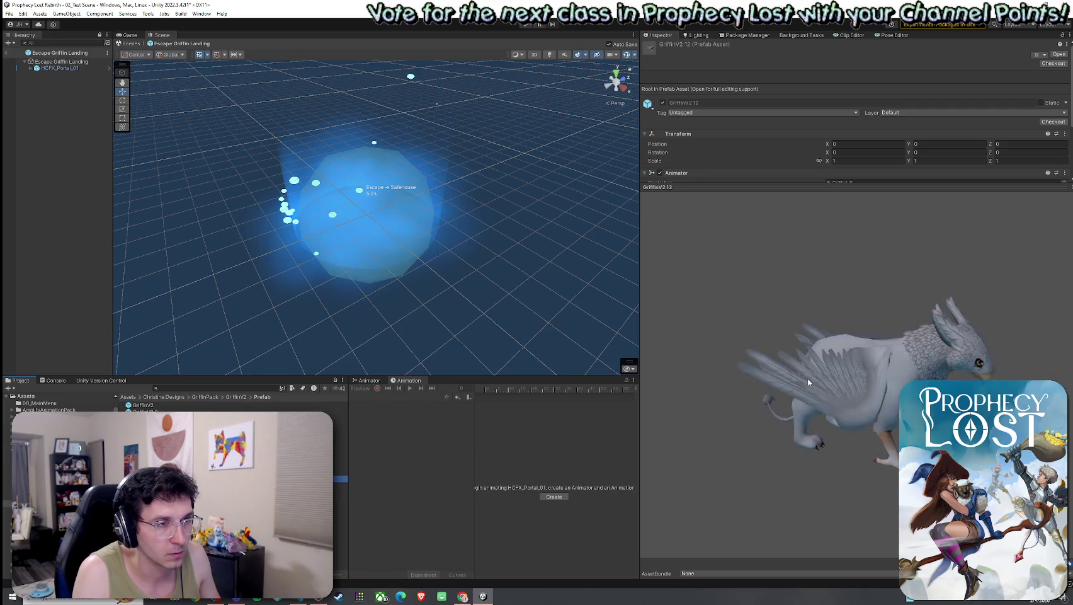
key(Up)
key(Up)
key(Up)
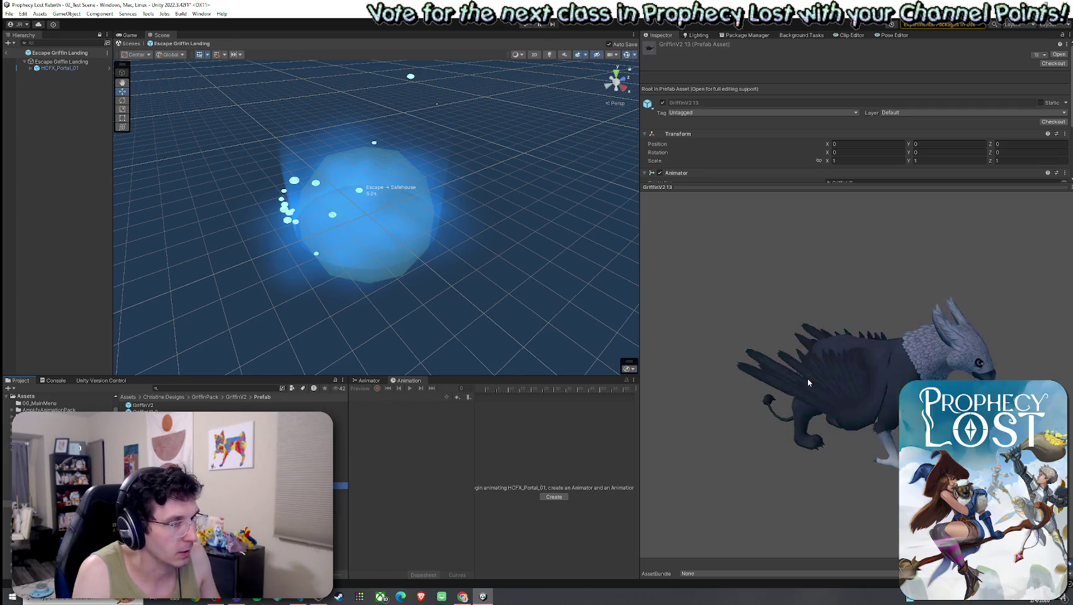
mouse_move(818, 385)
mouse_down()
mouse_move(475, 330)
mouse_move(514, 359)
mouse_up()
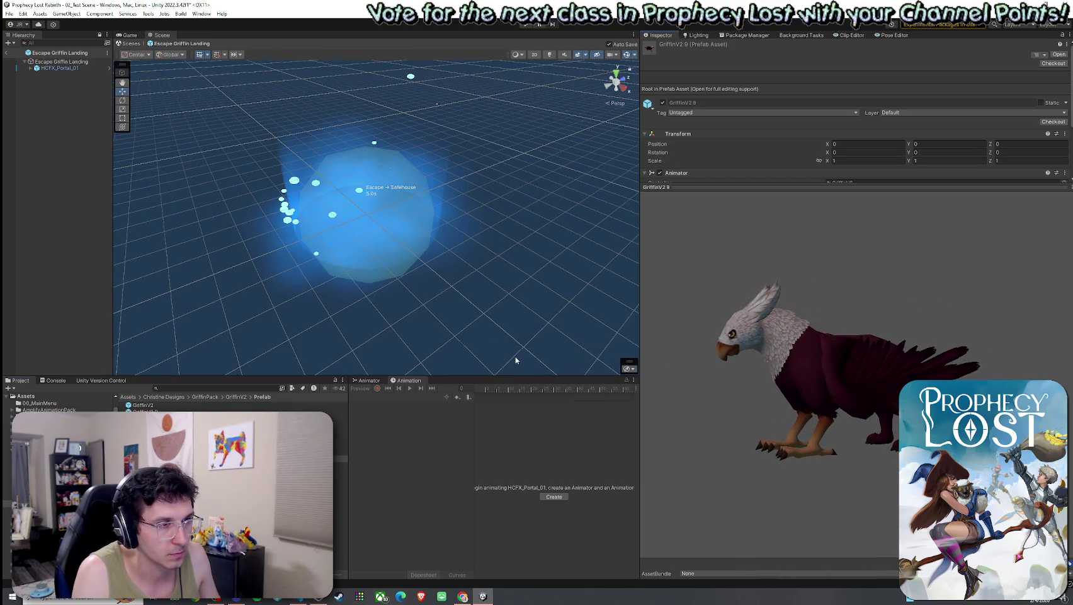
key(Up)
key(Up)
key(Up)
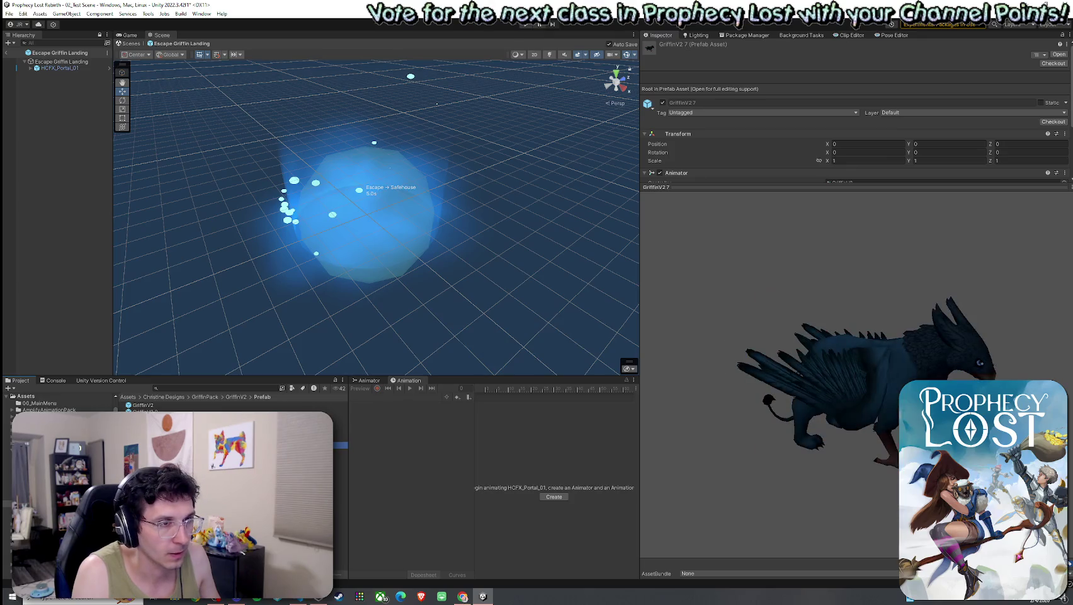
drag(743, 350, 675, 350)
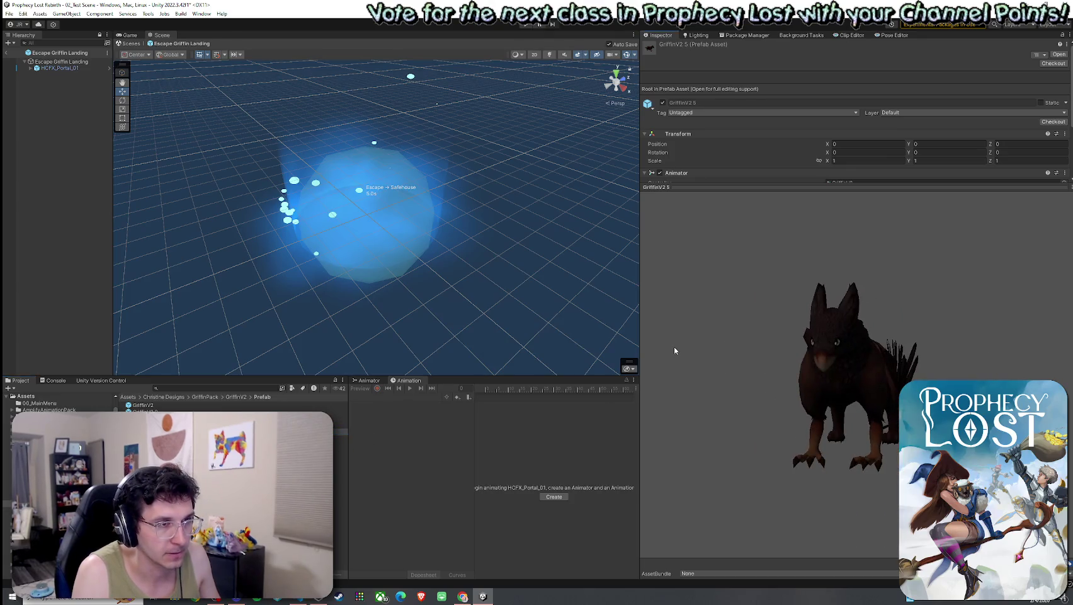
key(Up)
key(Up)
key(Up)
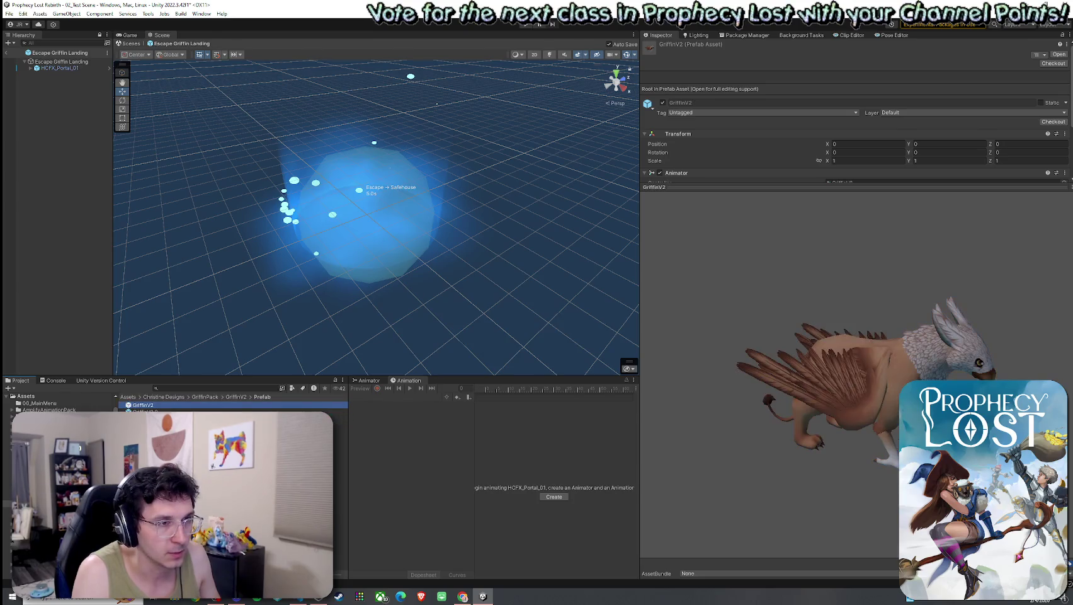
Compare the GriffinV1 2048 prefabs such as Griffin_4 and Griffin_5.
click(234, 396)
double_click(176, 404)
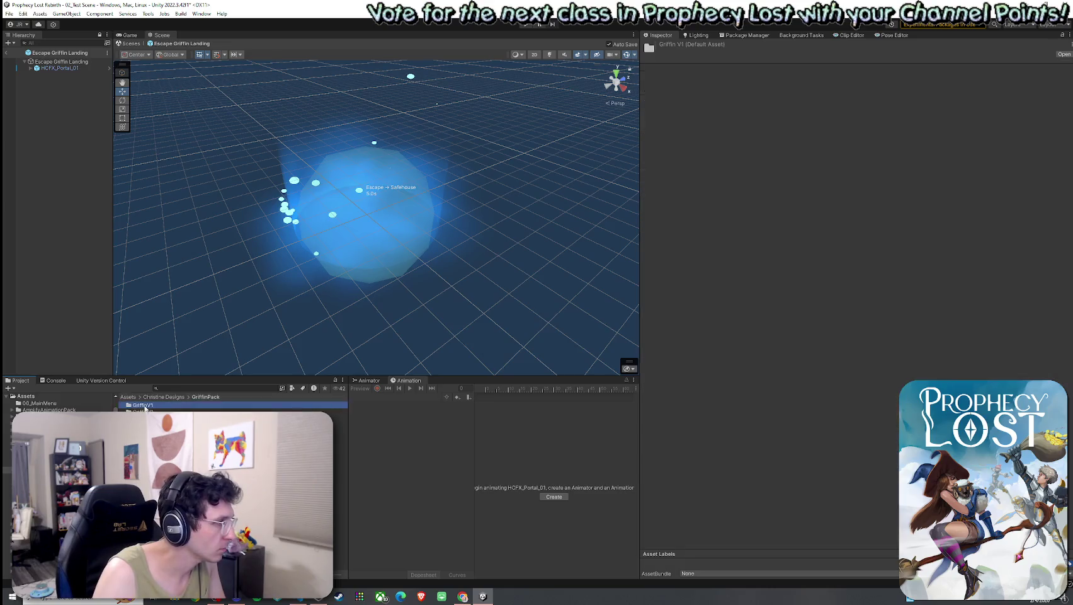
double_click(176, 403)
double_click(157, 409)
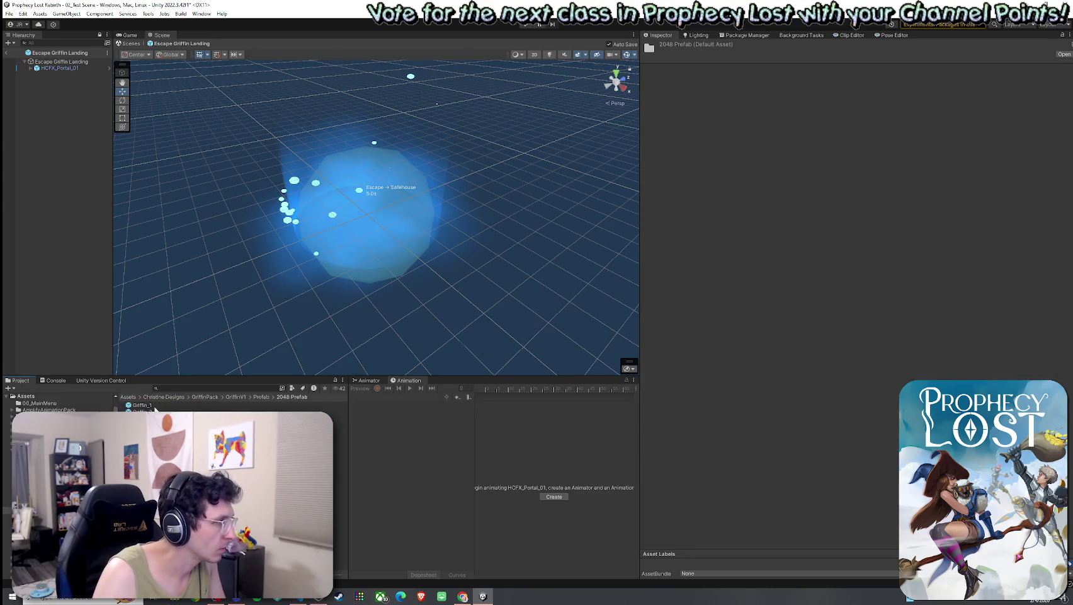
key(Down)
key(Down)
key(Down)
key(Down)
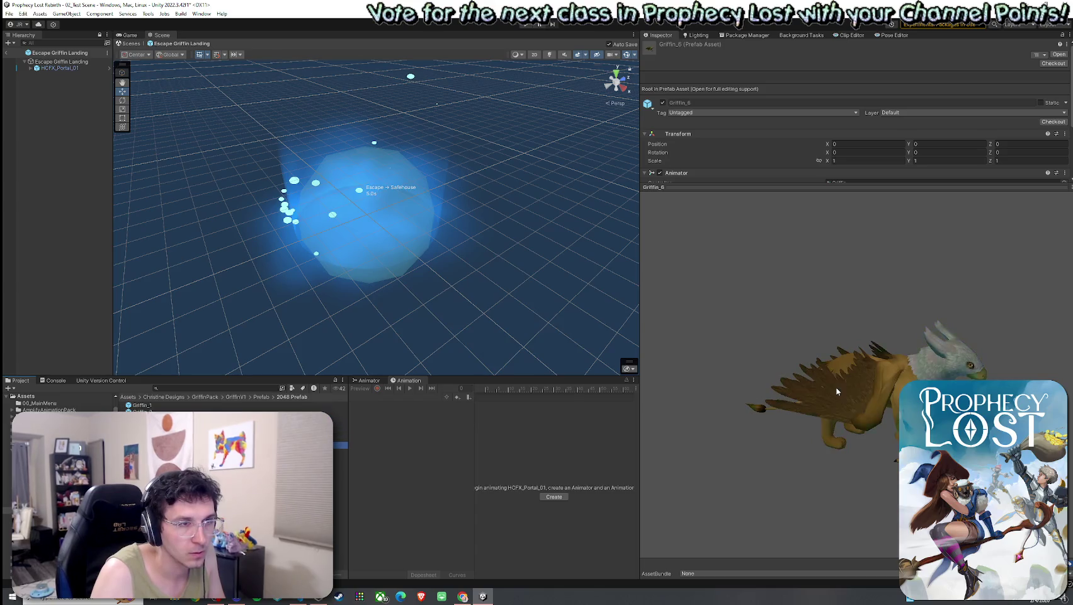
mouse_move(848, 386)
mouse_down()
mouse_move(710, 364)
mouse_move(381, 439)
mouse_up()
Pick the maroon GriffinV2 9 and drop it inside the portal sphere.
click(204, 396)
double_click(141, 412)
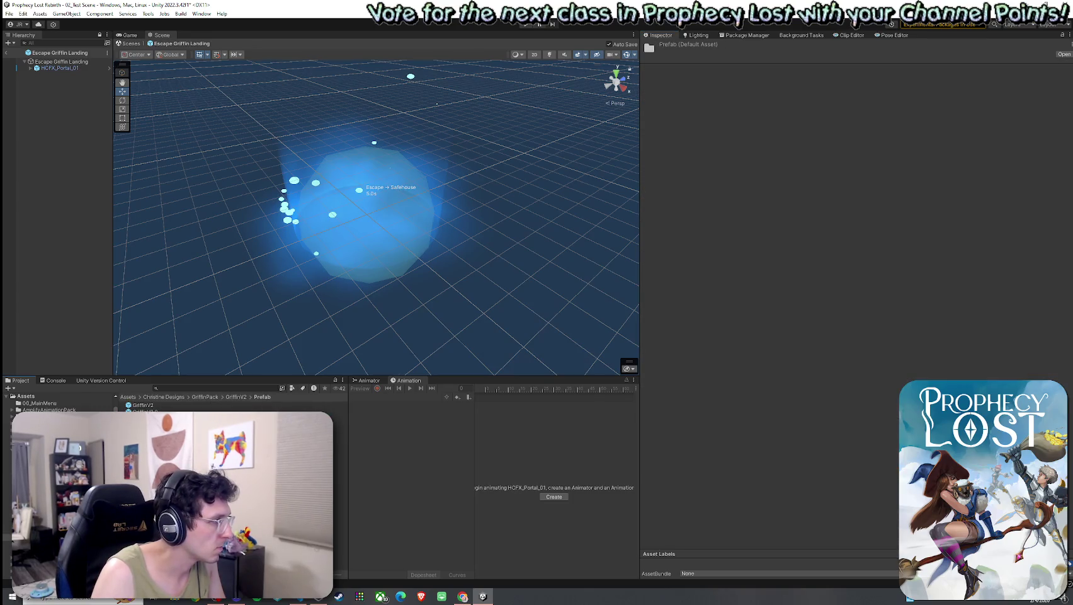
click(340, 465)
key(Down)
key(Down)
key(Down)
key(Down)
key(Up)
key(Up)
key(Up)
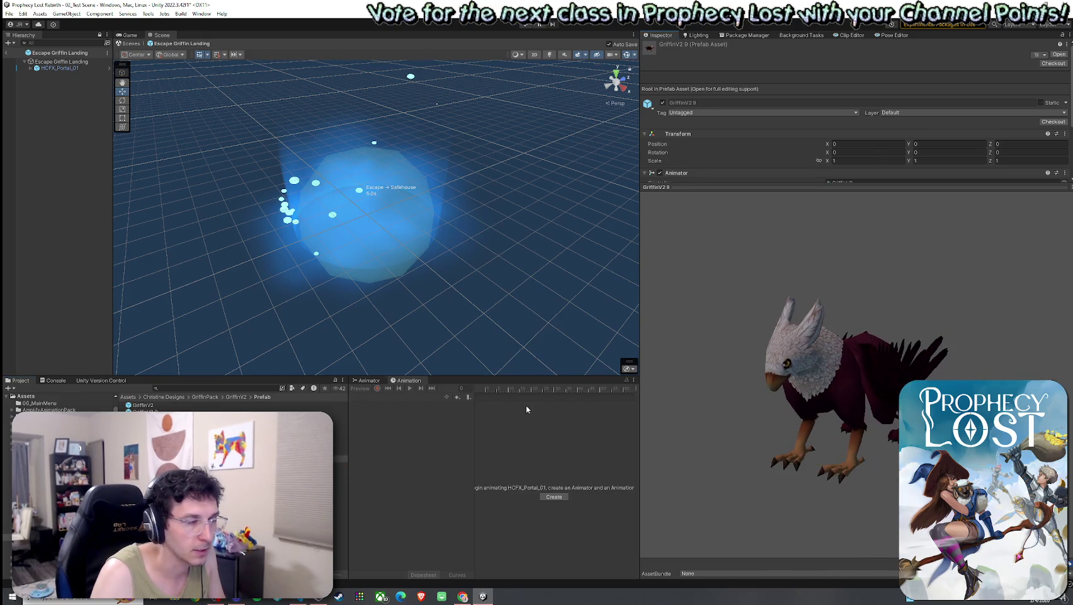
click(340, 446)
key(Down)
drag(340, 458, 408, 253)
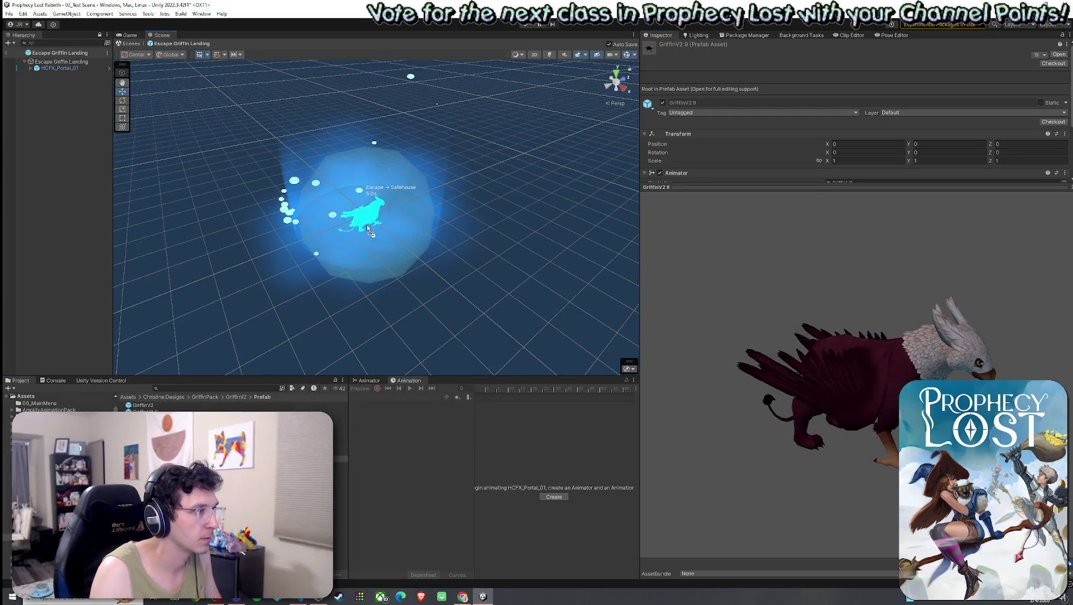
drag(390, 215, 390, 216)
key(f)
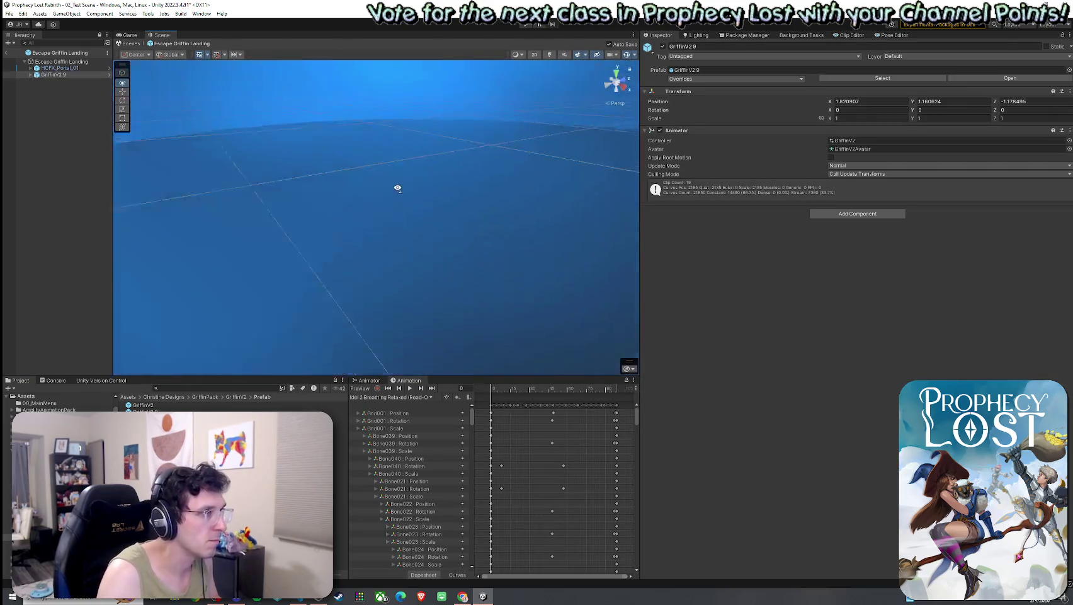
mouse_move(355, 169)
mouse_down()
mouse_move(176, 180)
mouse_move(239, 221)
mouse_up()
key(ctrl+z)
click(6, 52)
Frame the brown GriffinV2 1 griffin and turn off its Network Transform.
key(f)
drag(483, 209, 478, 211)
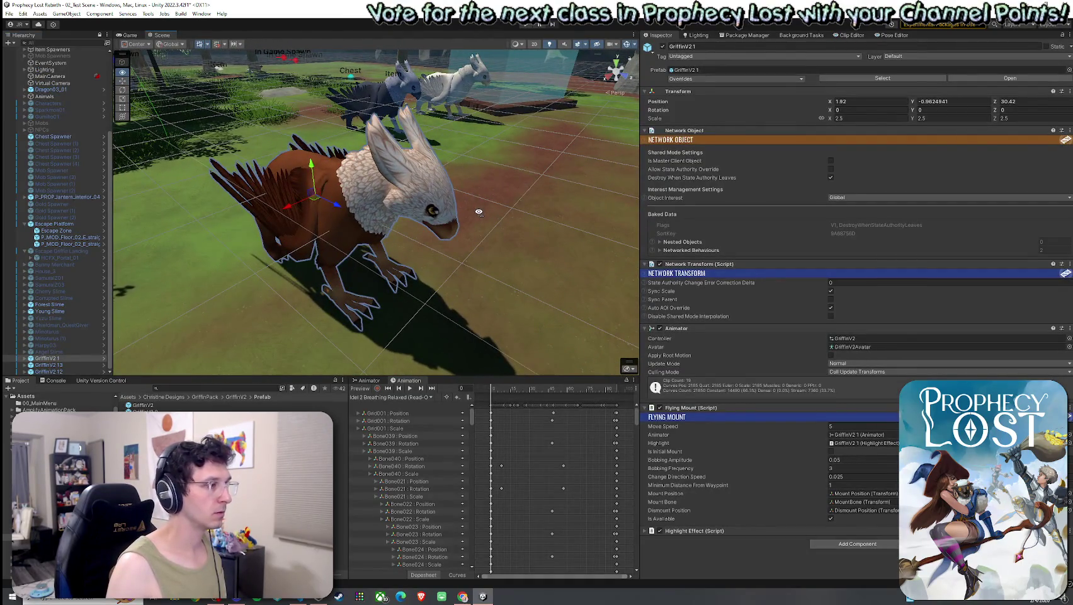
drag(478, 211, 468, 208)
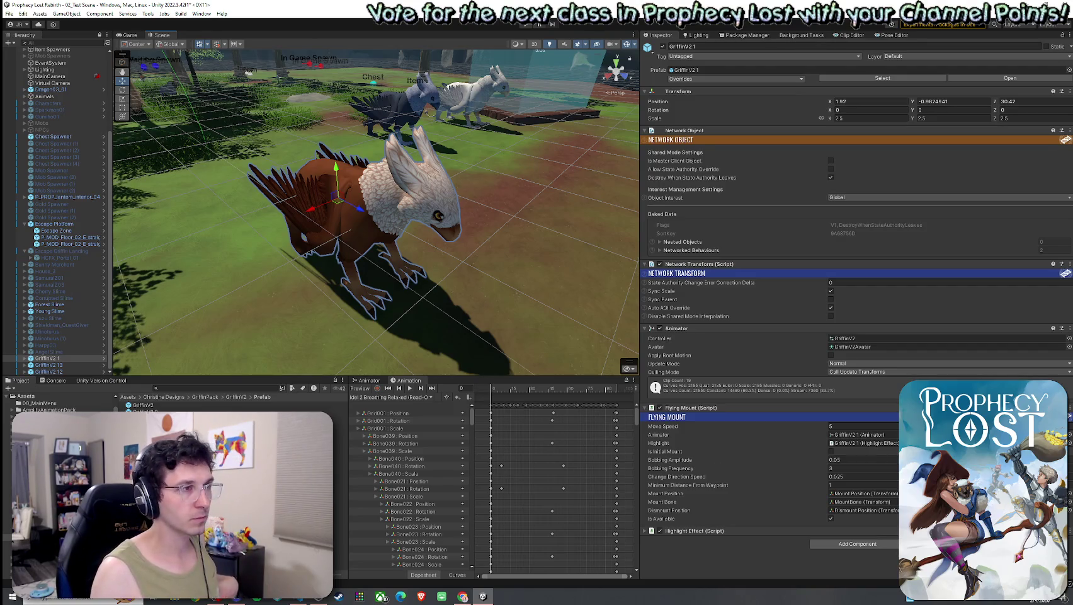
click(659, 263)
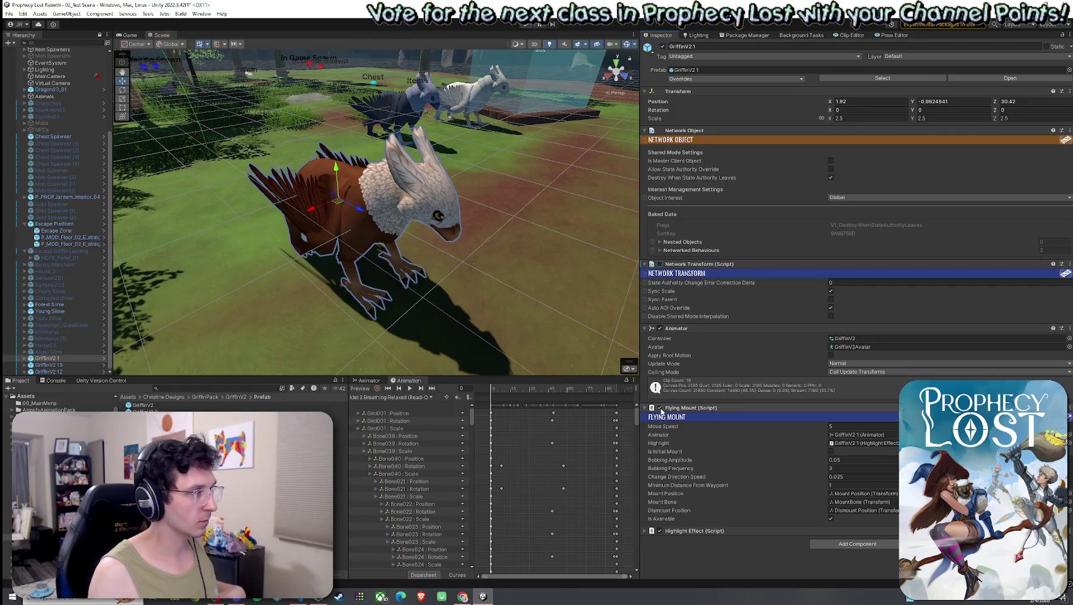
Locate GriffinV2 1's prefab asset with Prefab > Select Asset.
right_click(50, 358)
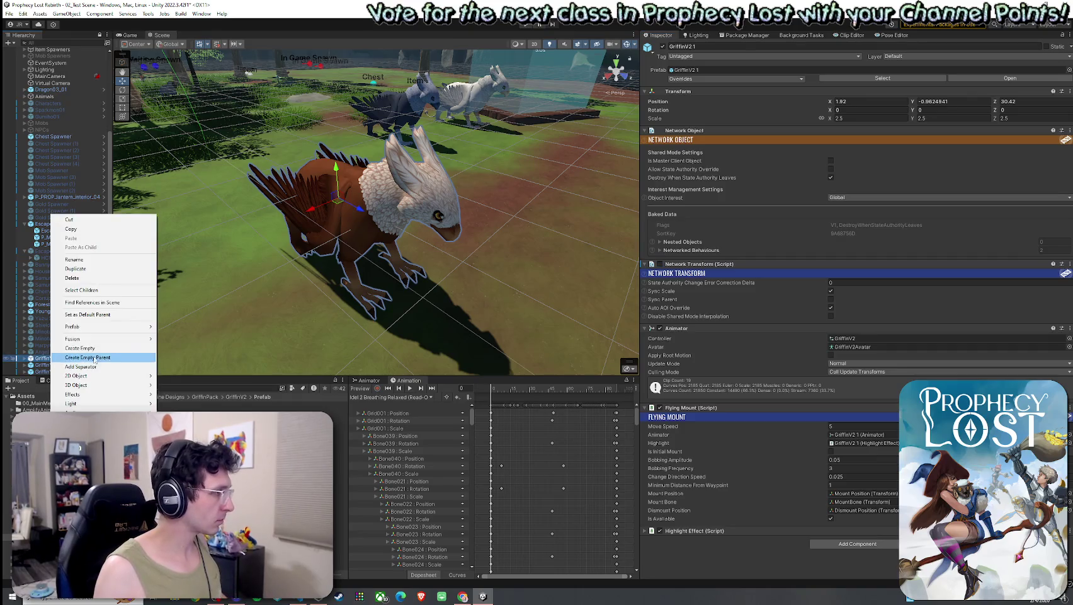
mouse_move(88, 326)
click(183, 345)
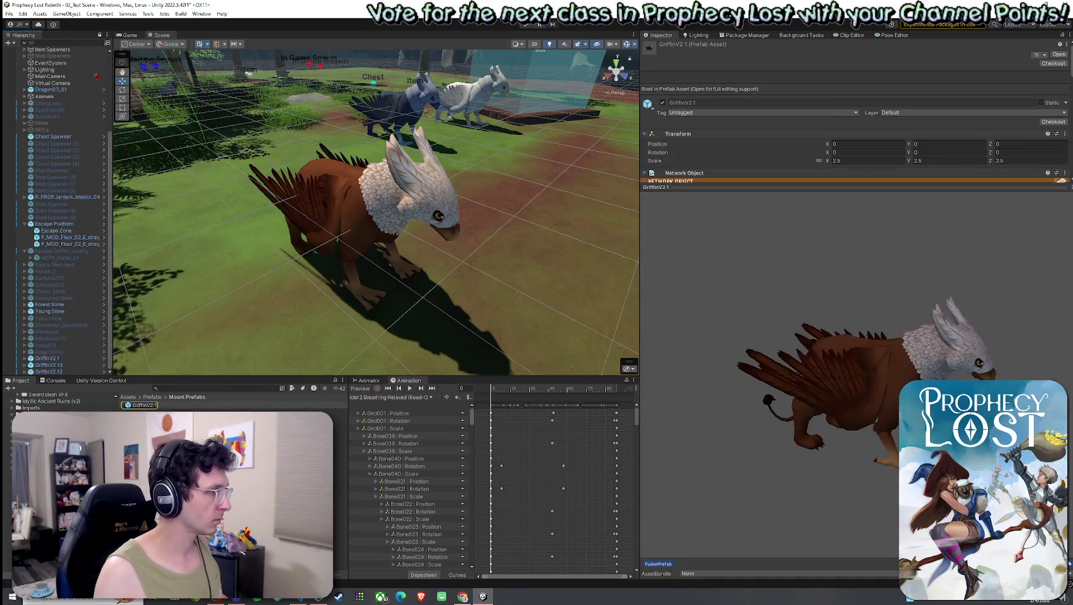
double_click(144, 405)
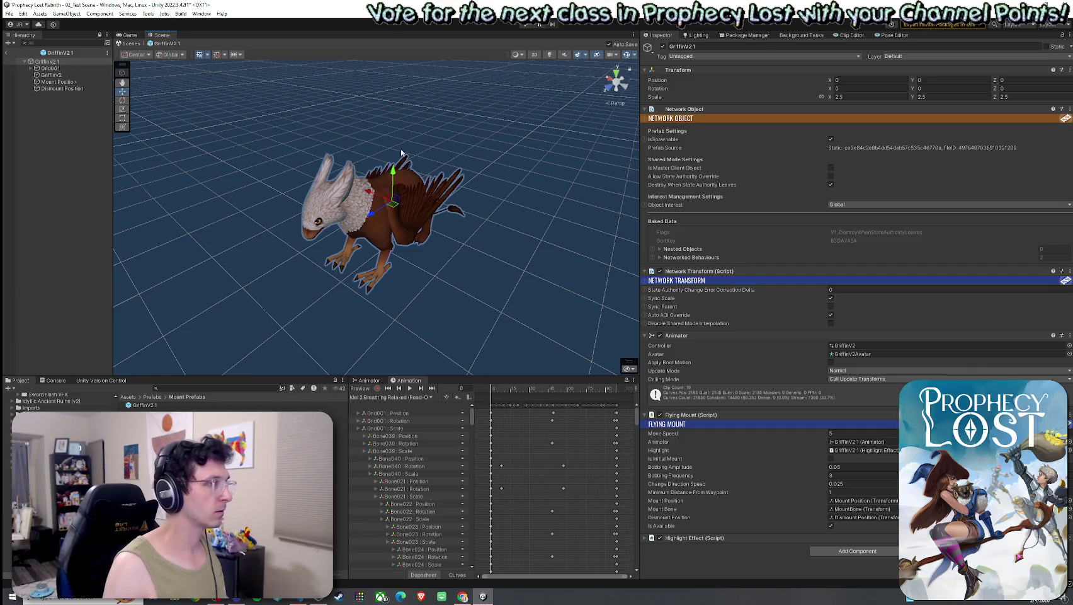
click(645, 109)
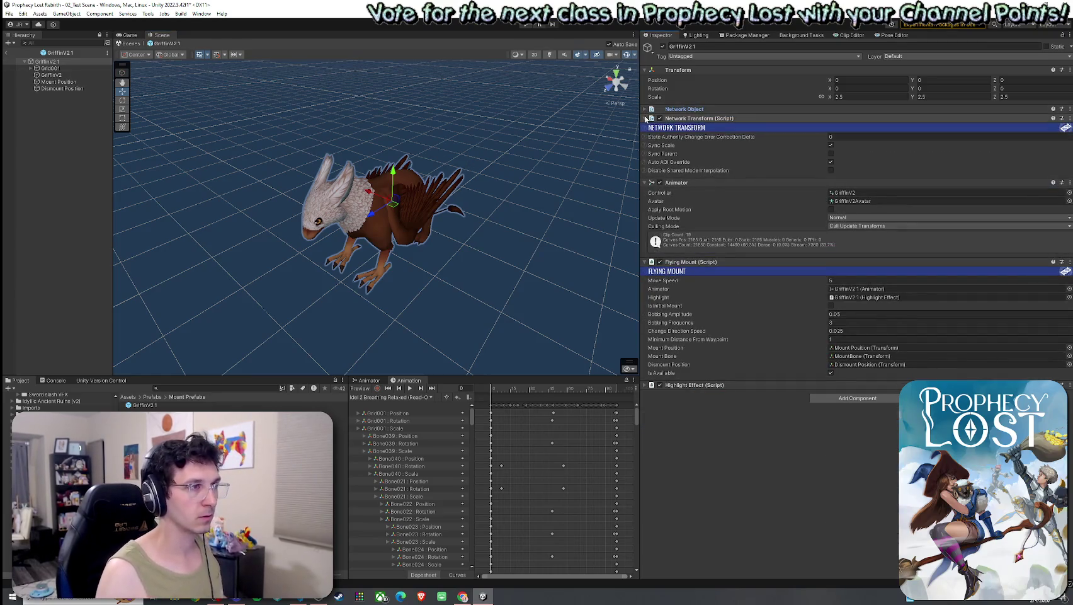
click(645, 110)
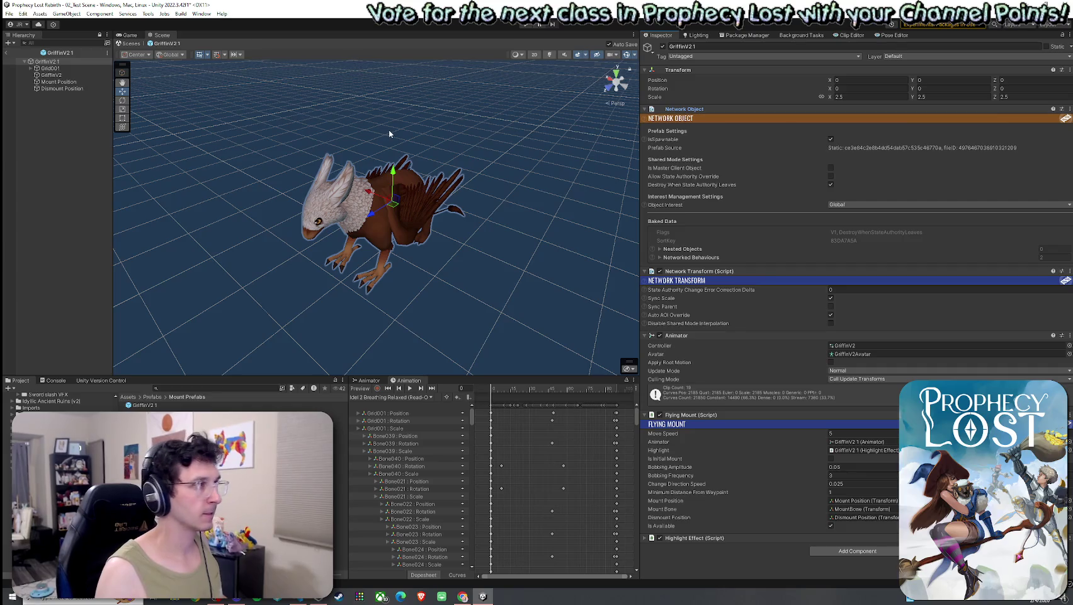
click(8, 53)
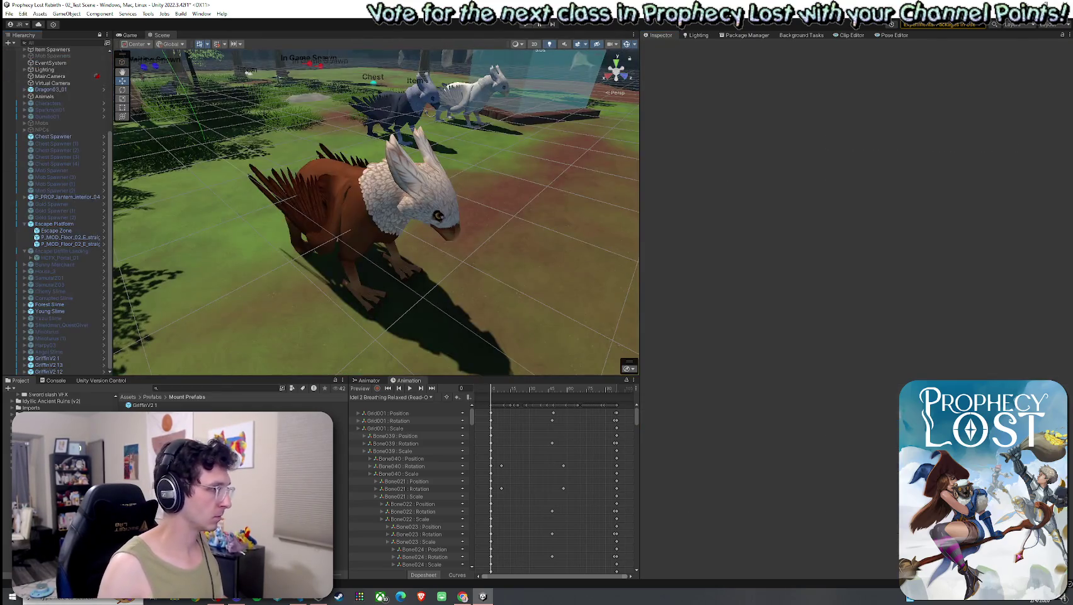
click(157, 407)
right_click(158, 408)
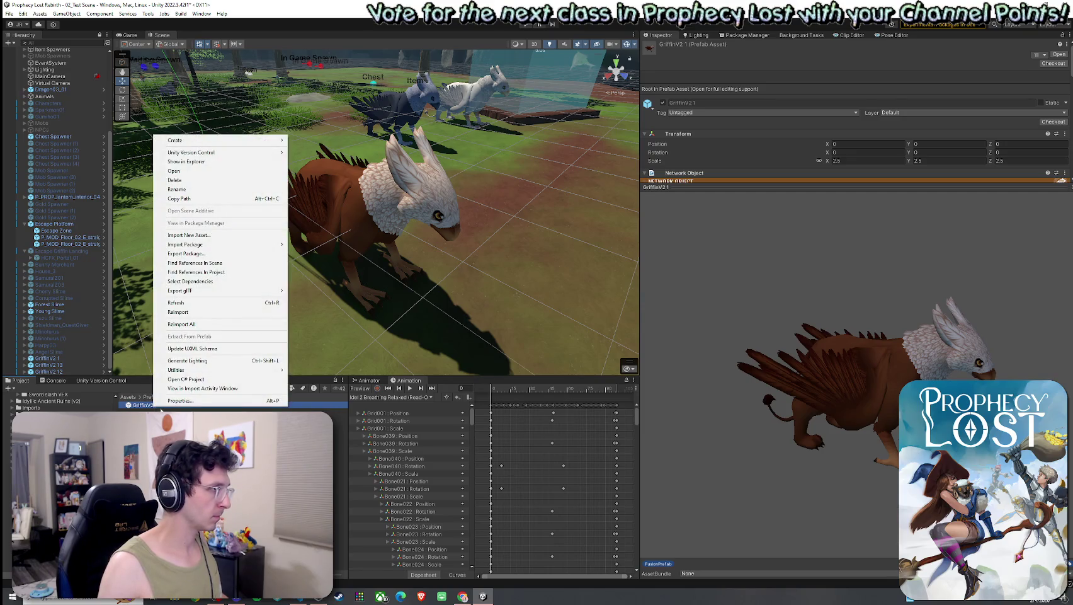
Duplicate GriffinV2 1 as Griffin_Placeholder and open the copy in Prefab Mode.
key(Escape)
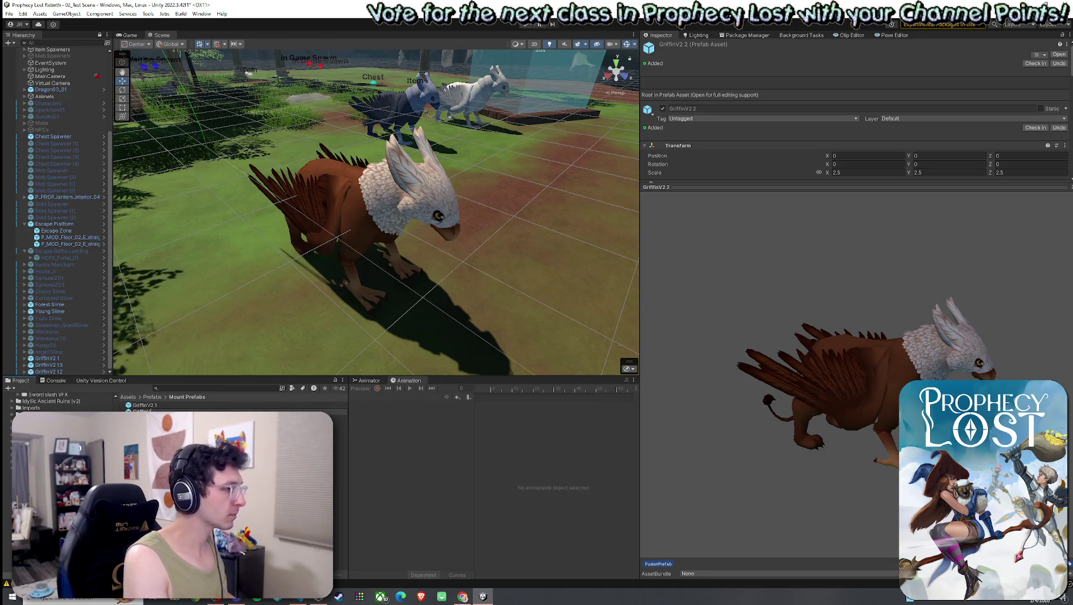
text(GriffinPlaceholder)
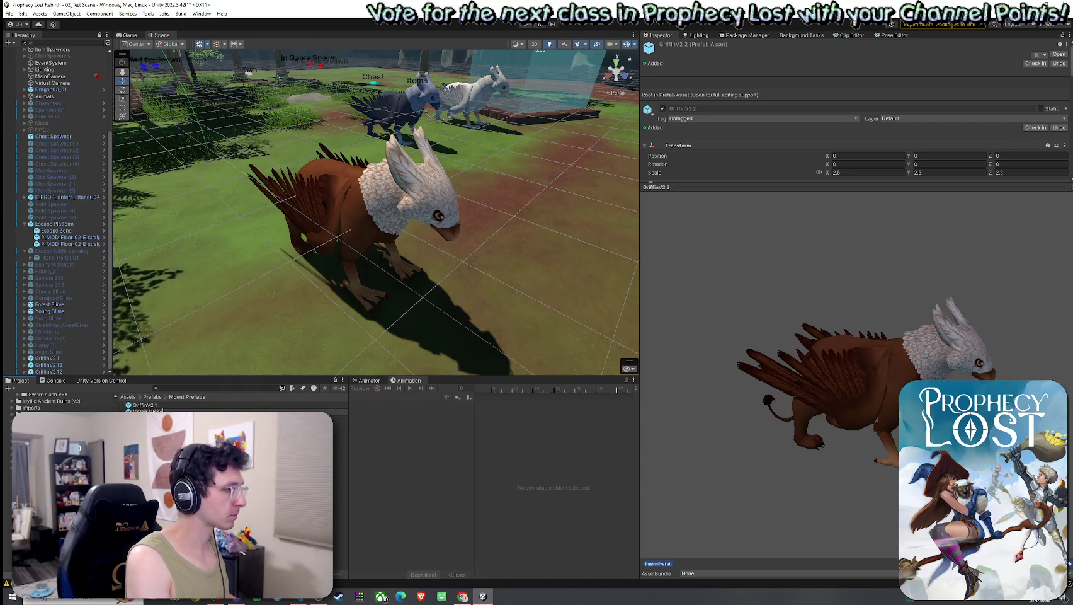
key(Return)
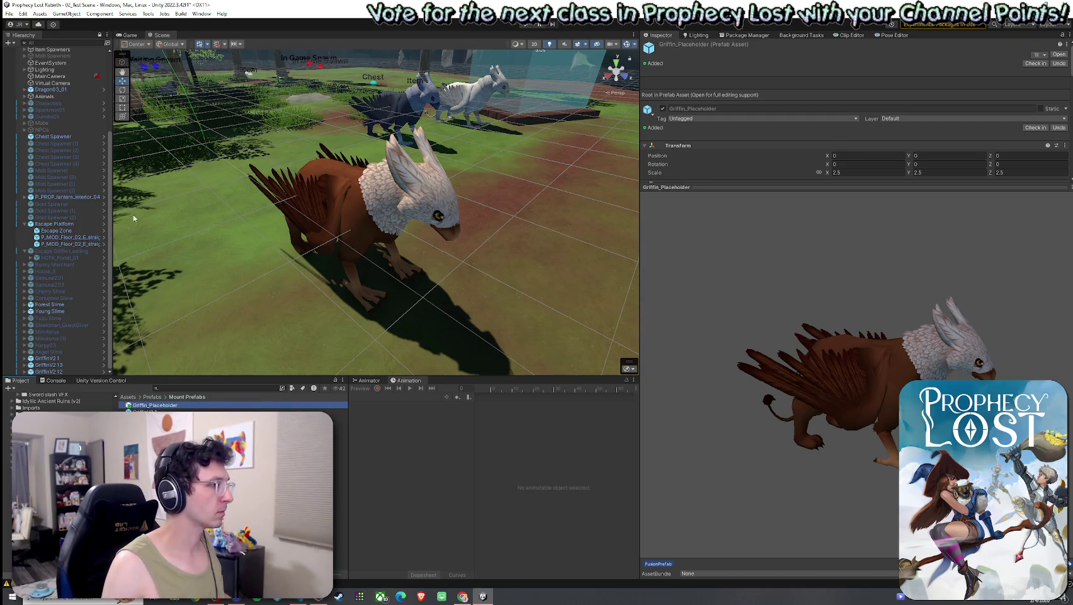
double_click(155, 405)
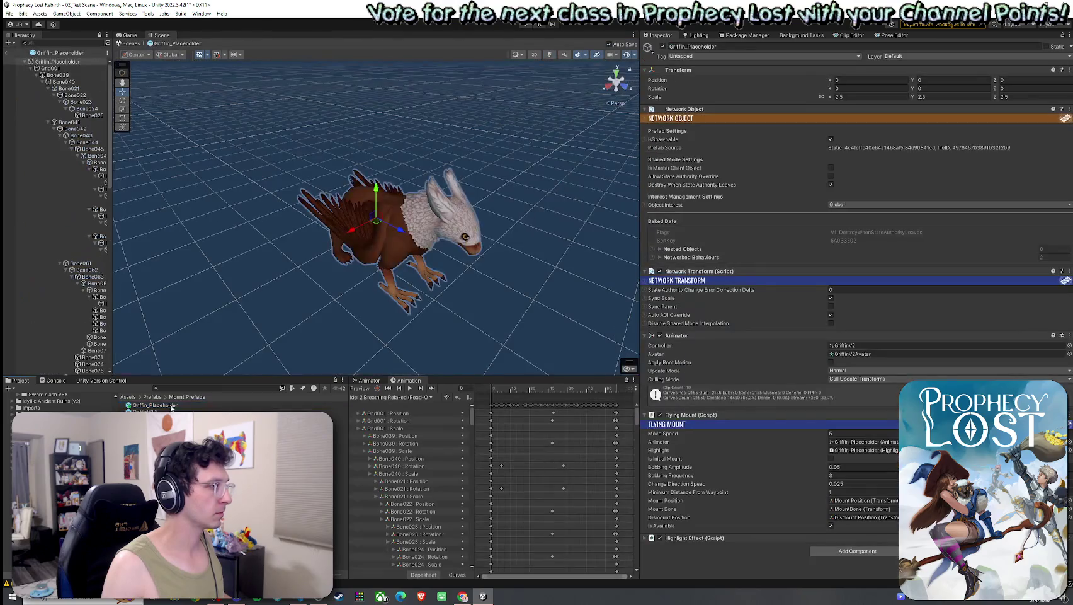
Remove the Network Transform and Network Object components from Griffin_Placeholder.
click(31, 70)
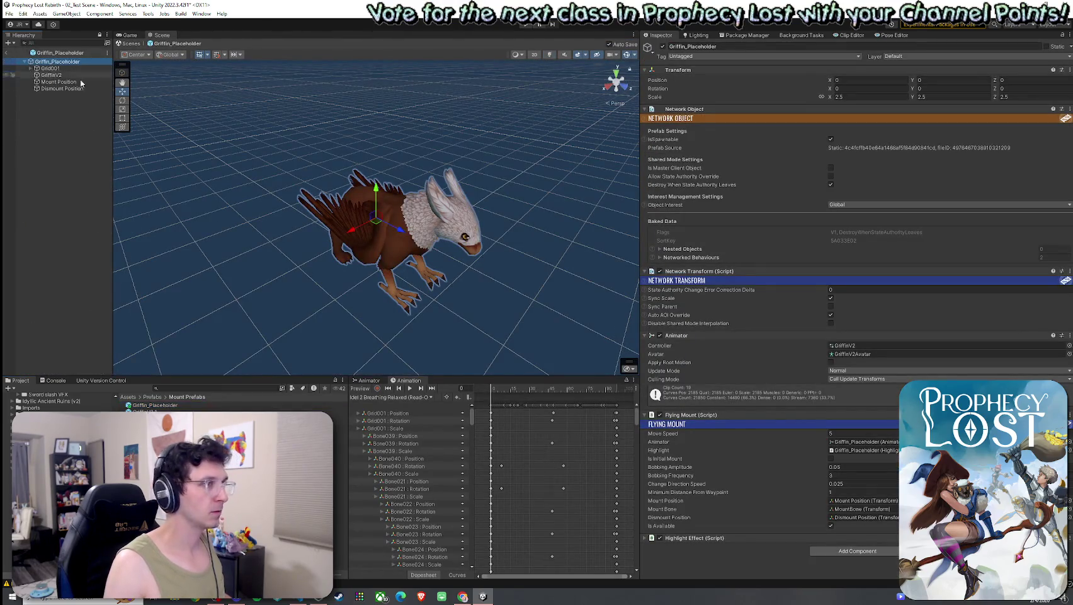
click(1069, 109)
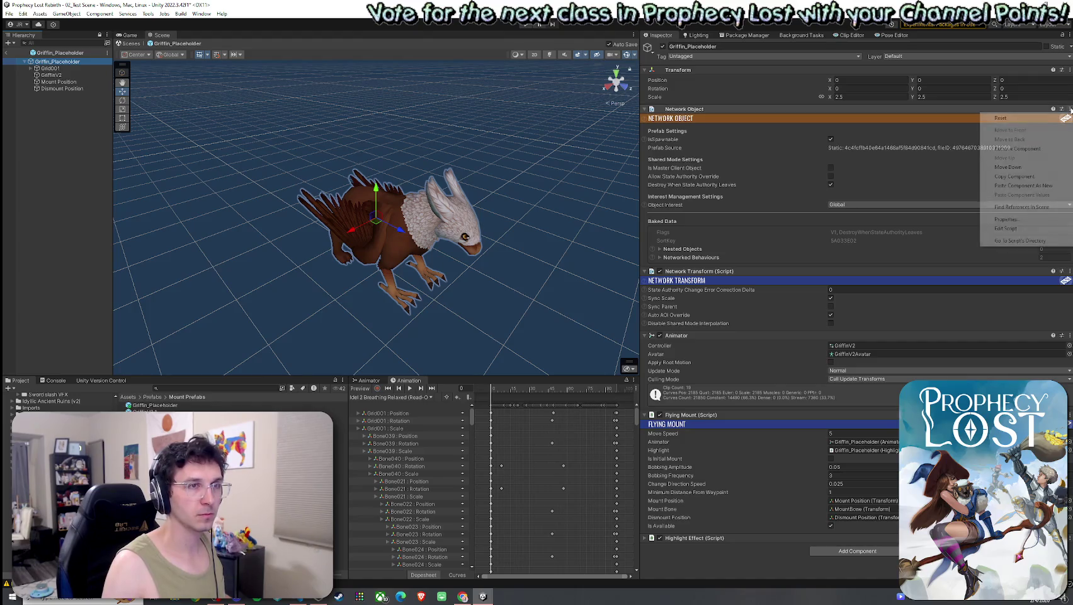
click(1069, 271)
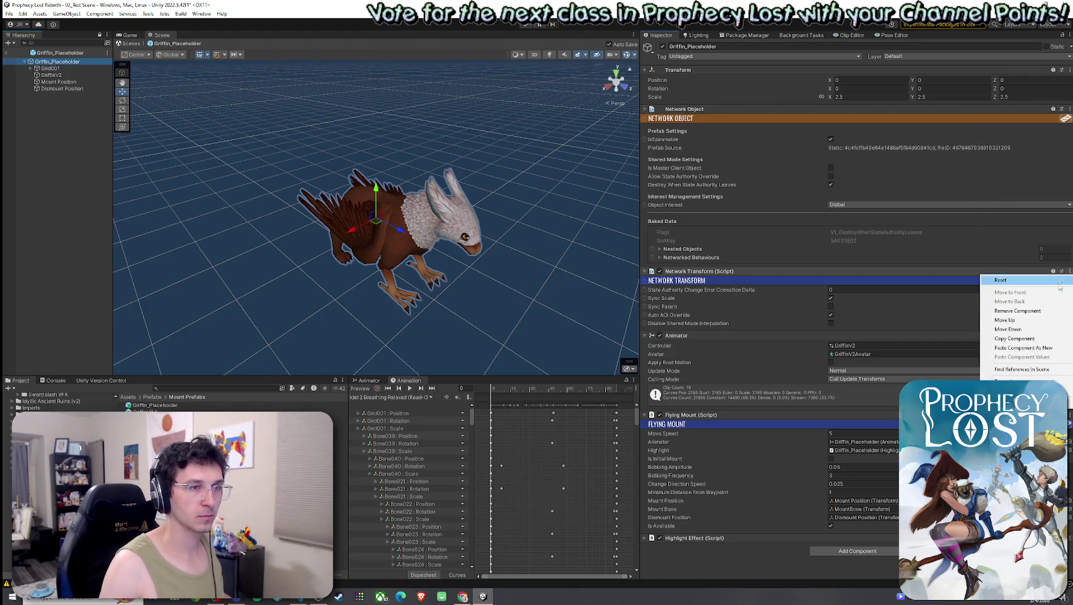
click(1014, 313)
click(1070, 108)
click(1020, 152)
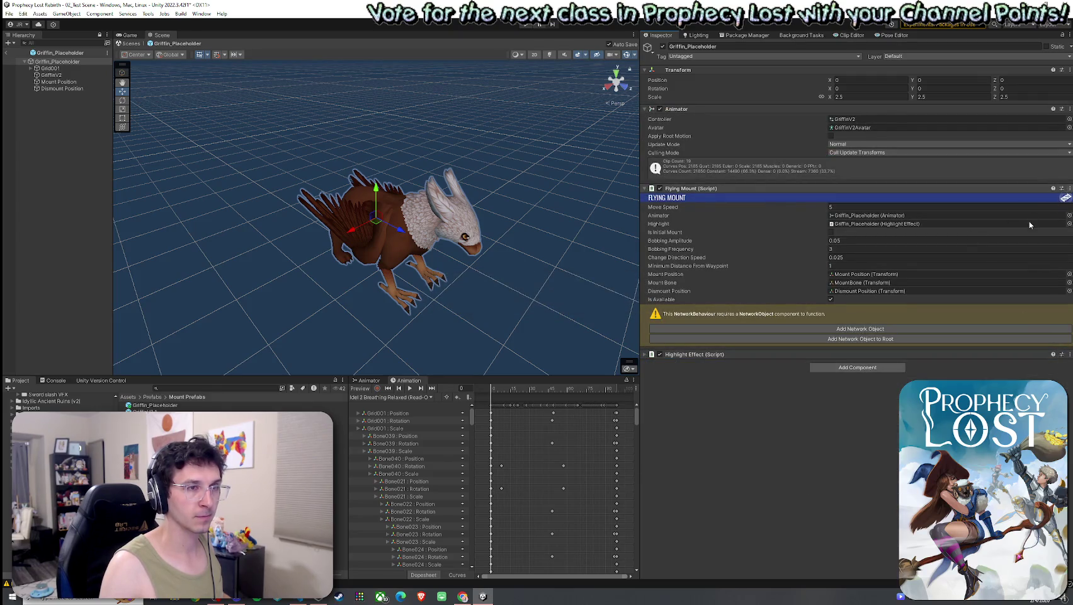
Remove the Flying Mount and Highlight Effect scripts, then exit Prefab mode.
click(1069, 187)
click(1032, 228)
click(709, 192)
click(710, 192)
click(1069, 188)
click(1032, 228)
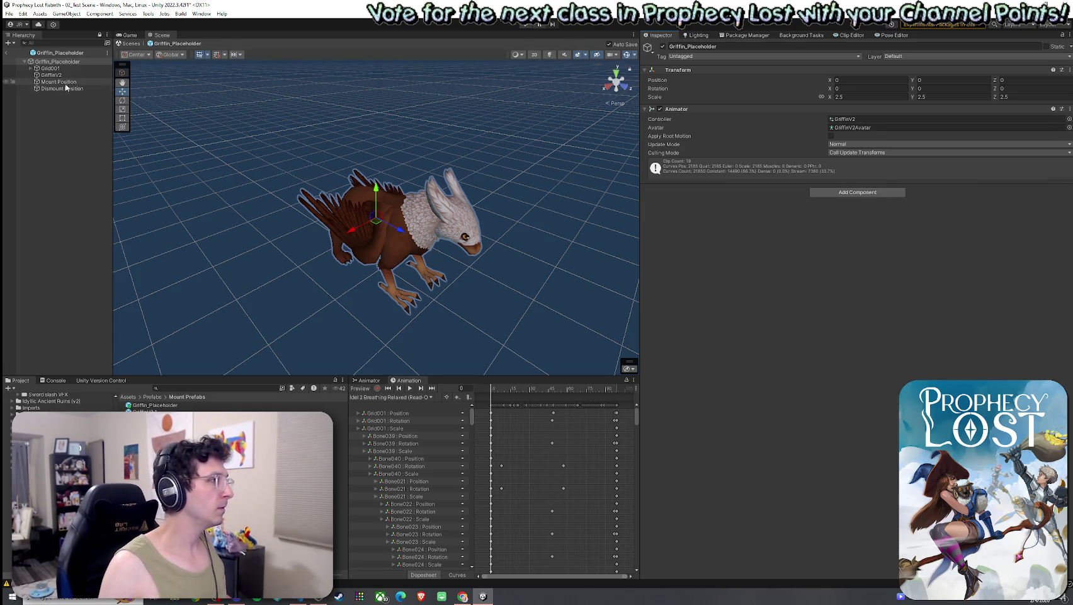
click(6, 52)
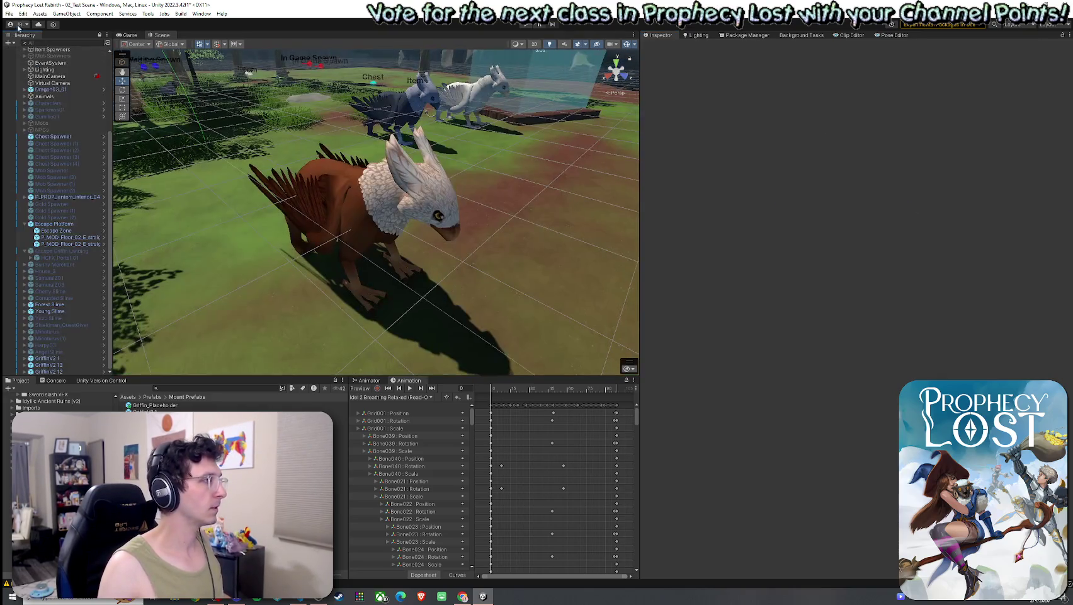
Open the Escape Griffin Landing prefab via an 'escape' search, then search for 'placeholder'.
click(129, 397)
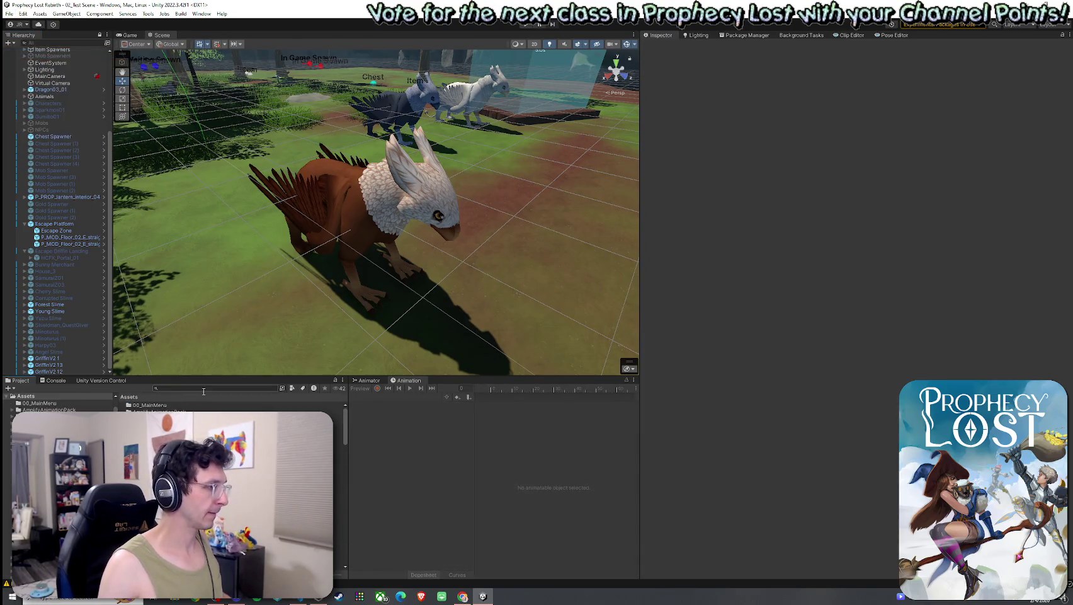
text(escape)
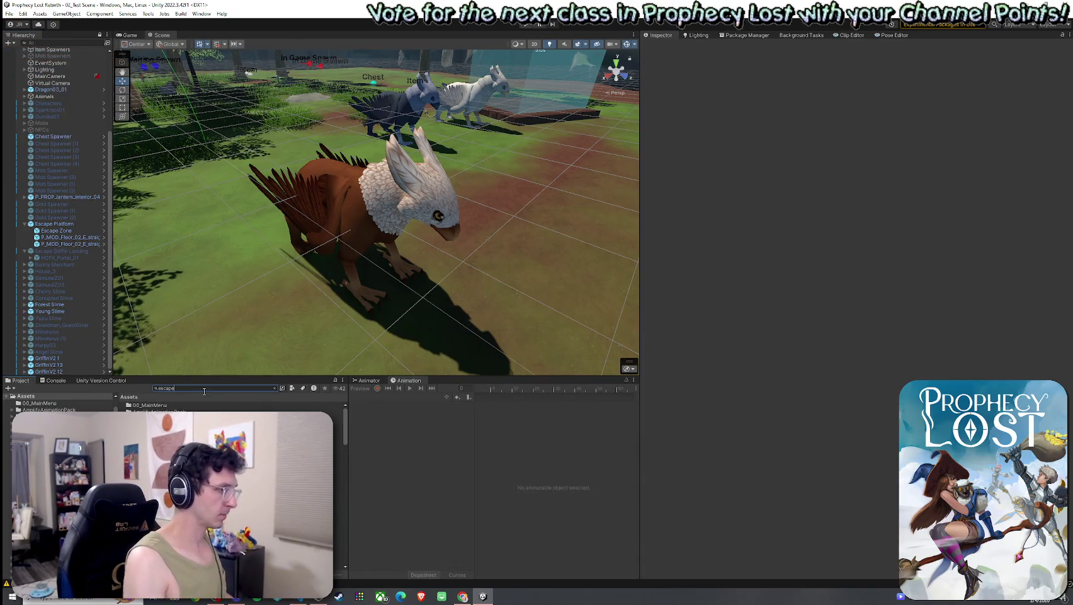
double_click(164, 411)
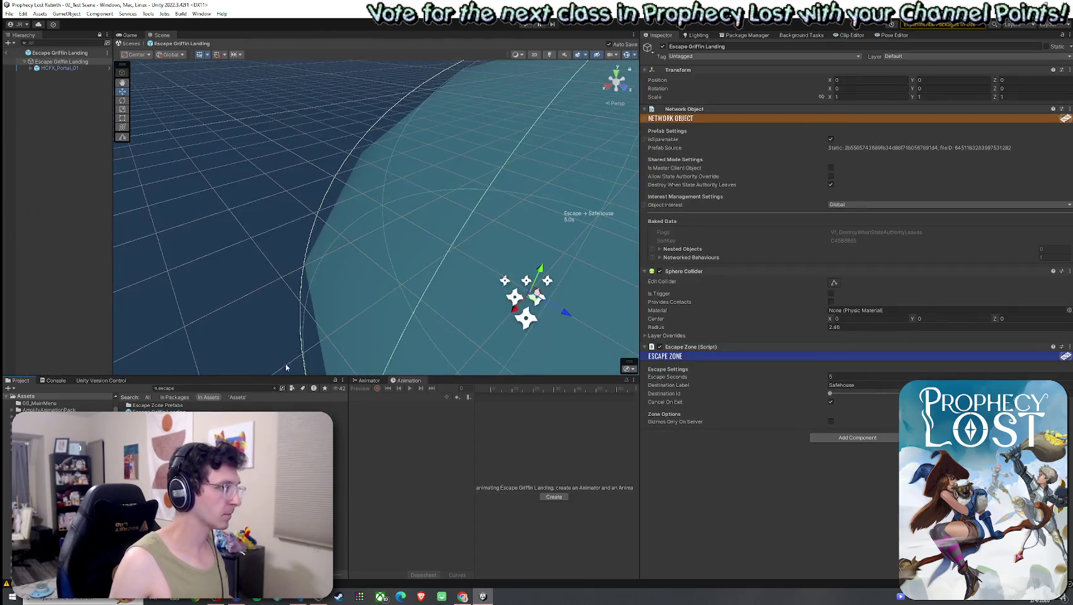
scroll(354, 245, down, 2)
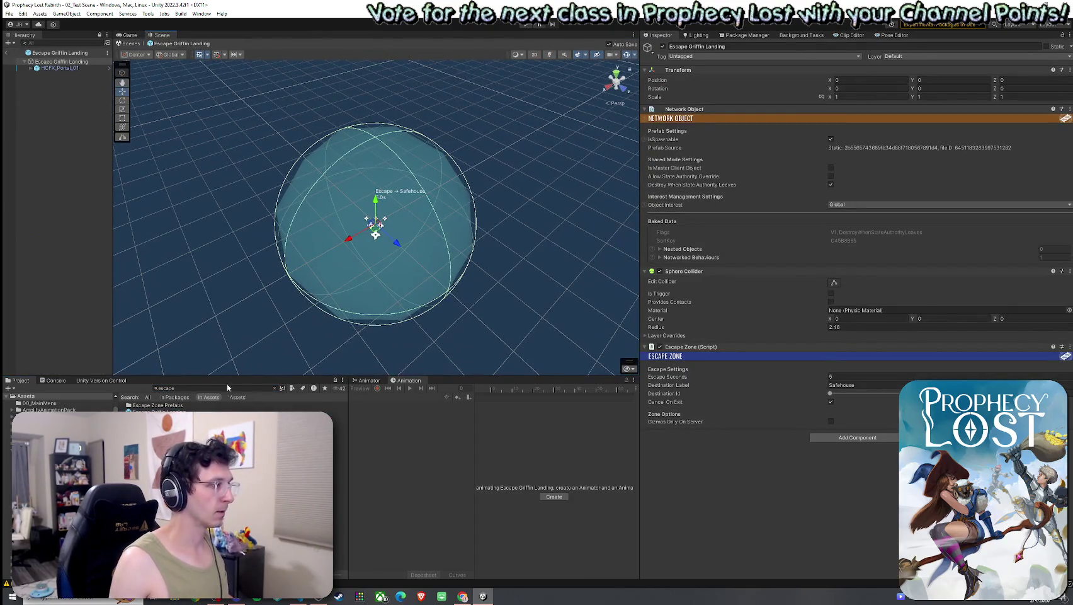
click(274, 388)
text(t:)
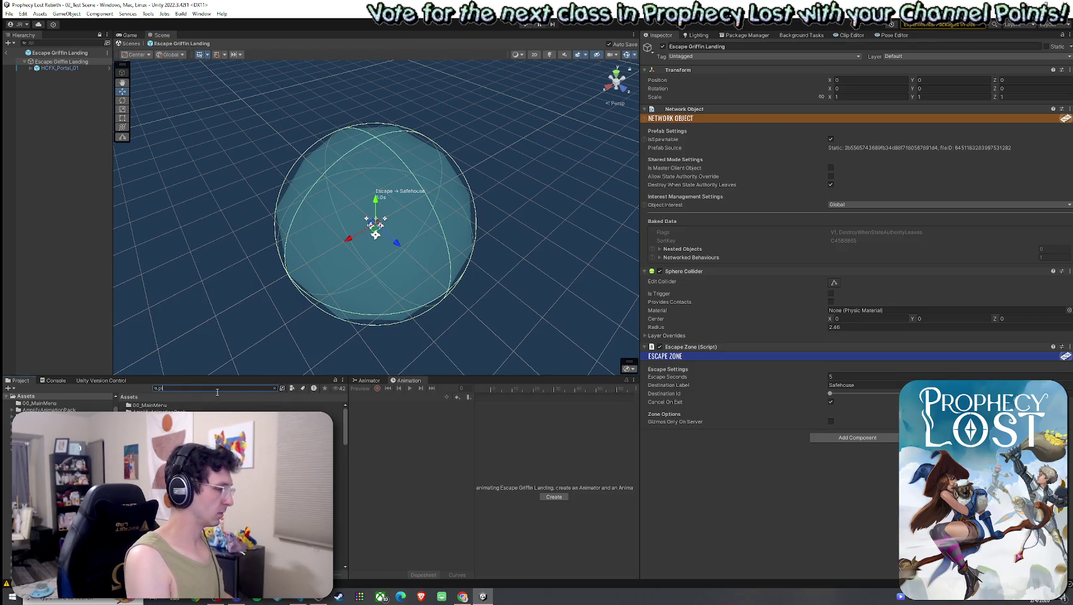
text(placeholder)
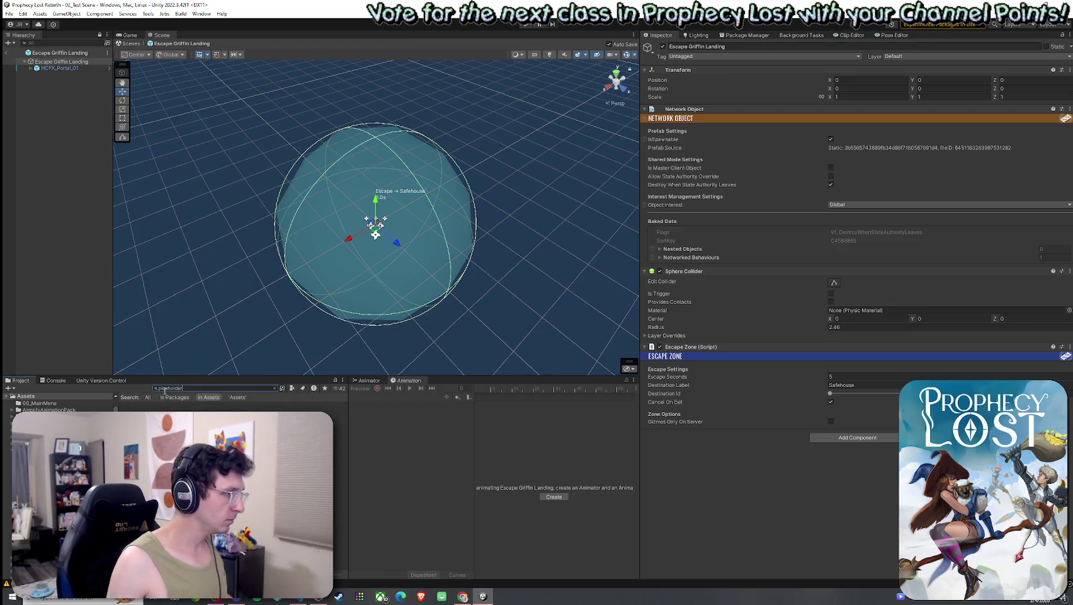
click(51, 37)
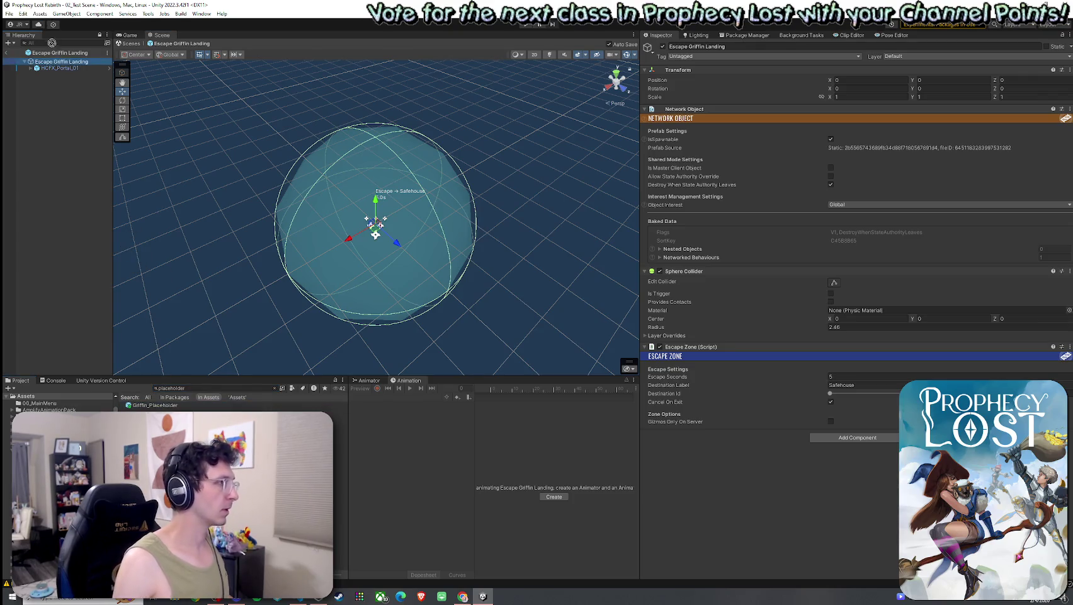
Add Griffin_Placeholder as a child of Escape Griffin Landing, inside the portal effect.
drag(60, 68, 60, 71)
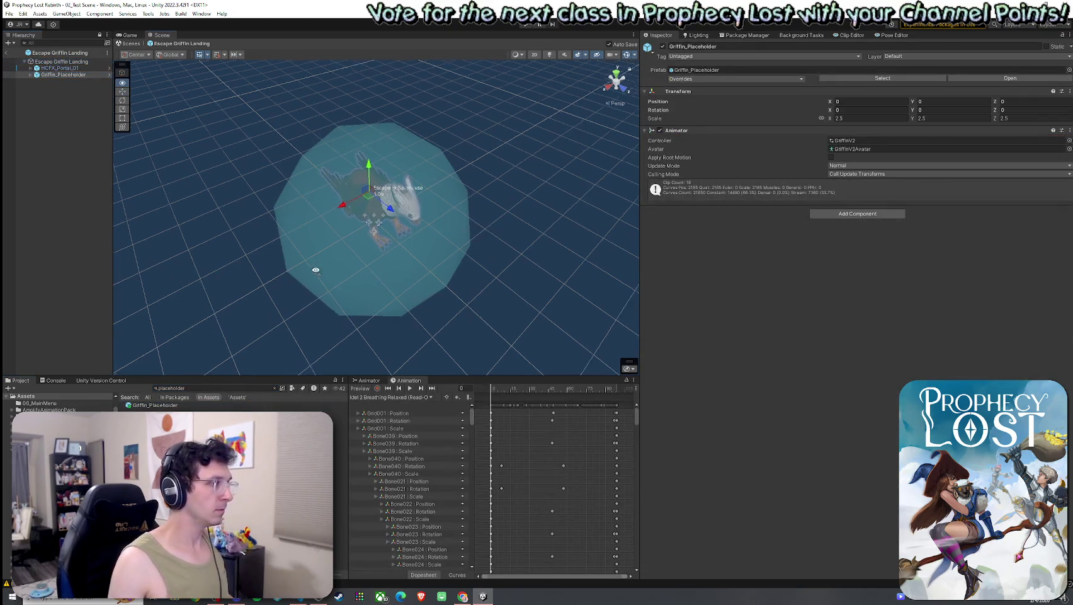
key(f)
mouse_move(431, 229)
mouse_down()
mouse_move(312, 252)
mouse_move(343, 250)
mouse_up()
click(65, 68)
key(f)
mouse_move(340, 208)
mouse_down()
mouse_move(294, 141)
mouse_move(332, 177)
mouse_move(364, 157)
mouse_move(274, 162)
mouse_up()
scroll(321, 161, down, 5)
Select Griffin_Placeholder and search Add Component for 'cap'.
click(63, 74)
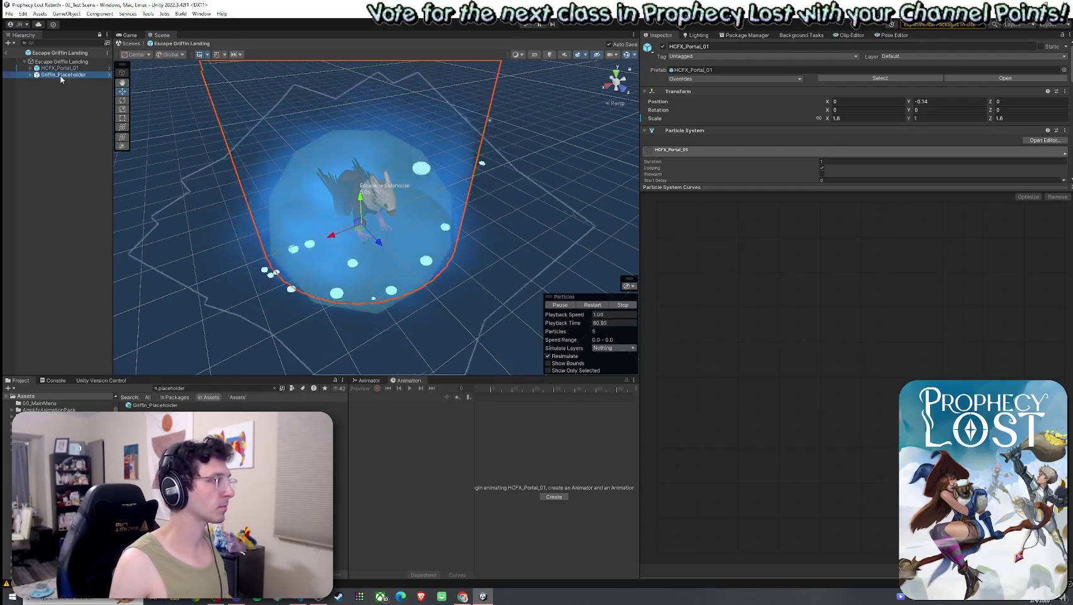
click(857, 213)
text(cap)
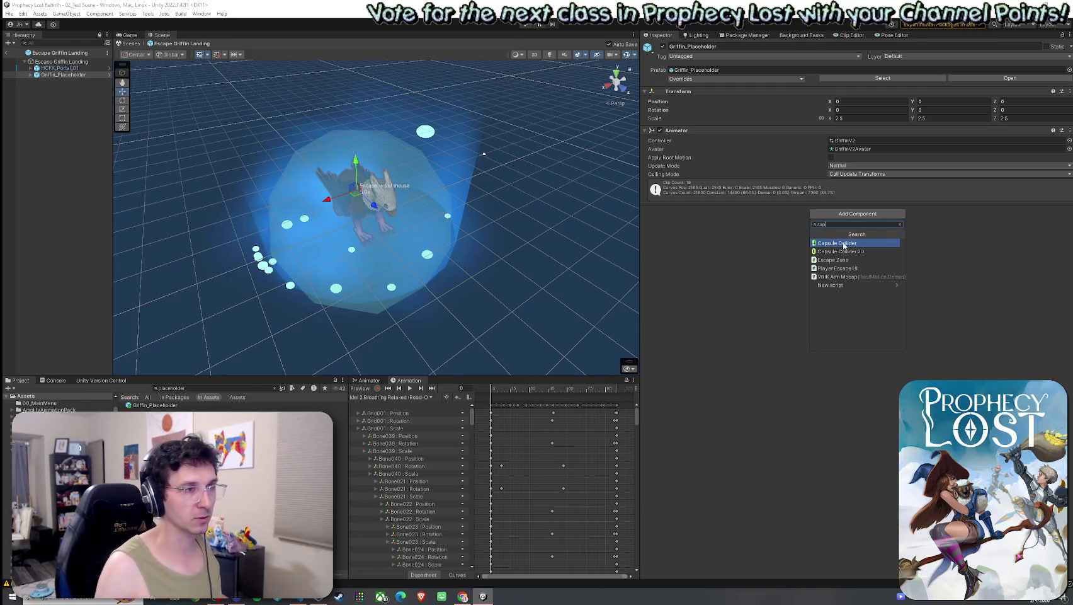
Add a Capsule Collider to the griffin and set its direction to Z-Axis.
click(841, 243)
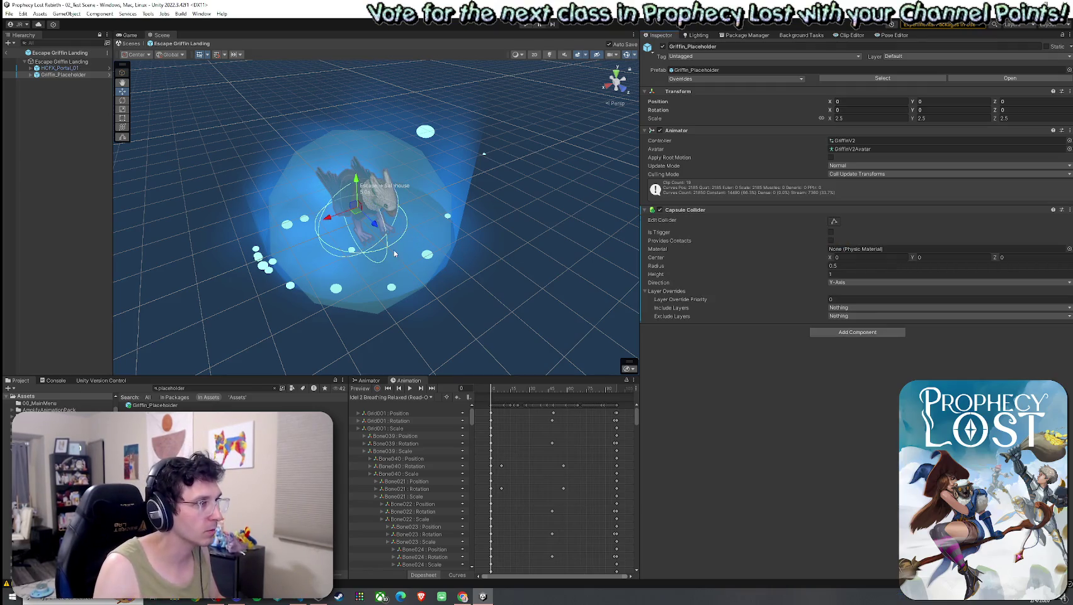
scroll(395, 252, up, 8)
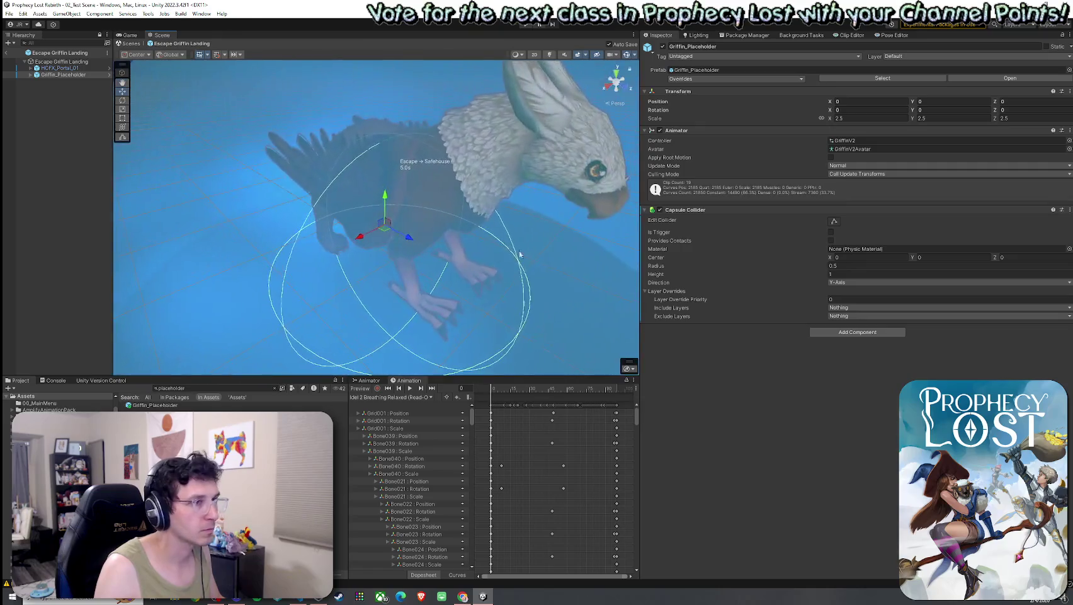
drag(716, 277, 729, 273)
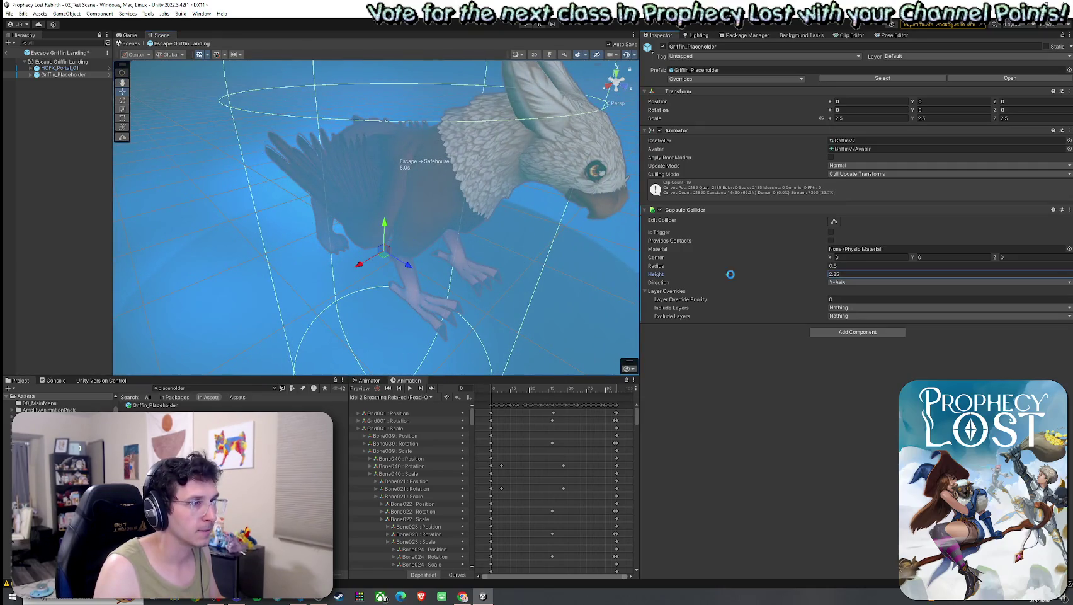
mouse_move(605, 252)
mouse_down()
mouse_move(571, 241)
mouse_move(604, 265)
mouse_move(762, 283)
mouse_move(790, 251)
mouse_move(660, 276)
mouse_up()
key(f)
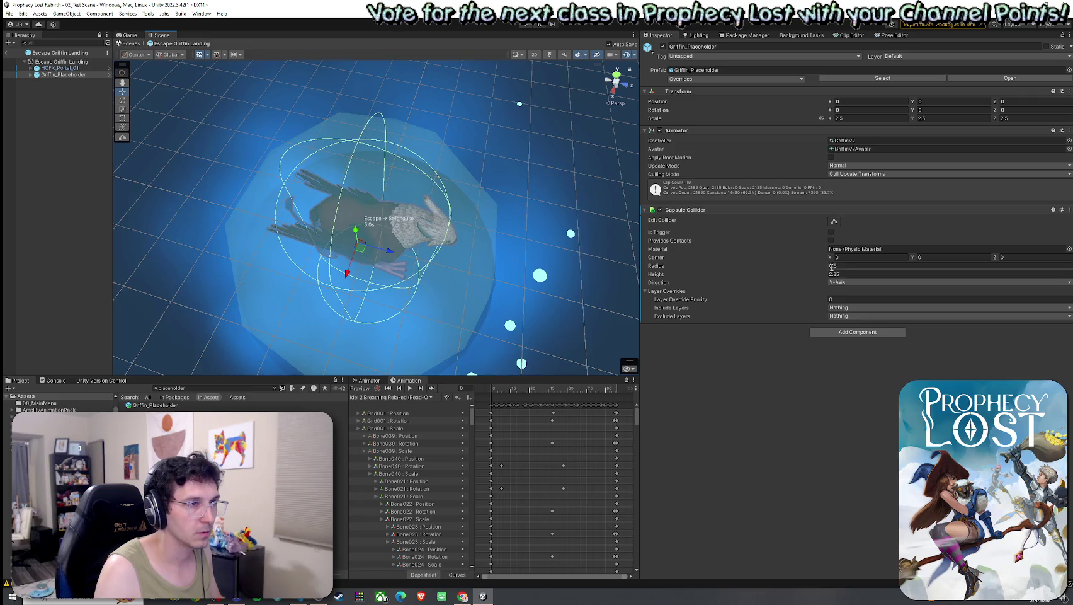
click(833, 281)
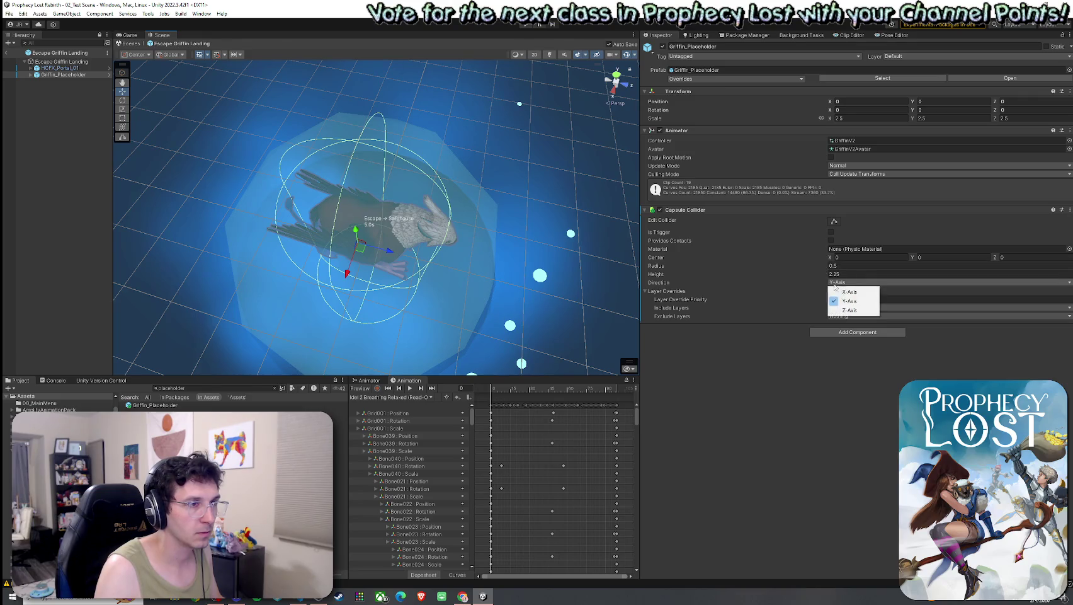
click(847, 309)
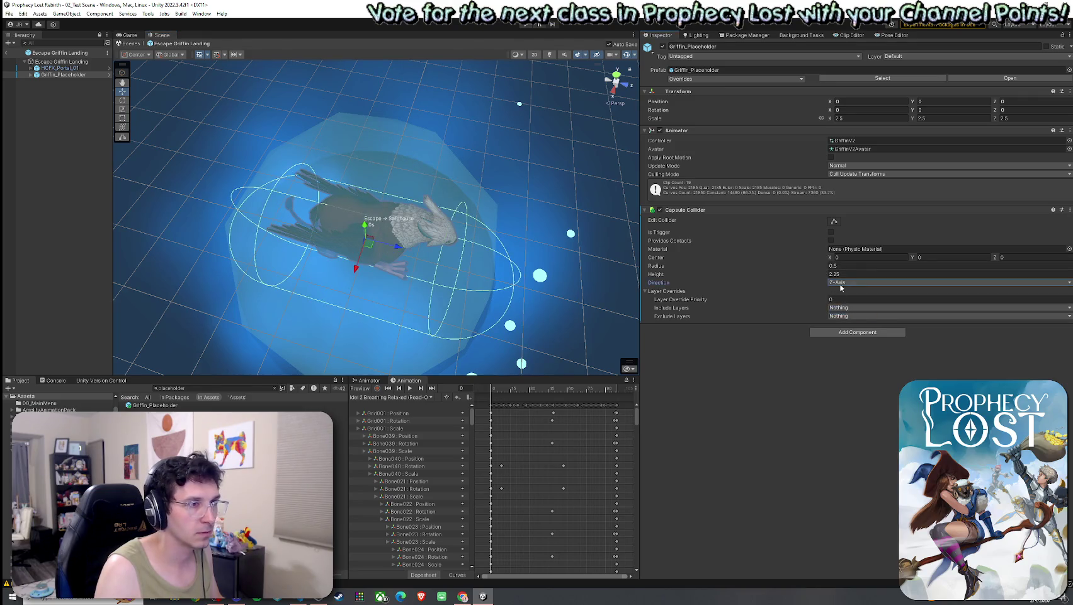
click(831, 282)
click(849, 300)
click(845, 282)
click(848, 291)
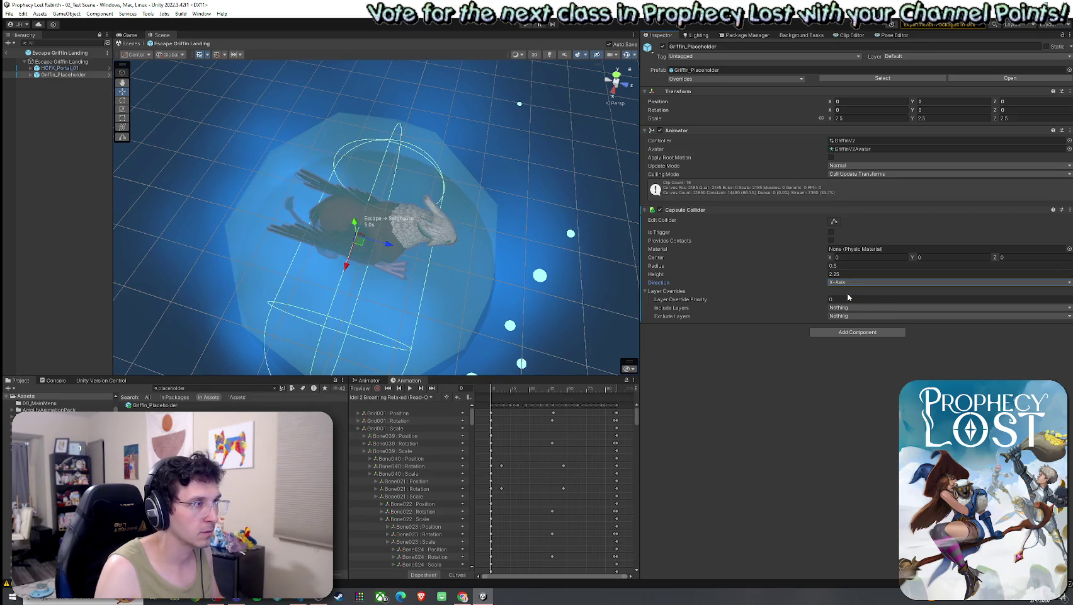
click(847, 282)
click(848, 309)
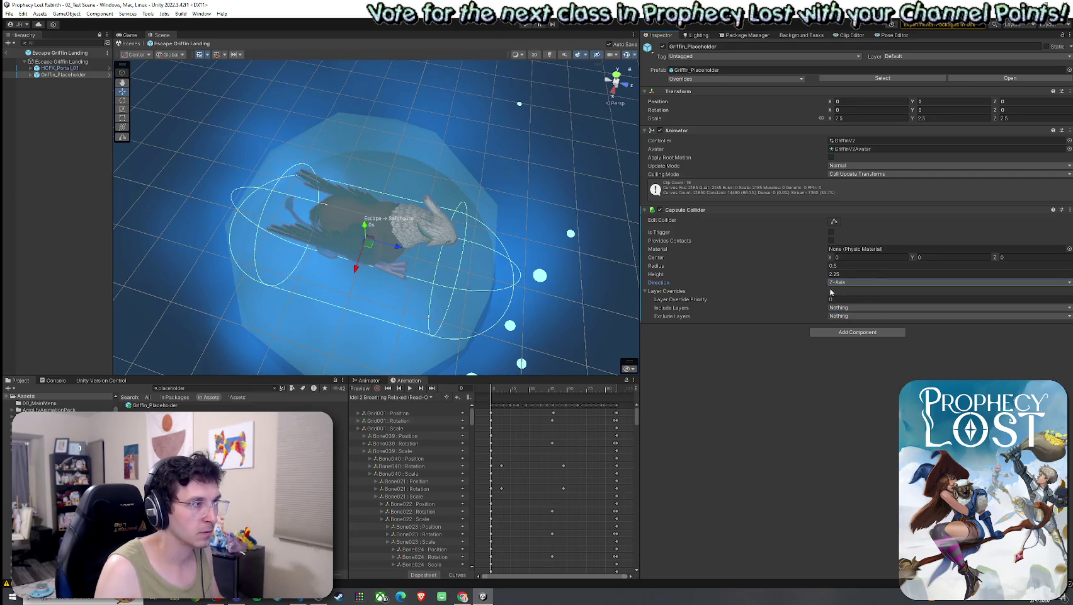
Set capsule radius 0.35, height 1.29, centre Y 0.29, then review prefab overrides.
drag(811, 268, 800, 279)
click(816, 278)
mouse_move(353, 303)
mouse_down()
mouse_move(326, 325)
mouse_move(479, 220)
mouse_move(422, 163)
mouse_move(445, 156)
mouse_move(479, 170)
mouse_up()
click(916, 258)
text(0.18)
key(BackSpace)
key(BackSpace)
text(29)
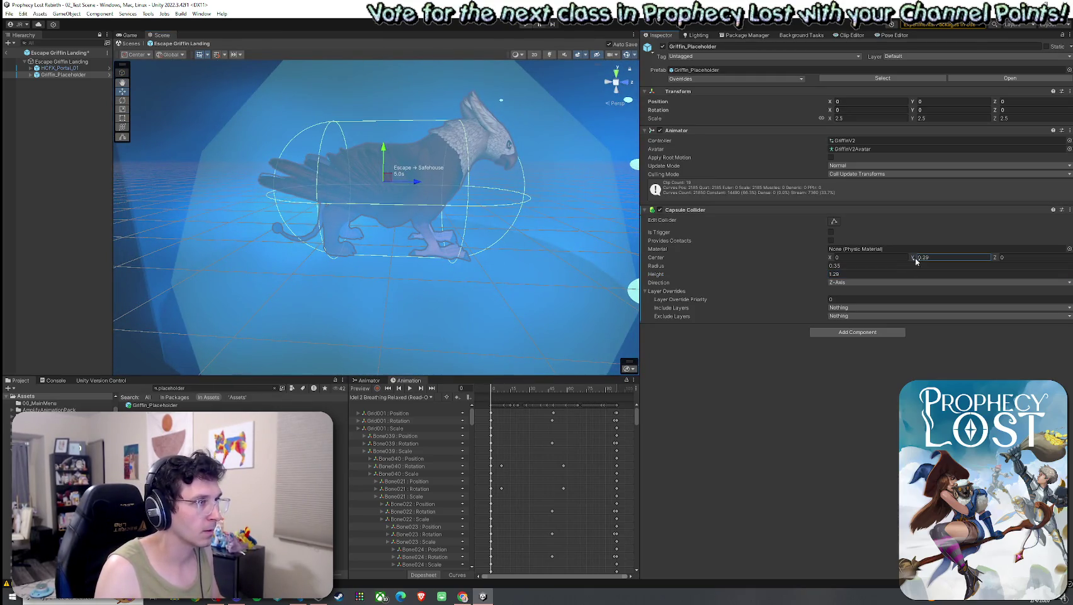
mouse_move(474, 233)
mouse_down()
mouse_move(428, 257)
mouse_move(319, 239)
mouse_move(220, 208)
mouse_move(29, 201)
mouse_move(189, 264)
mouse_move(167, 299)
mouse_move(303, 354)
mouse_move(546, 311)
mouse_up()
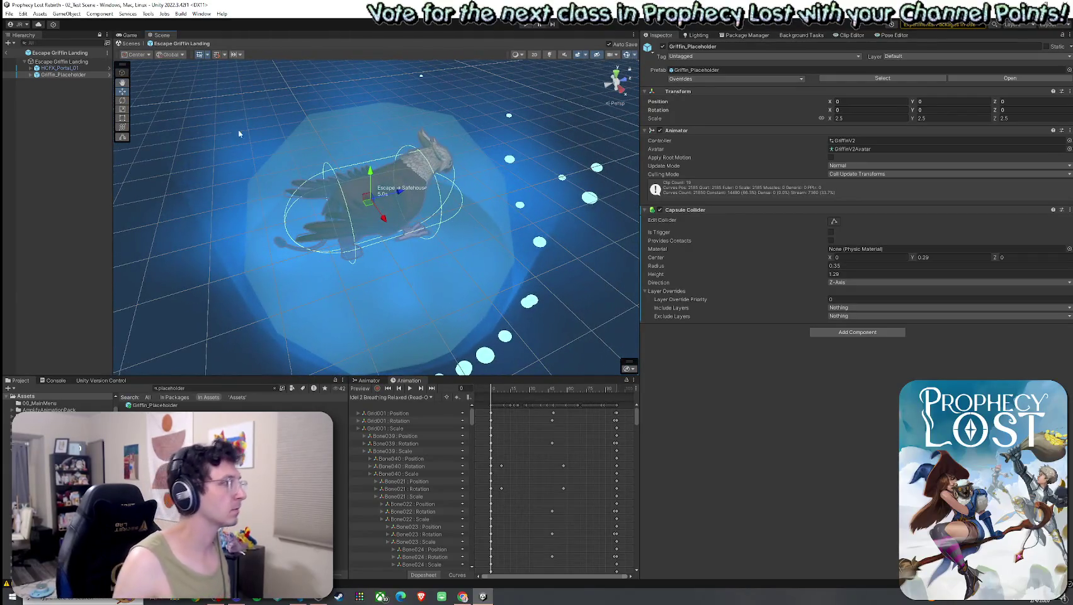
click(798, 80)
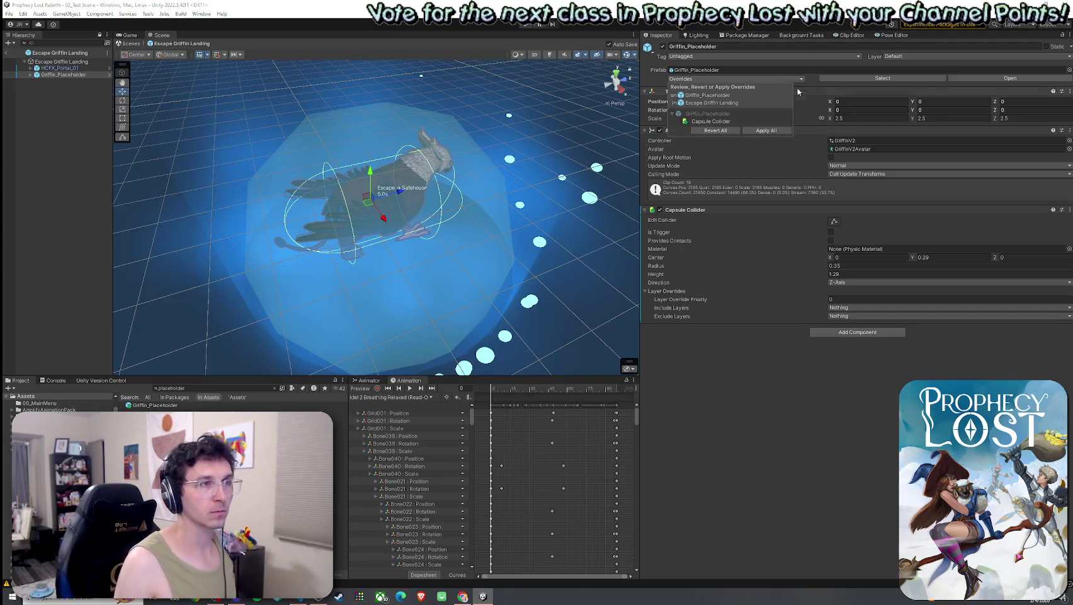
Apply All overrides to save the capsule collider and exit to the forest level.
click(766, 131)
click(61, 61)
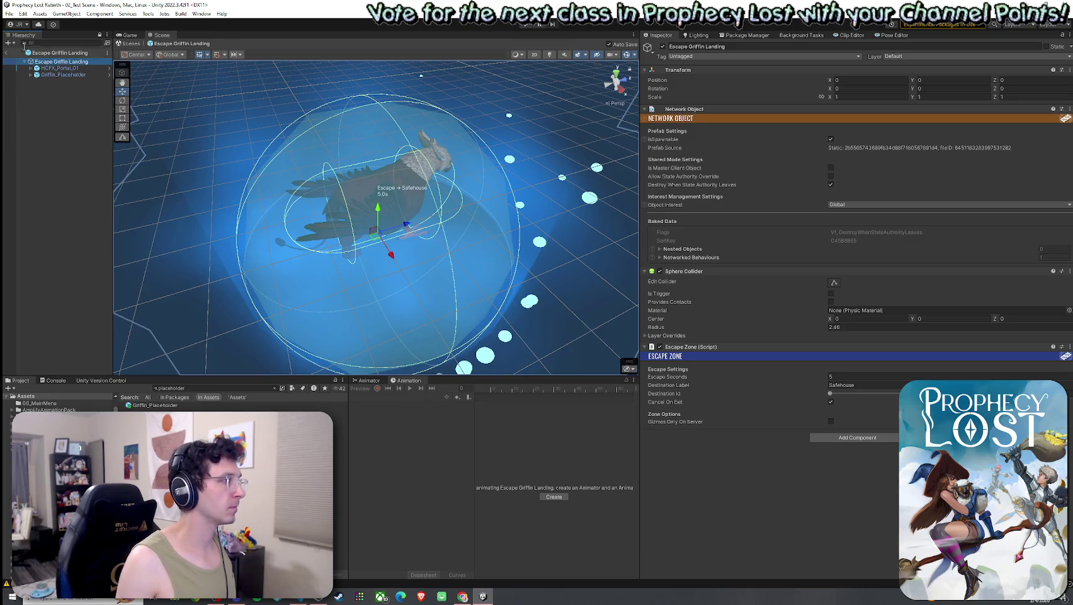
click(10, 53)
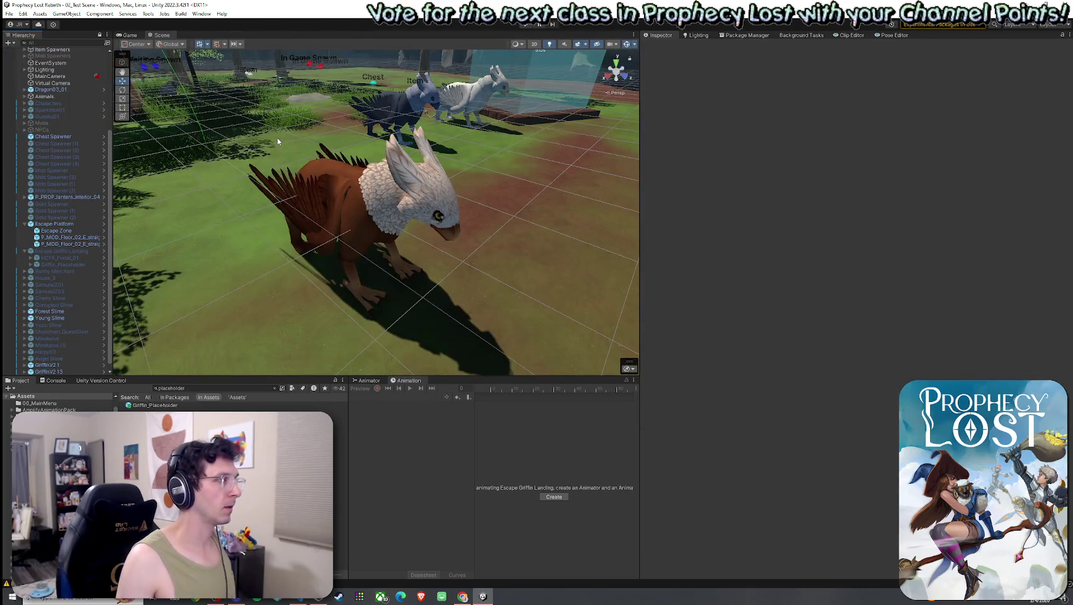
scroll(277, 141, down, 5)
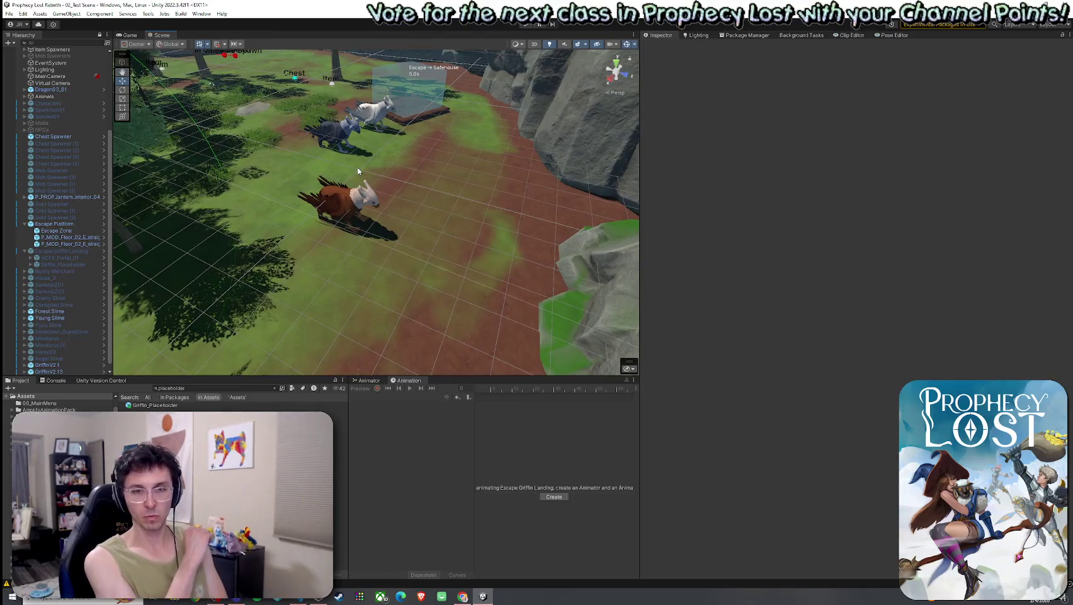
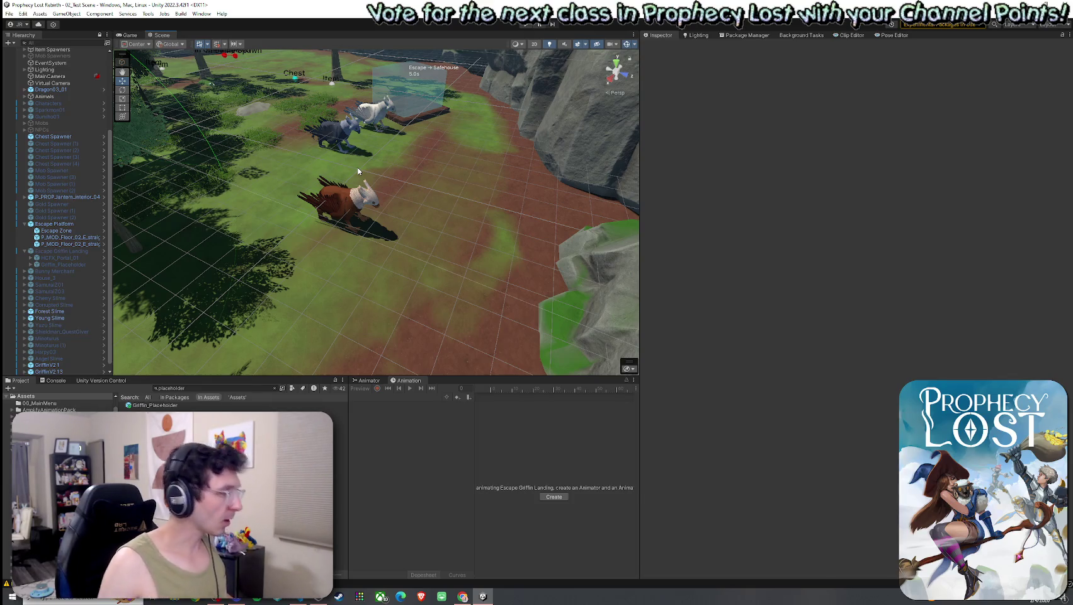
Select the Escape Platform in the Hierarchy and search the Project assets for '3by3'.
click(22, 14)
key(Escape)
drag(364, 300, 396, 334)
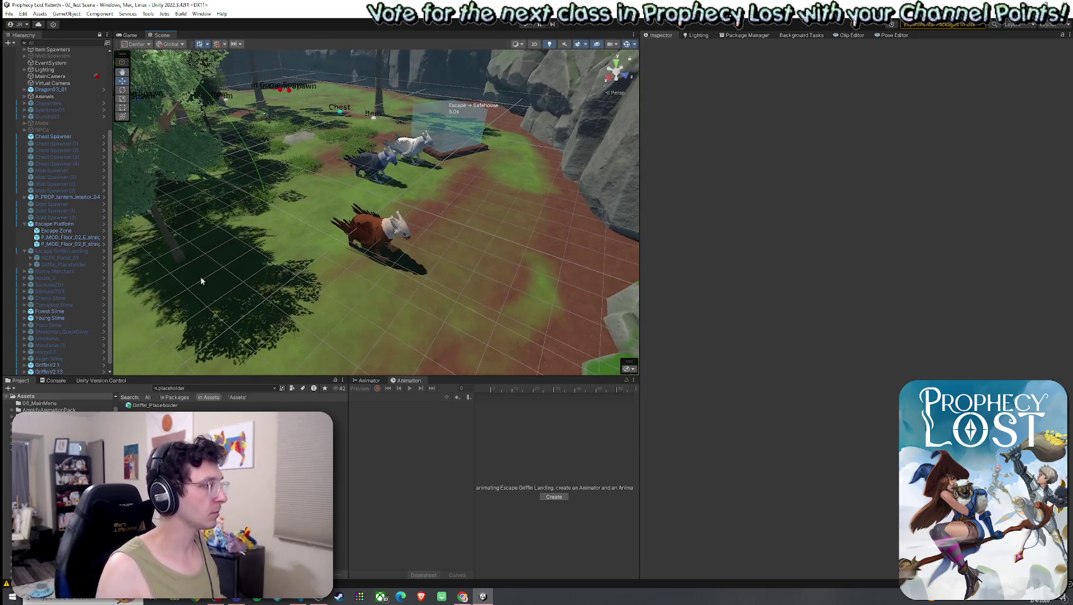
click(28, 224)
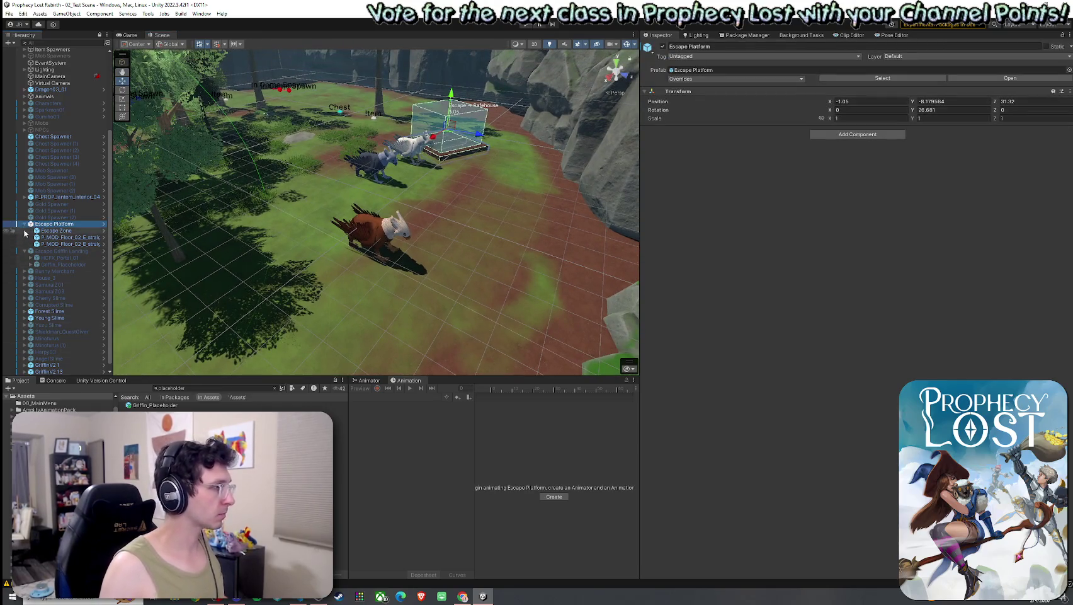
click(24, 225)
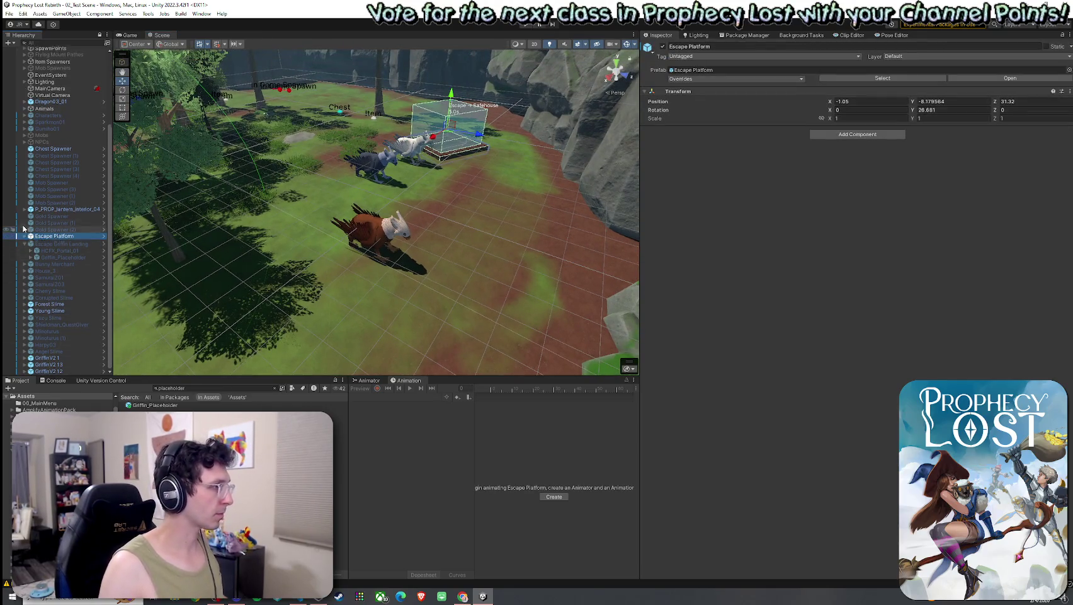
click(277, 388)
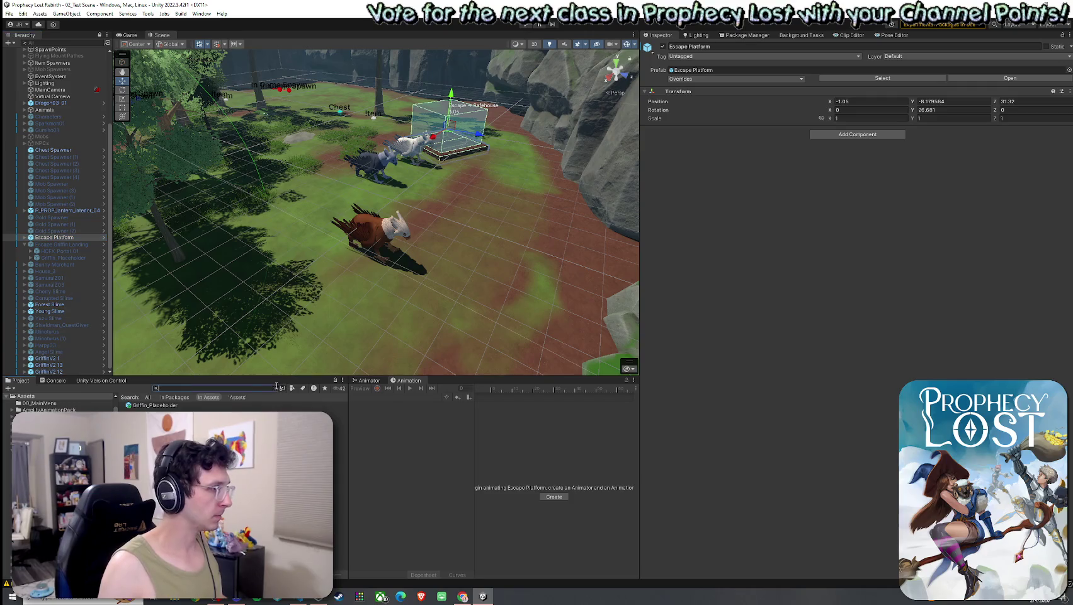
text(3)
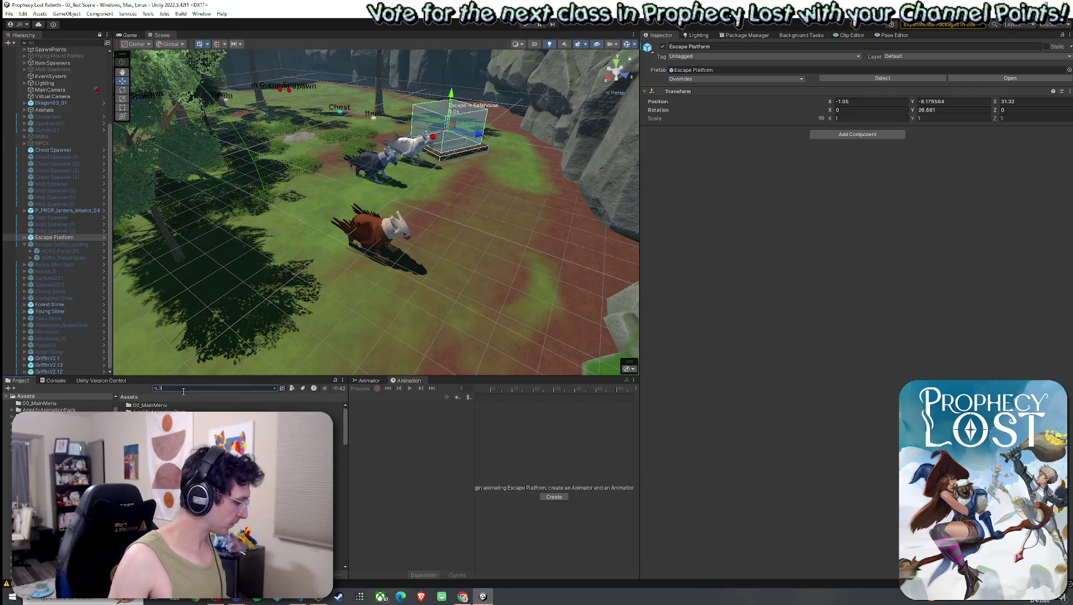
text(by3)
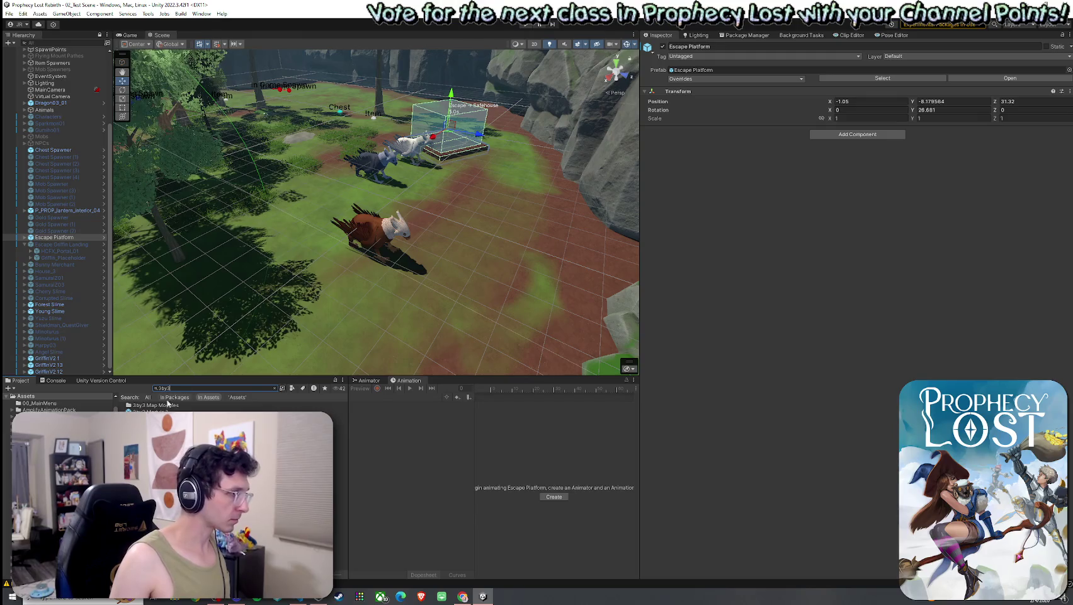
Open the 3by3 Module 1 prefab and place an Escape Griffin Landing at 25.16, -64.52, 22.64.
double_click(151, 411)
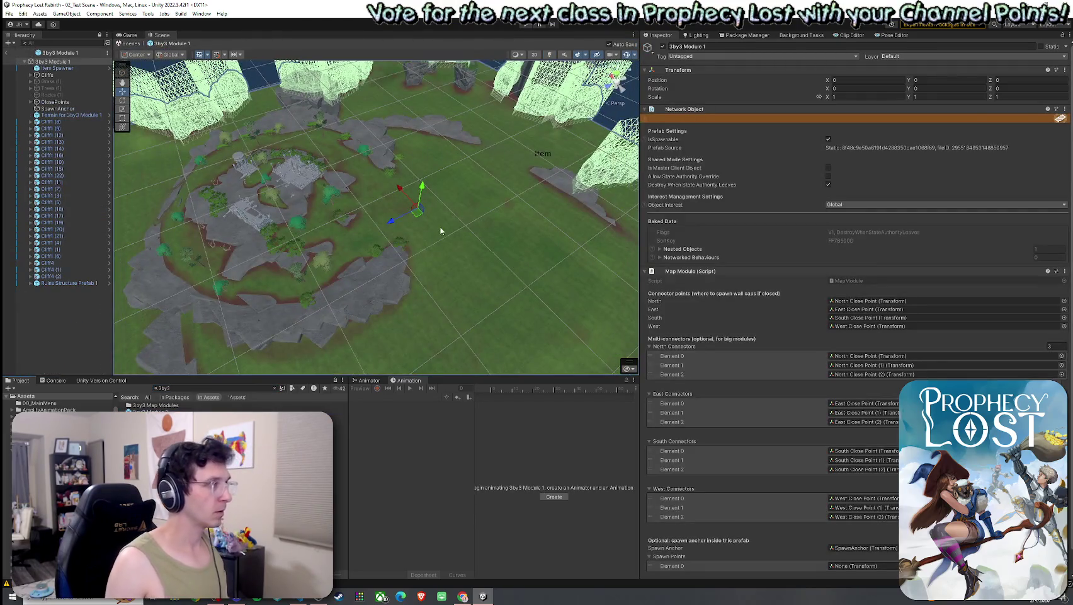
mouse_move(441, 231)
alt+mouse_down()
mouse_move(475, 254)
mouse_move(353, 210)
mouse_move(466, 236)
mouse_move(447, 253)
alt+mouse_up()
scroll(410, 223, up, 5)
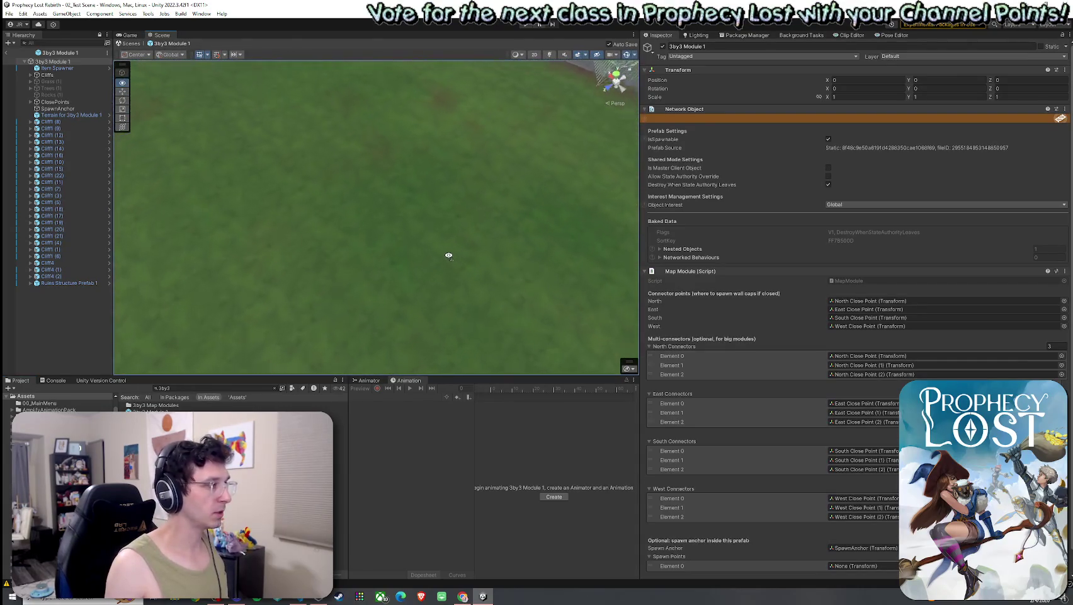
click(80, 315)
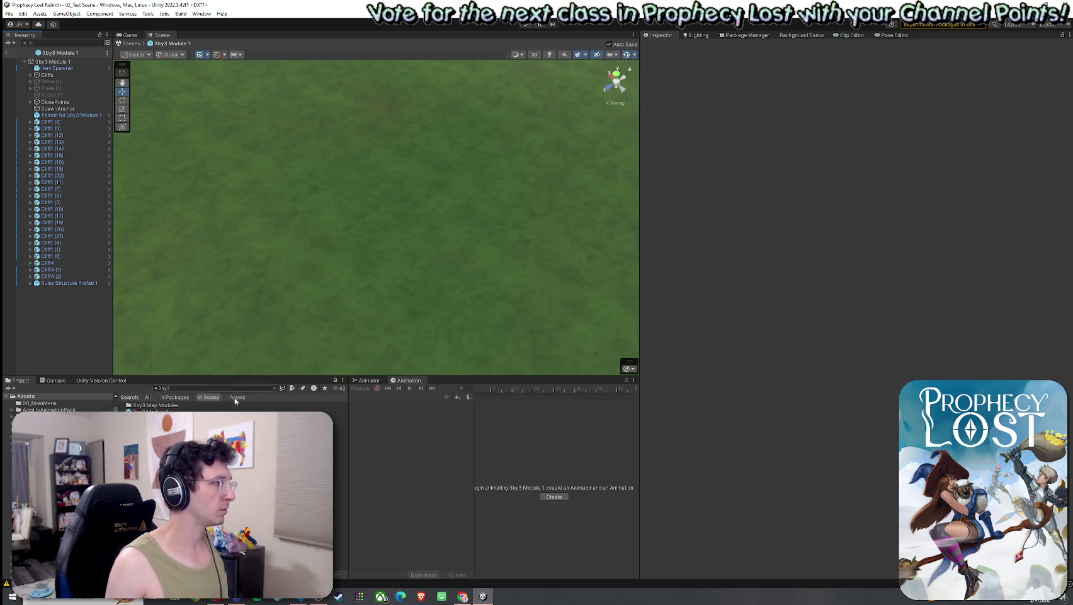
click(274, 388)
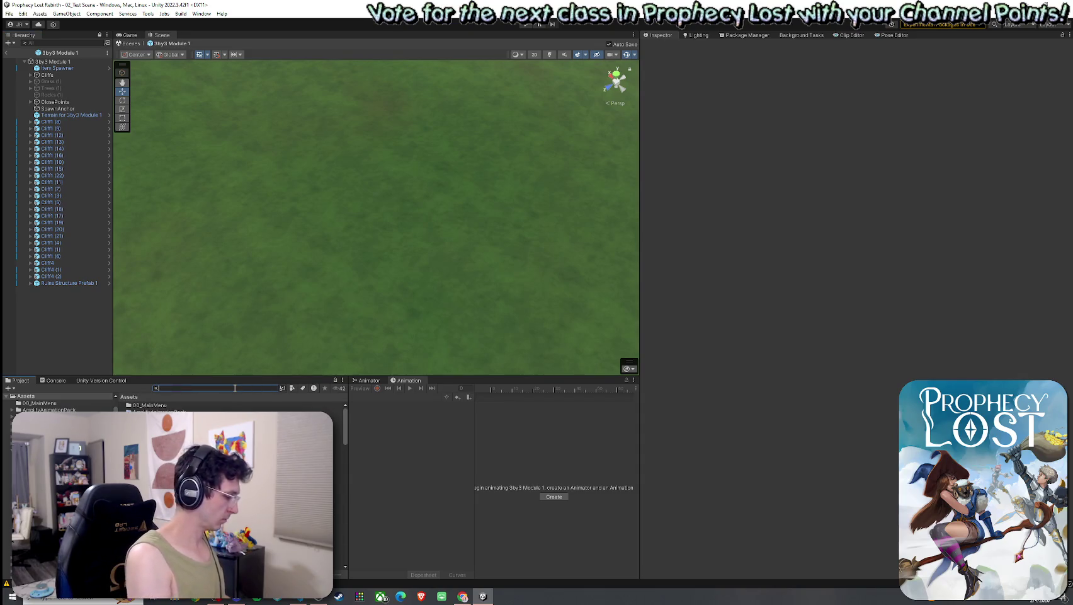
text(griffin)
mouse_move(334, 423)
mouse_down()
mouse_move(320, 232)
mouse_move(355, 236)
mouse_up()
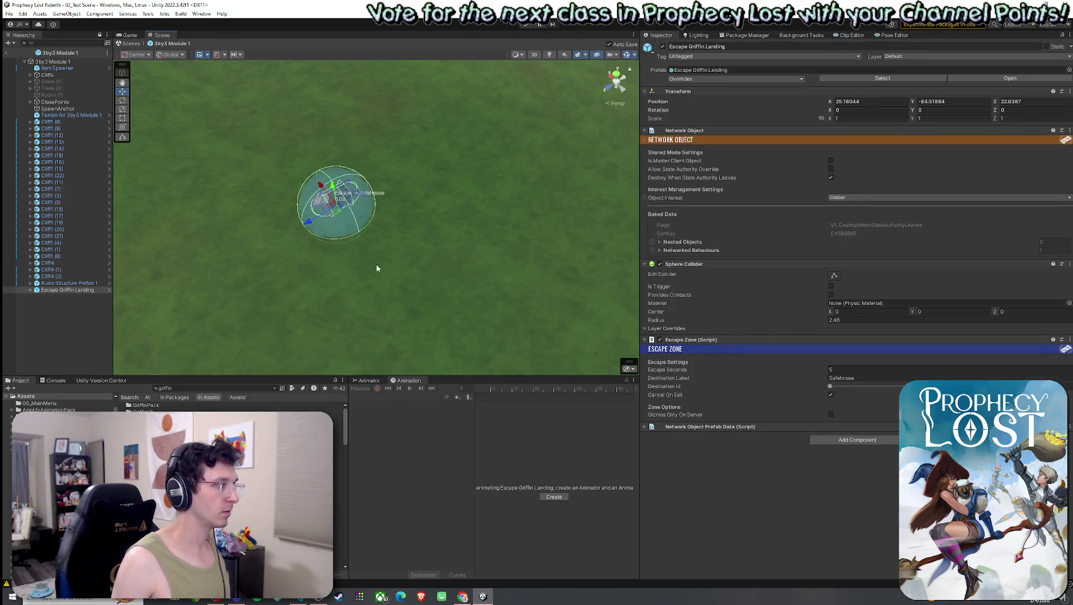
Expand the Escape Griffin Landing, frame its HCFX_Portal_01 effect, and select the Griffin_Placeholder.
mouse_move(356, 263)
mouse_down()
mouse_move(364, 256)
mouse_move(227, 216)
mouse_move(479, 189)
mouse_move(510, 235)
mouse_up()
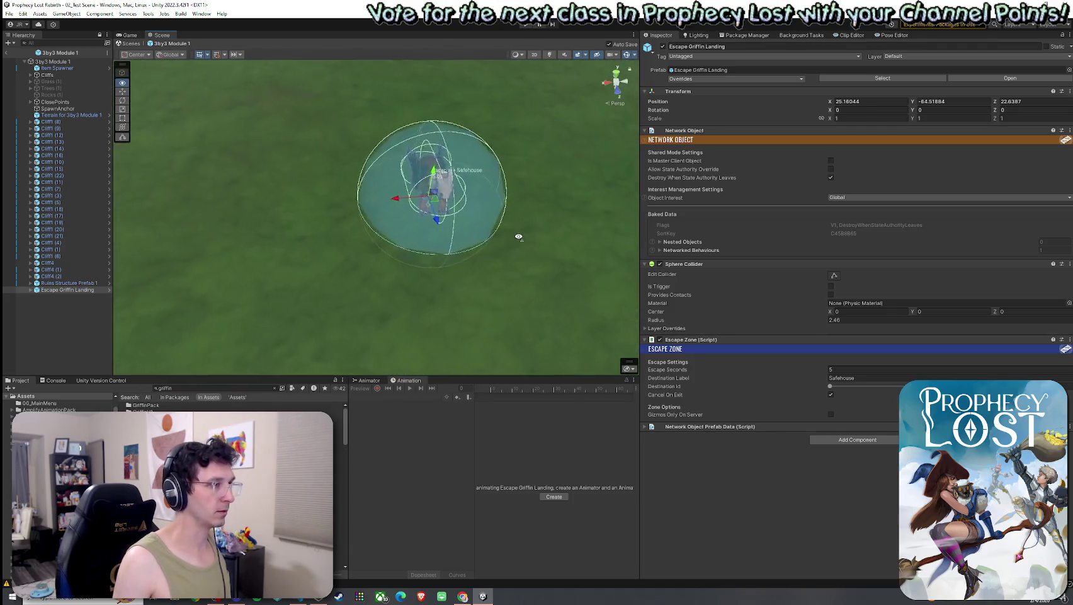
scroll(454, 192, up, 5)
click(36, 290)
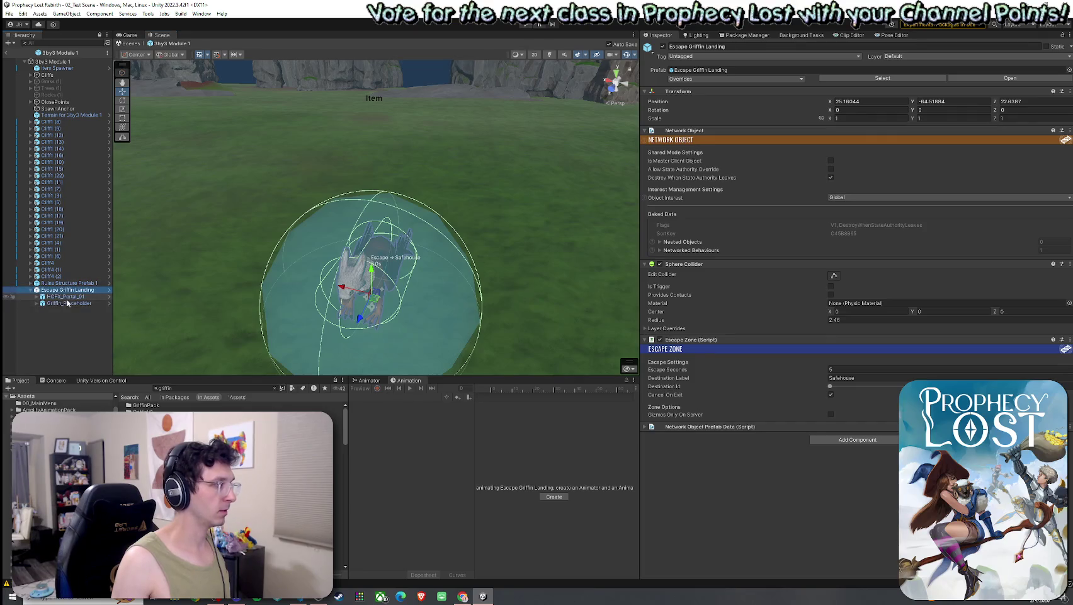
double_click(63, 296)
drag(461, 299, 380, 297)
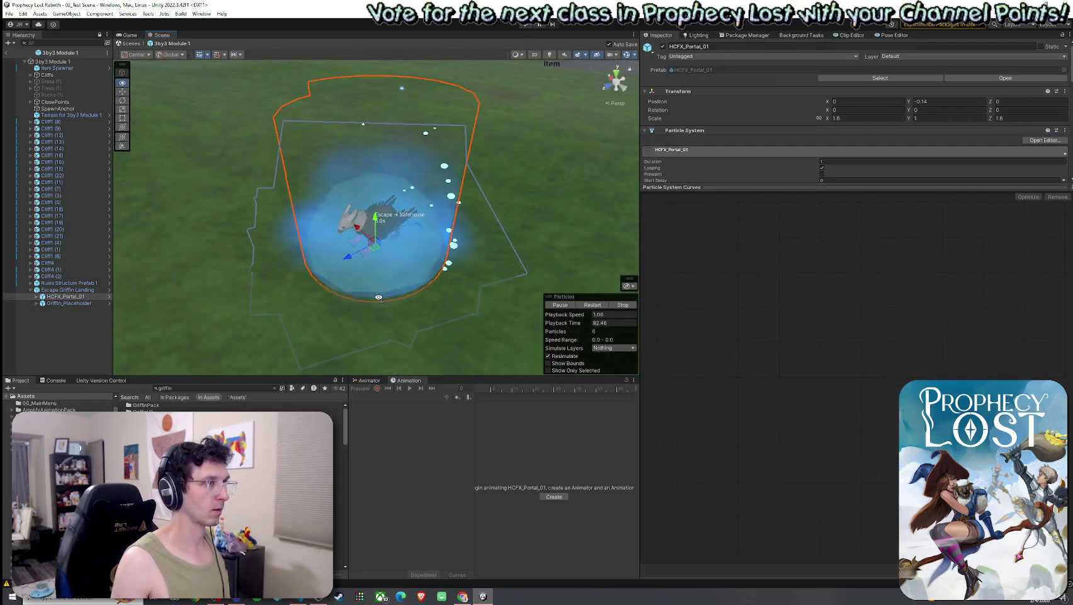
scroll(379, 298, down, 4)
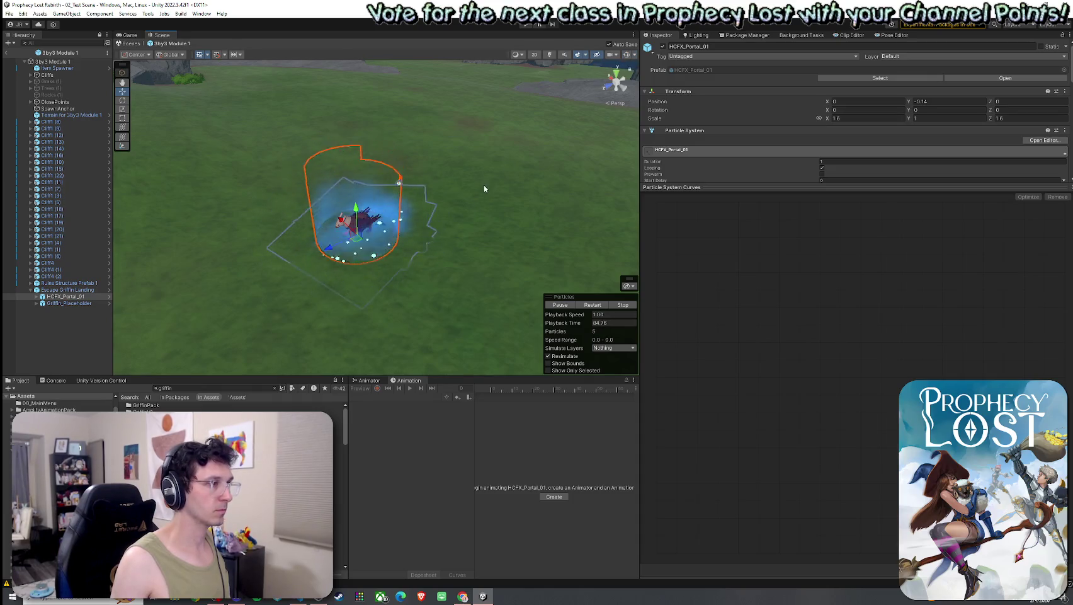
mouse_move(484, 189)
mouse_down()
mouse_move(271, 191)
mouse_move(408, 189)
mouse_move(353, 192)
mouse_up()
click(428, 186)
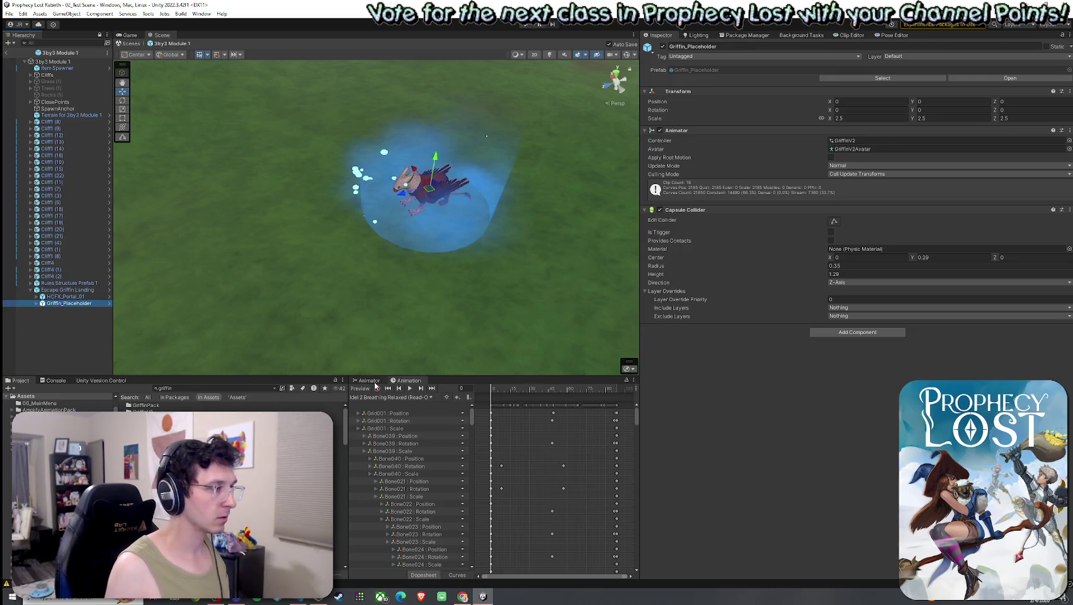
Play the Idel 2 Breathing Relaxed state from the griffin's Animator graph in the import preview.
click(369, 381)
scroll(617, 416, up, 5)
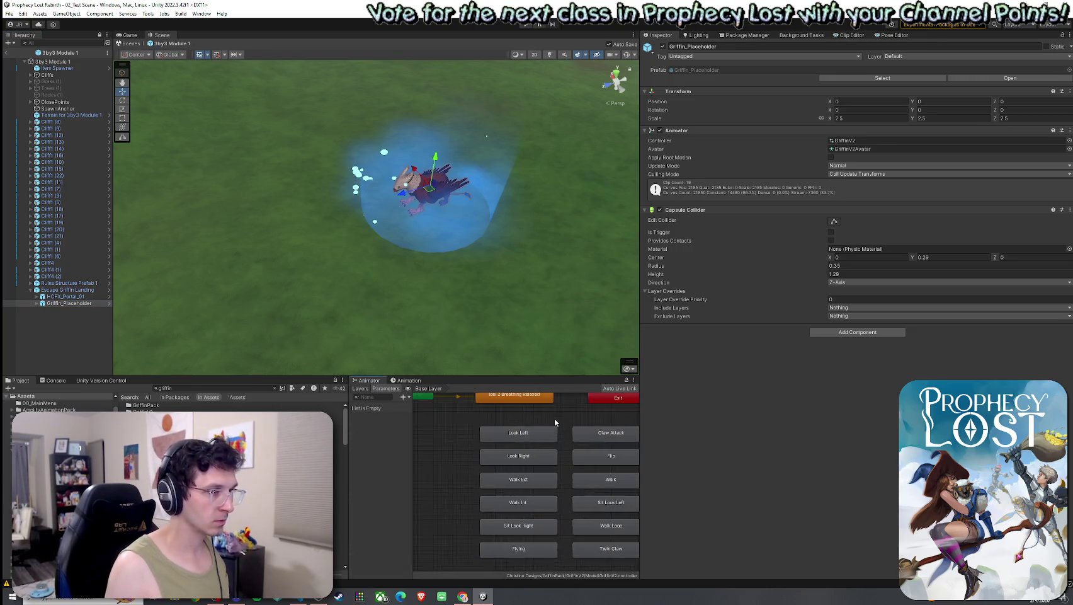
click(522, 401)
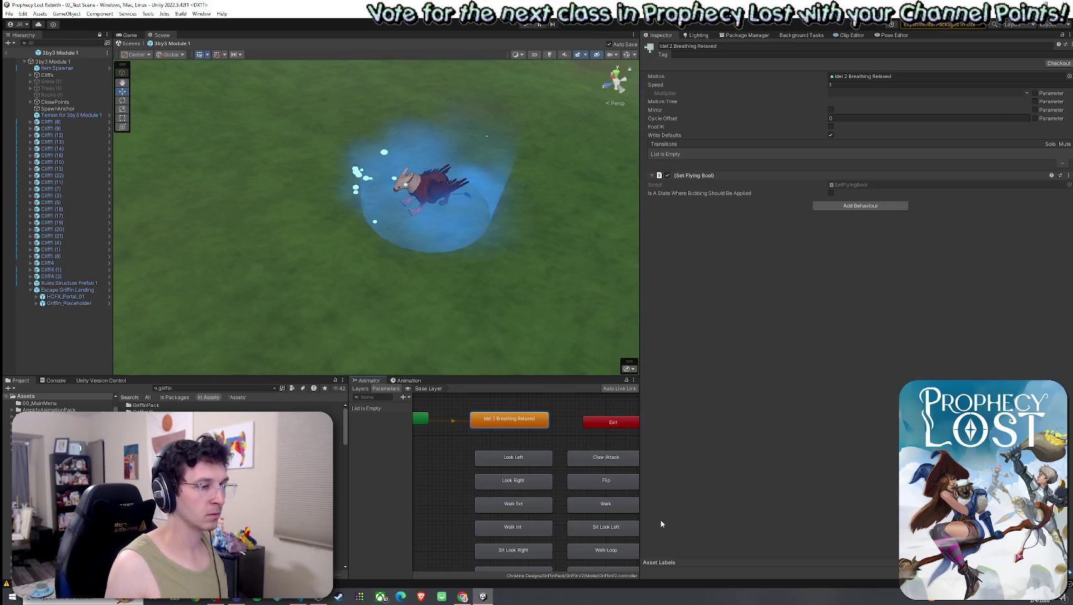
double_click(514, 421)
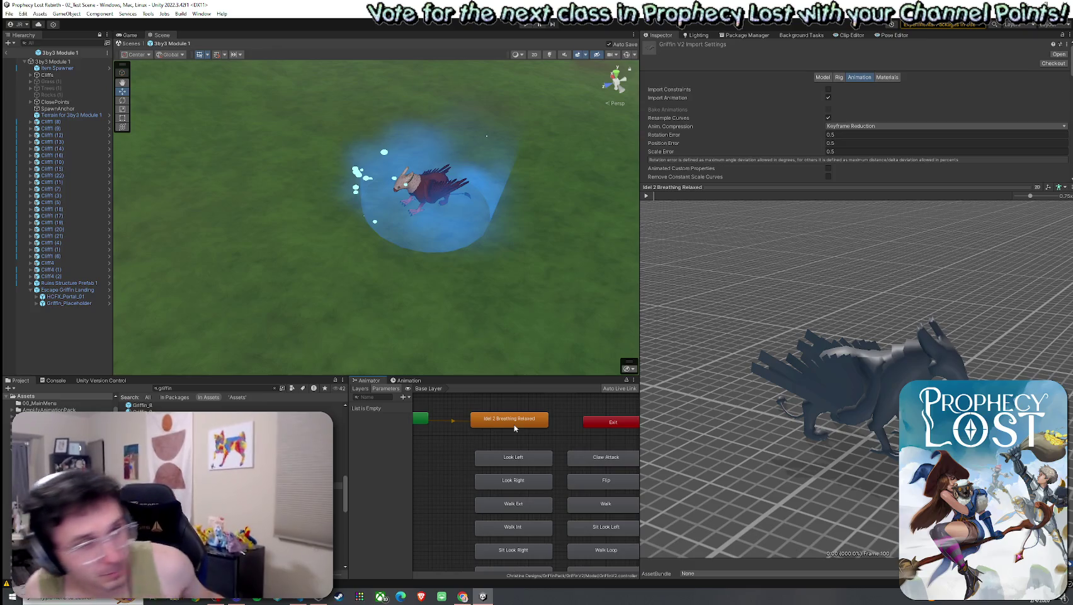
click(645, 195)
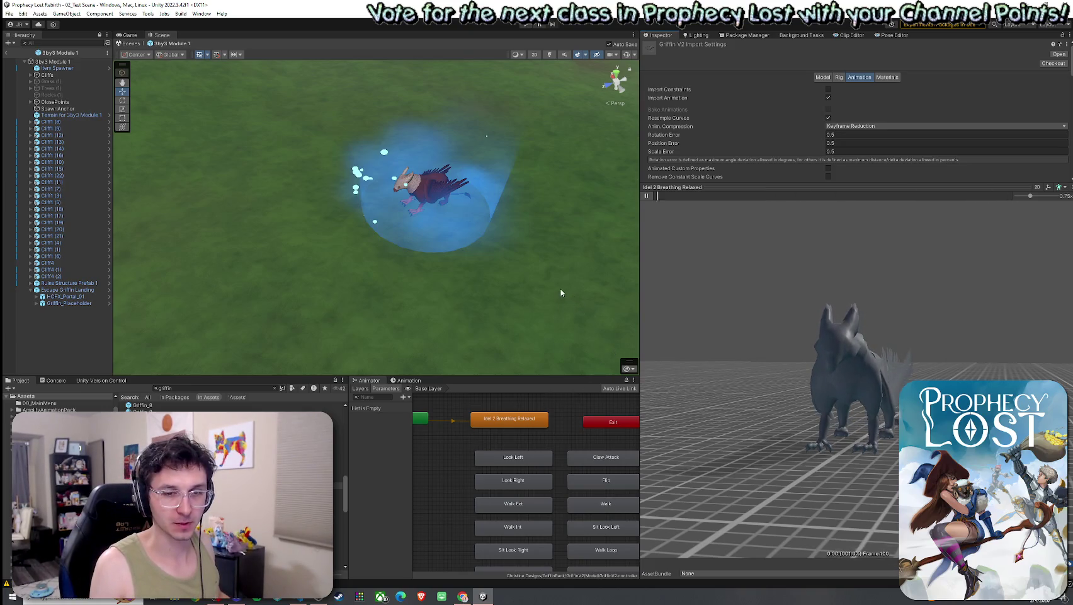
mouse_move(555, 298)
mouse_down()
mouse_move(444, 319)
mouse_move(503, 288)
mouse_move(509, 247)
mouse_move(328, 288)
mouse_up()
click(79, 290)
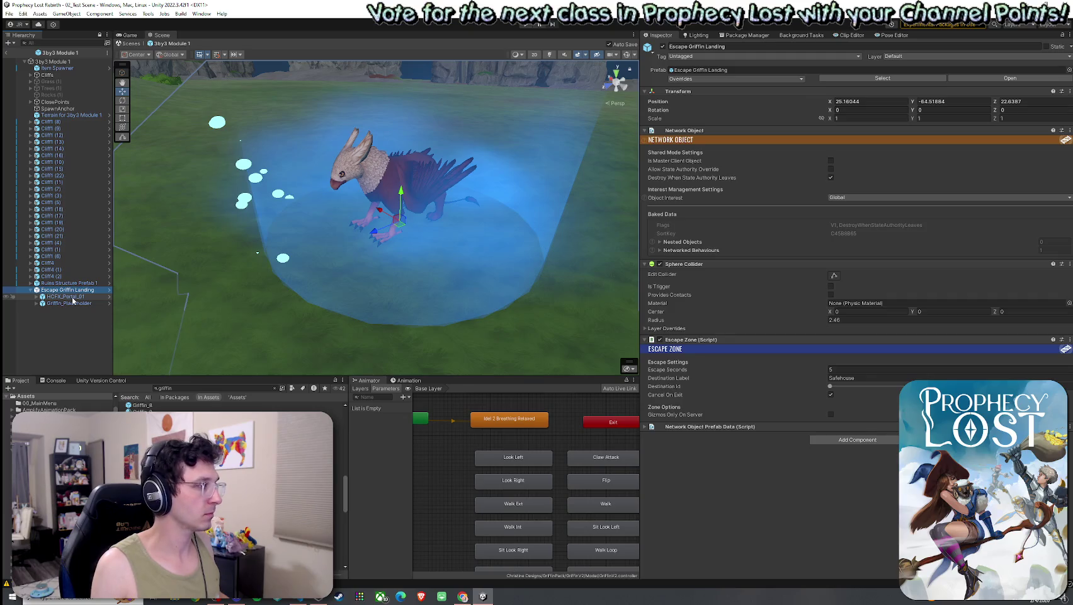
Scale the HCFX_Portal_01 portal effect to 1.8, 1, 1.8 around the griffin landing.
click(74, 296)
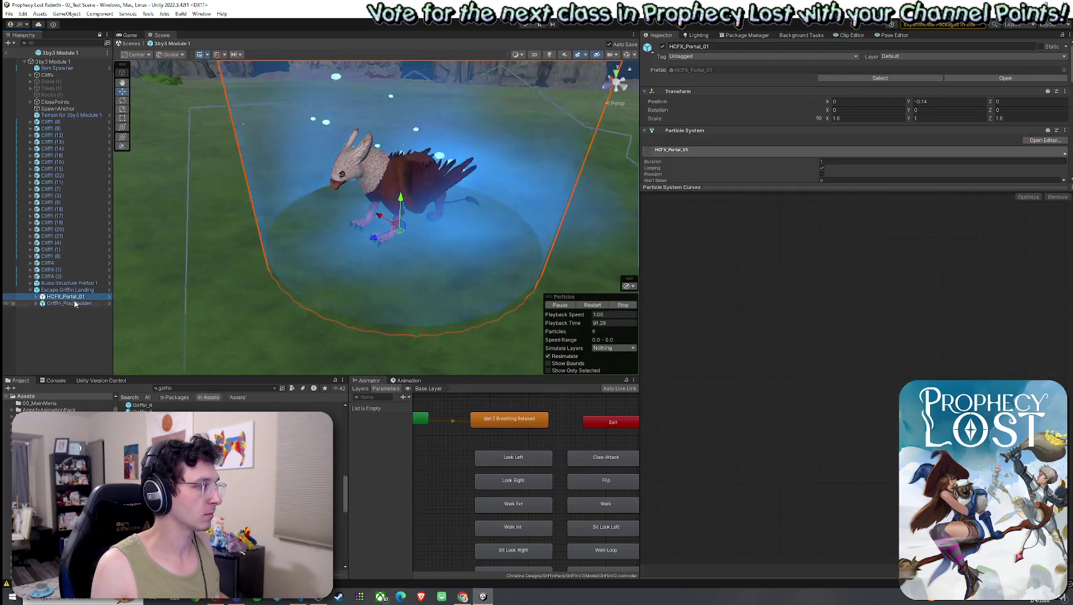
click(367, 263)
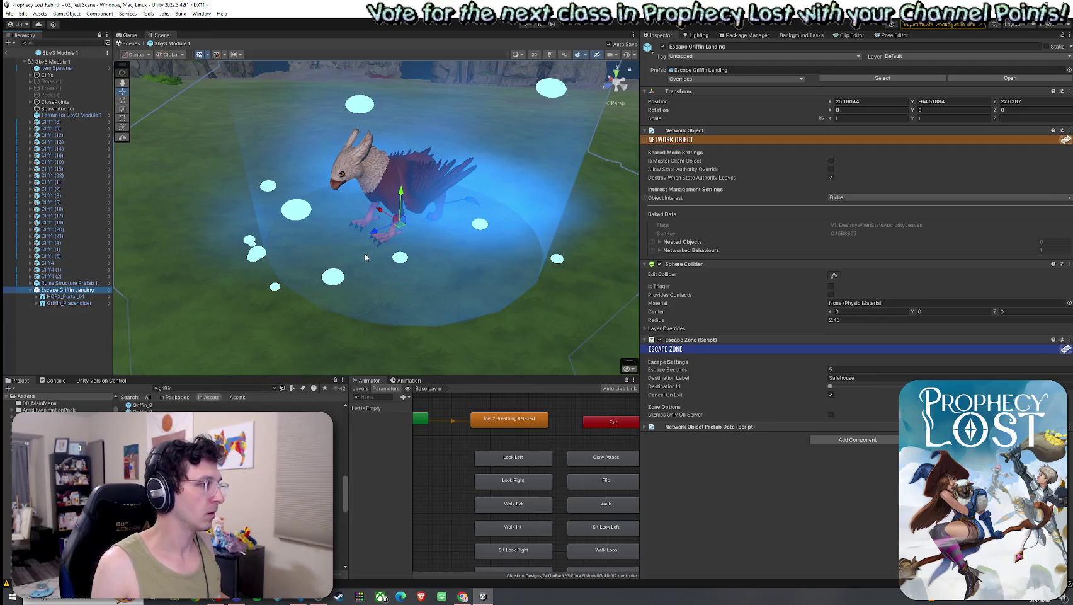
drag(365, 281, 361, 268)
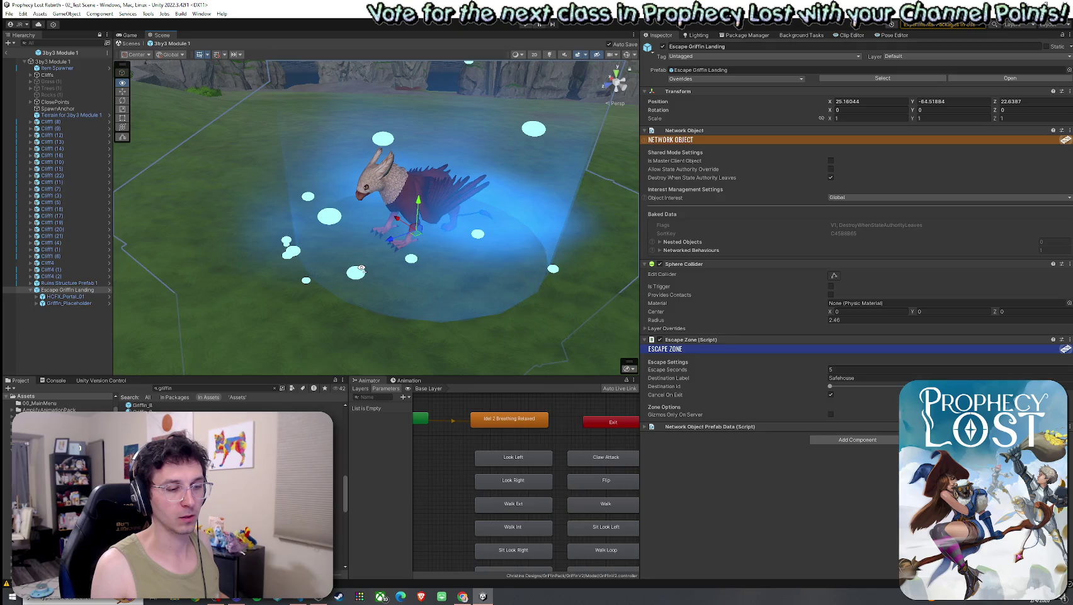
mouse_move(361, 268)
mouse_down()
mouse_move(366, 247)
mouse_move(275, 285)
mouse_up()
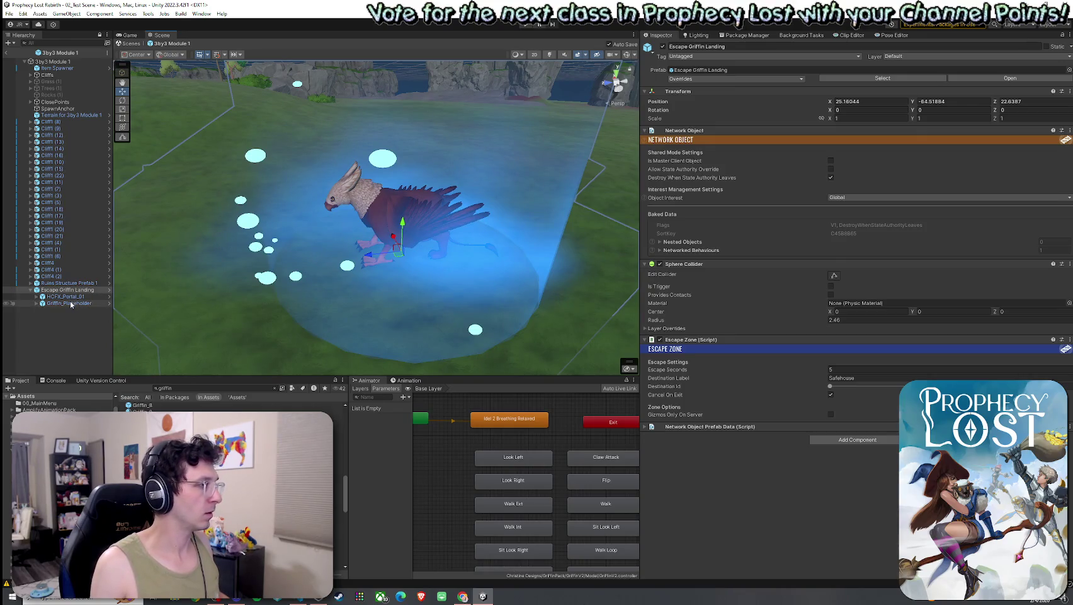
click(71, 304)
click(63, 296)
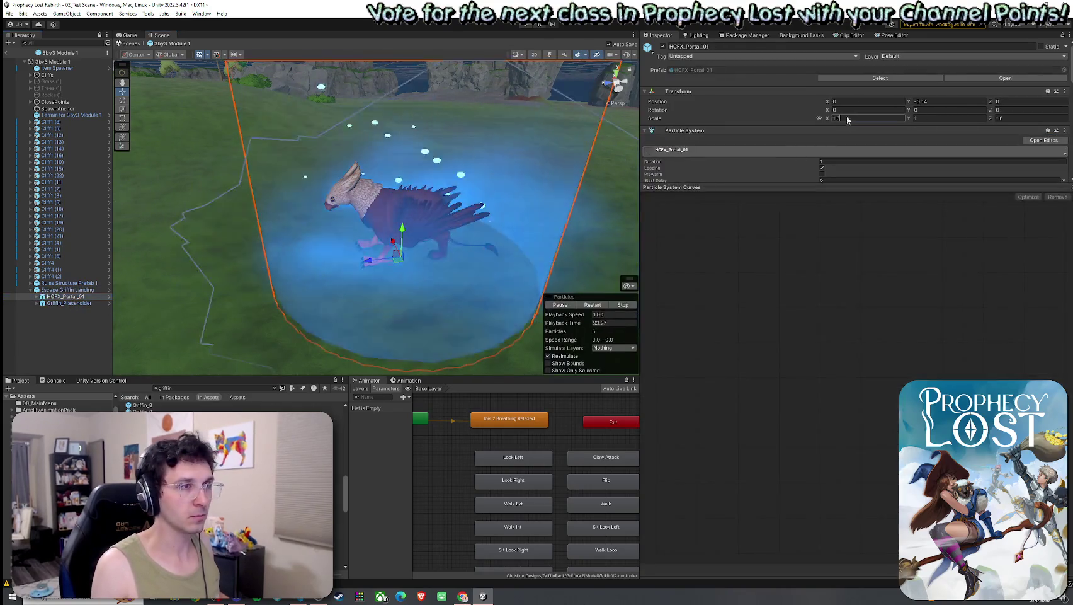
click(849, 117)
text(1)
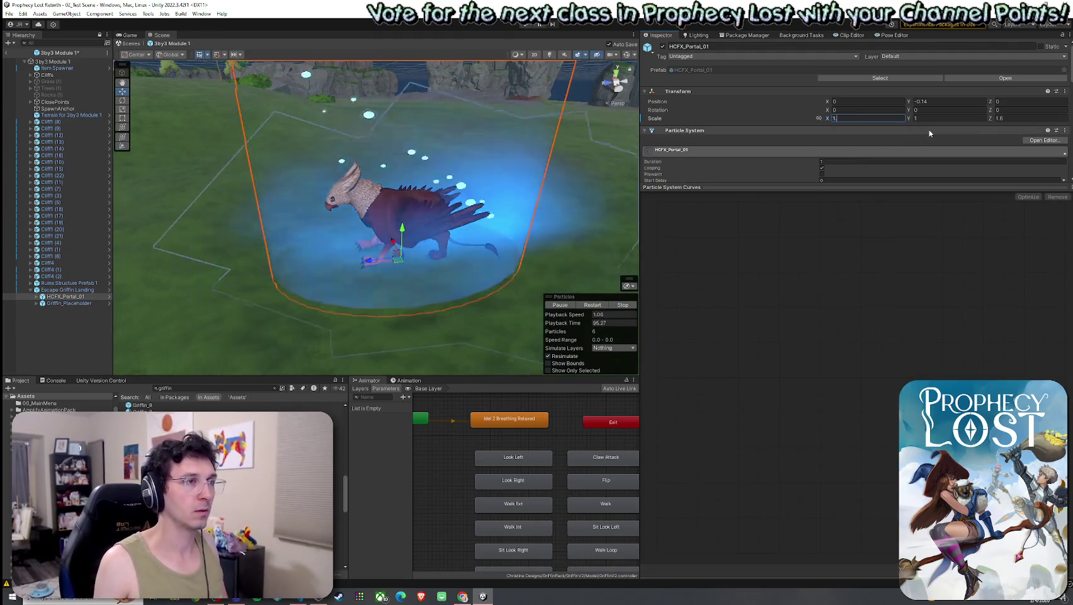
text(.8)
click(1022, 117)
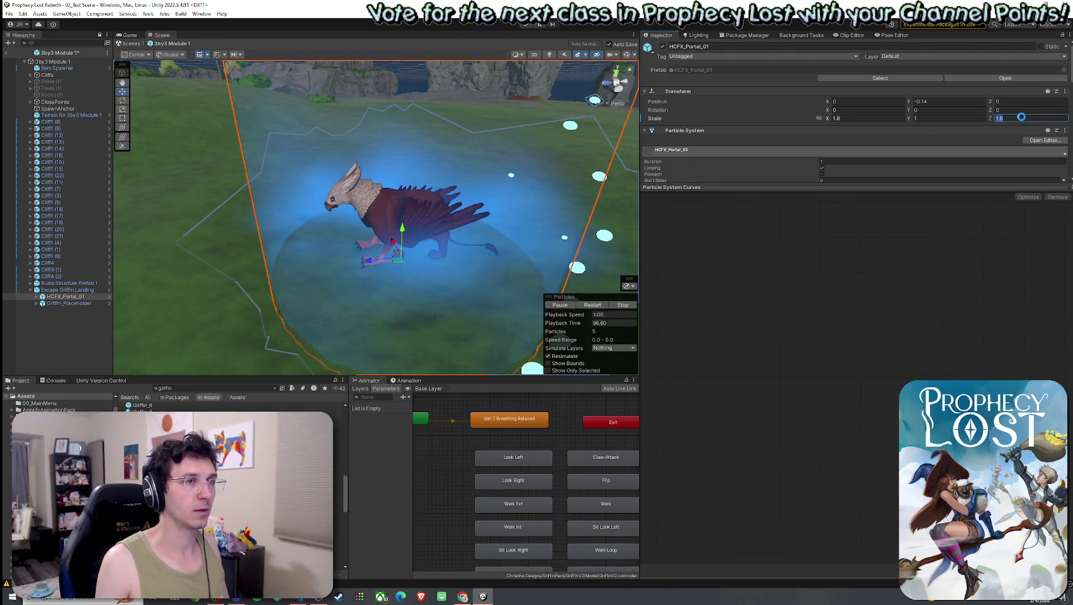
text(1.8)
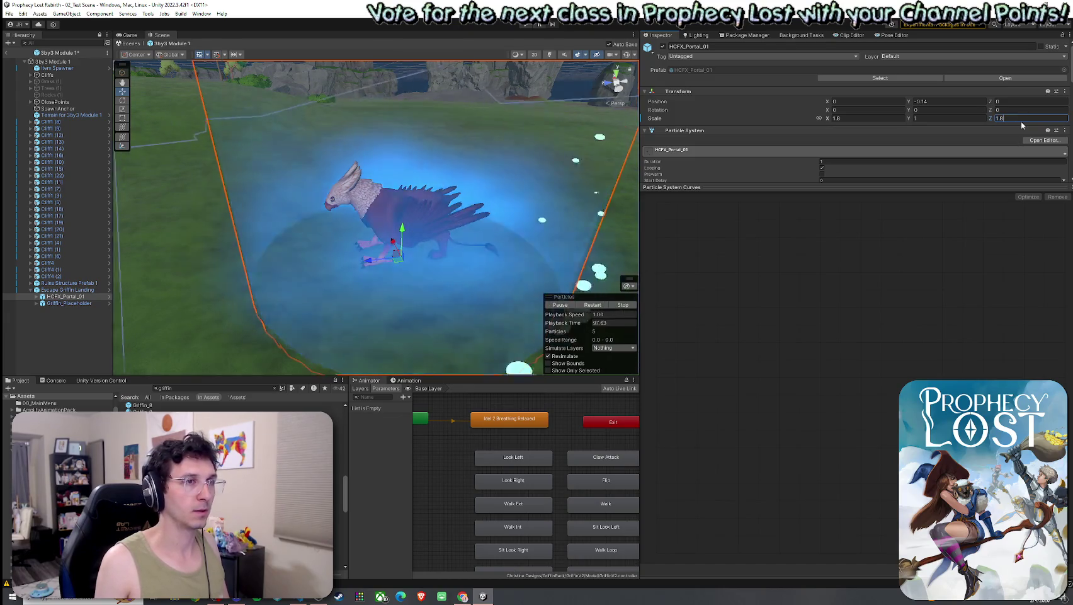
mouse_move(454, 208)
mouse_down()
mouse_move(441, 214)
mouse_move(466, 218)
mouse_move(436, 211)
mouse_move(505, 221)
mouse_move(415, 245)
mouse_up()
click(395, 253)
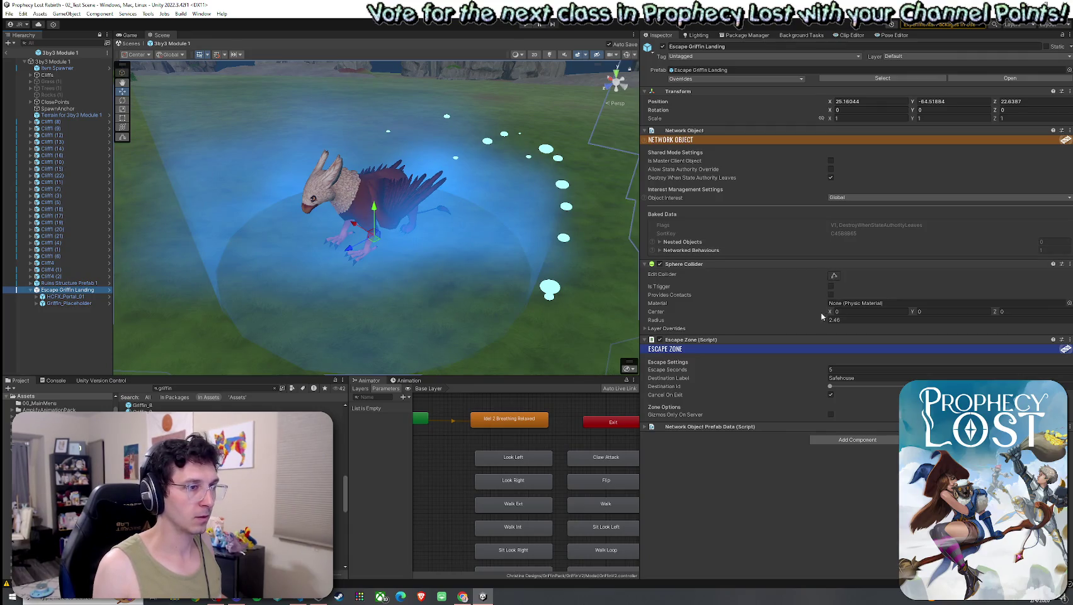
Enlarge the landing's trigger sphere radius to 2.85 and apply the overrides to the prefab.
click(627, 56)
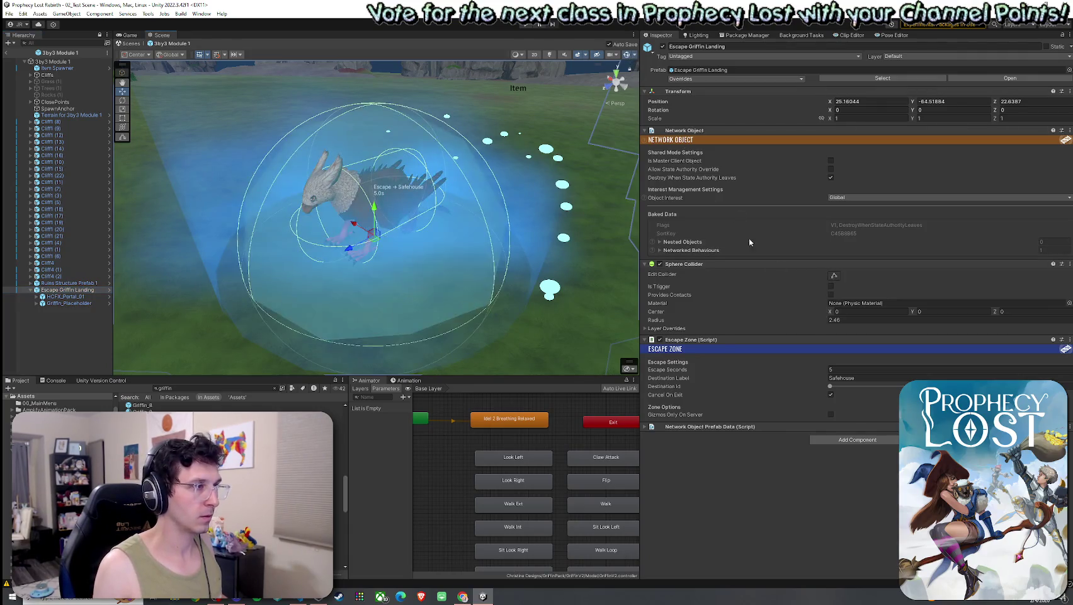
drag(813, 322, 822, 325)
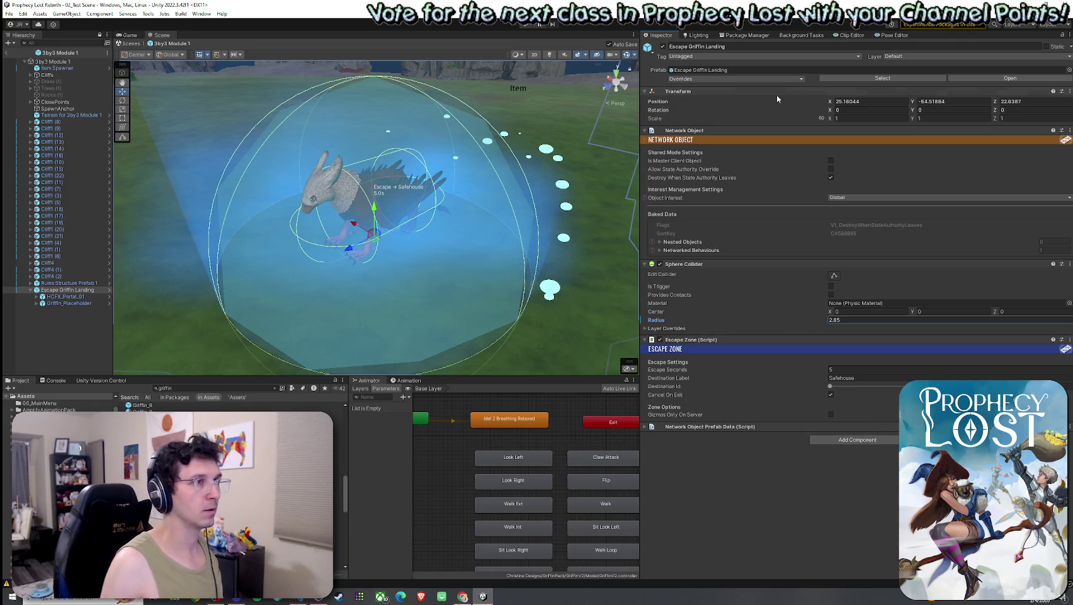
click(763, 79)
click(766, 145)
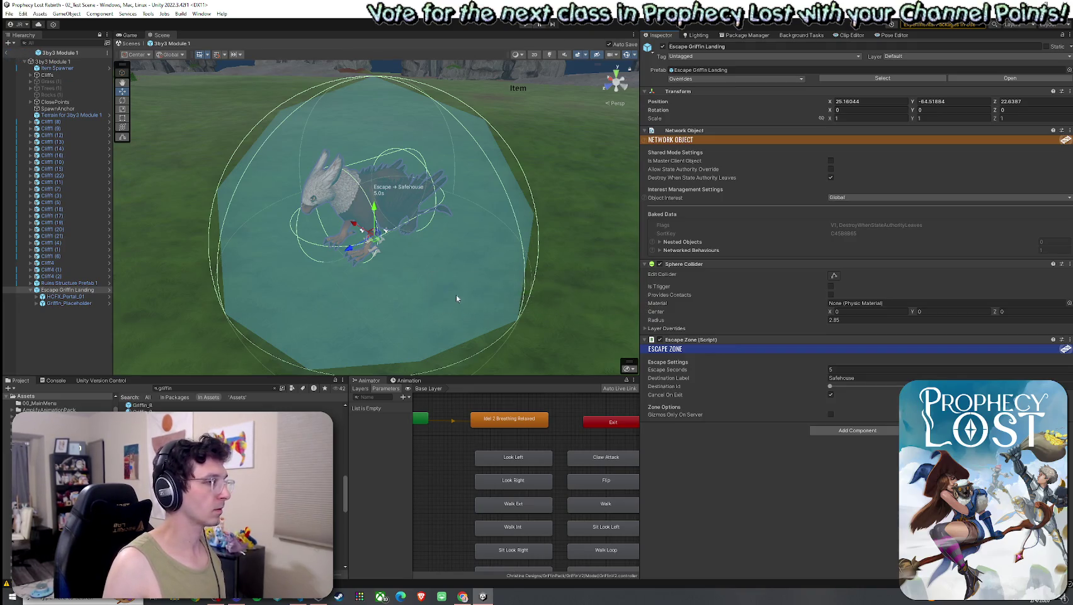
Exit Prefab Mode back to the main forest scene.
click(7, 55)
click(9, 13)
click(143, 5)
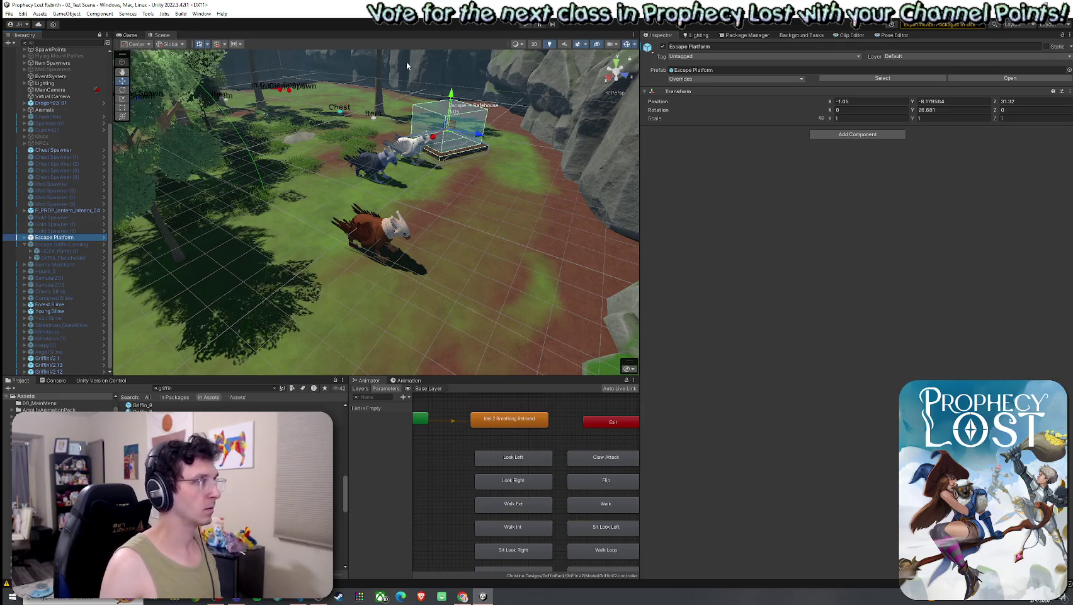
Enlarge the Scene and Hierarchy panels and show the Prophecy Lost title screen in the Game view.
drag(642, 135, 888, 135)
drag(381, 376, 381, 444)
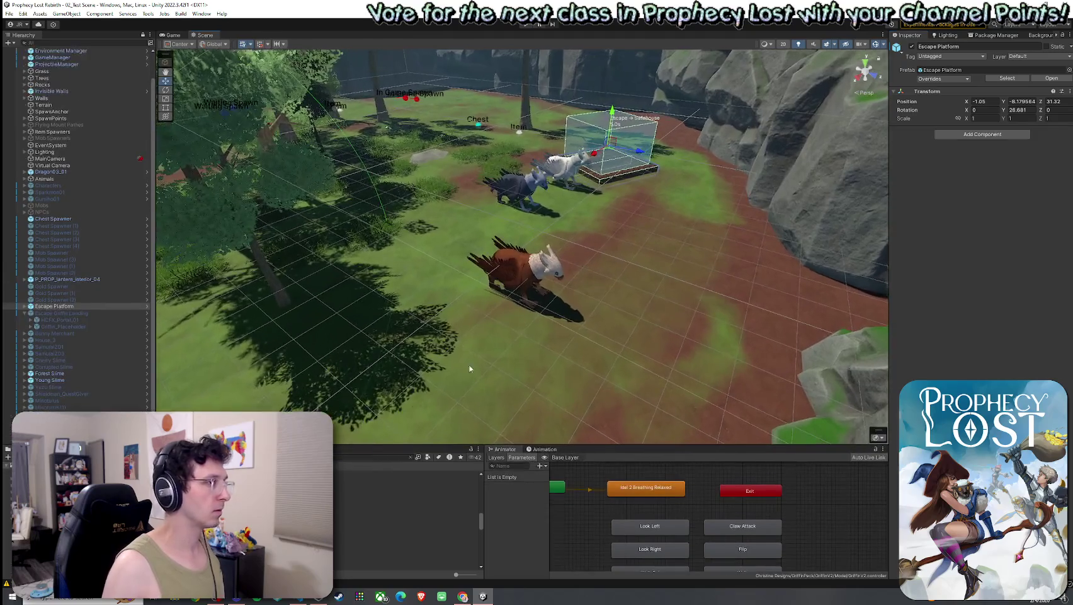
click(26, 24)
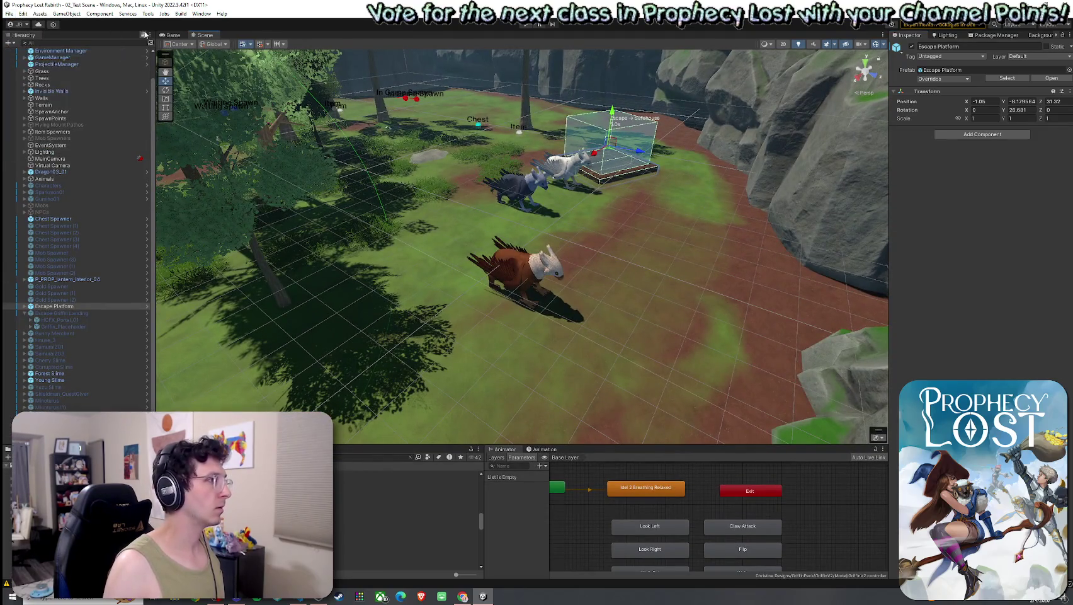
click(173, 36)
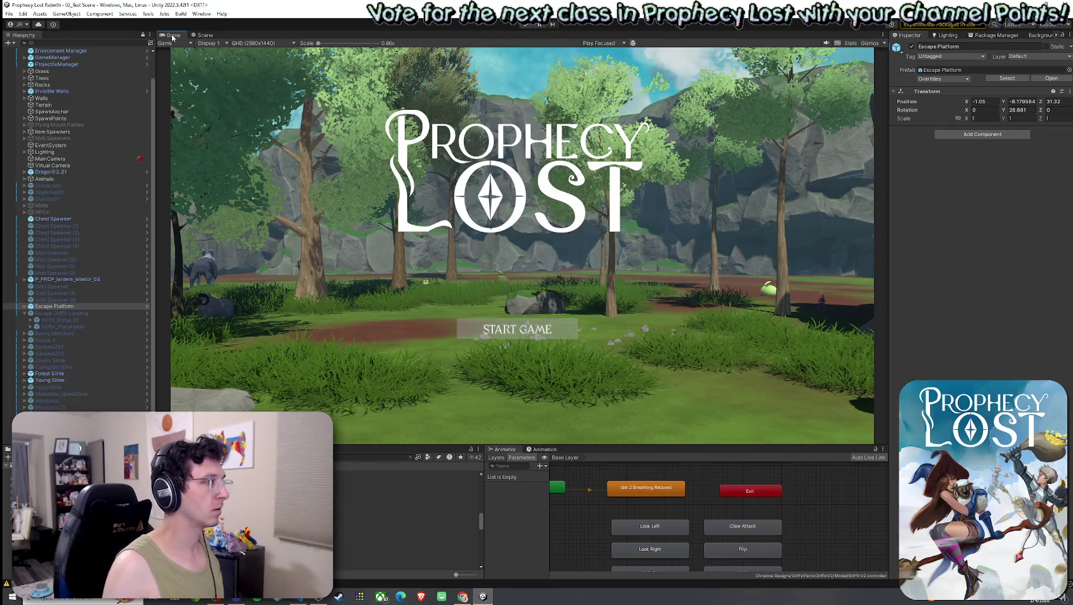
Start a forest match from the title screen and run the character forward.
click(411, 458)
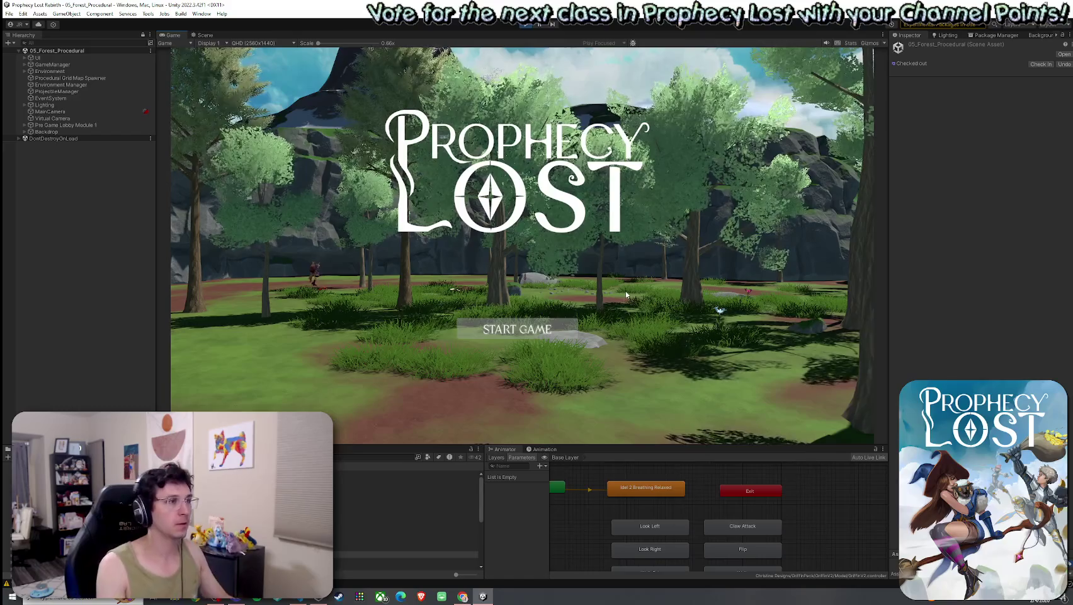
click(517, 328)
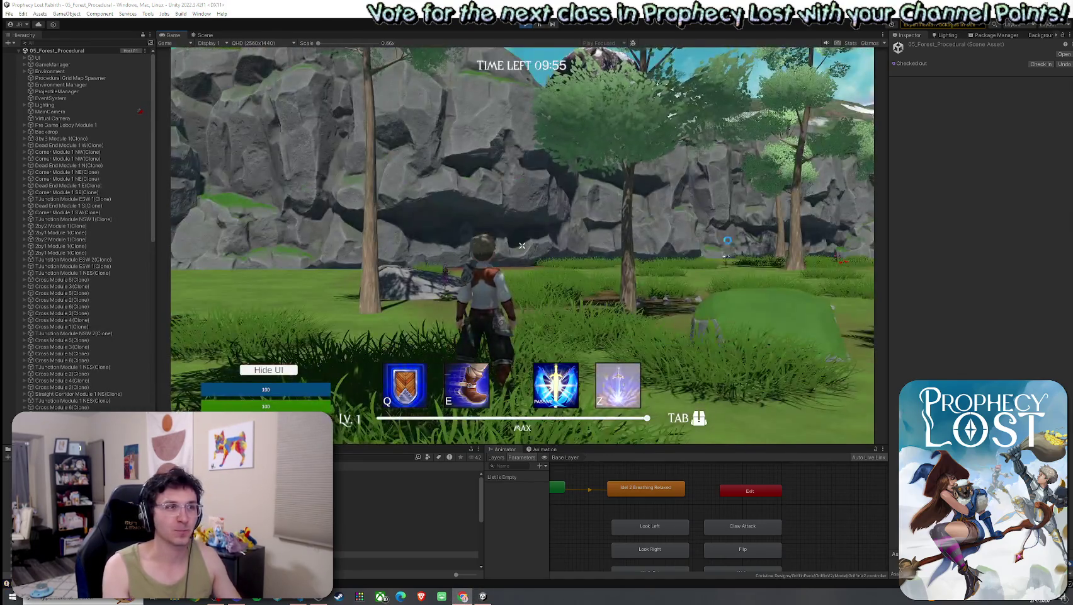
key(w)
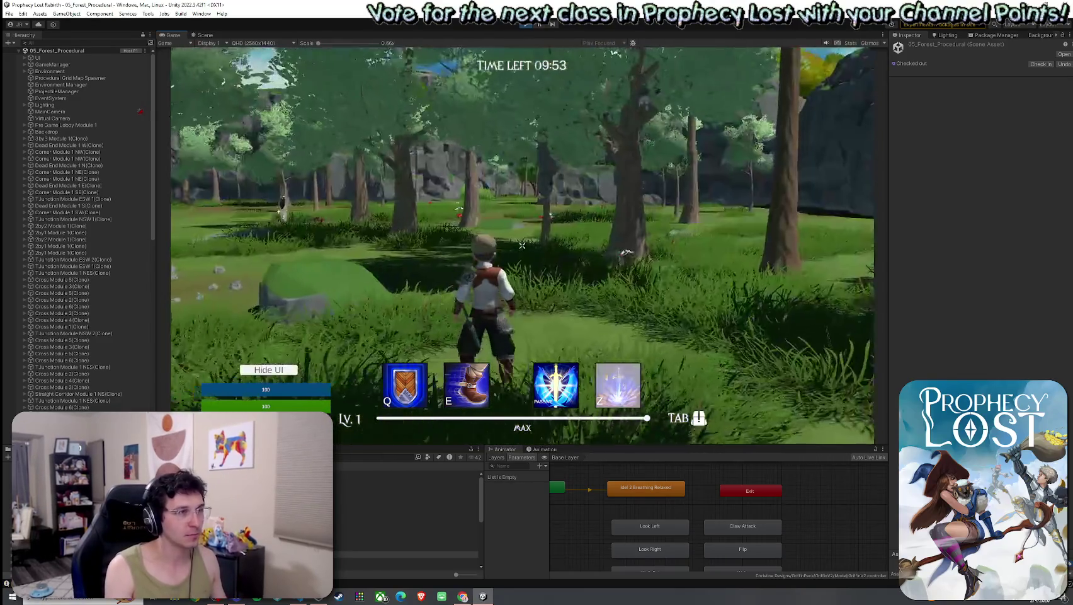
key(super)
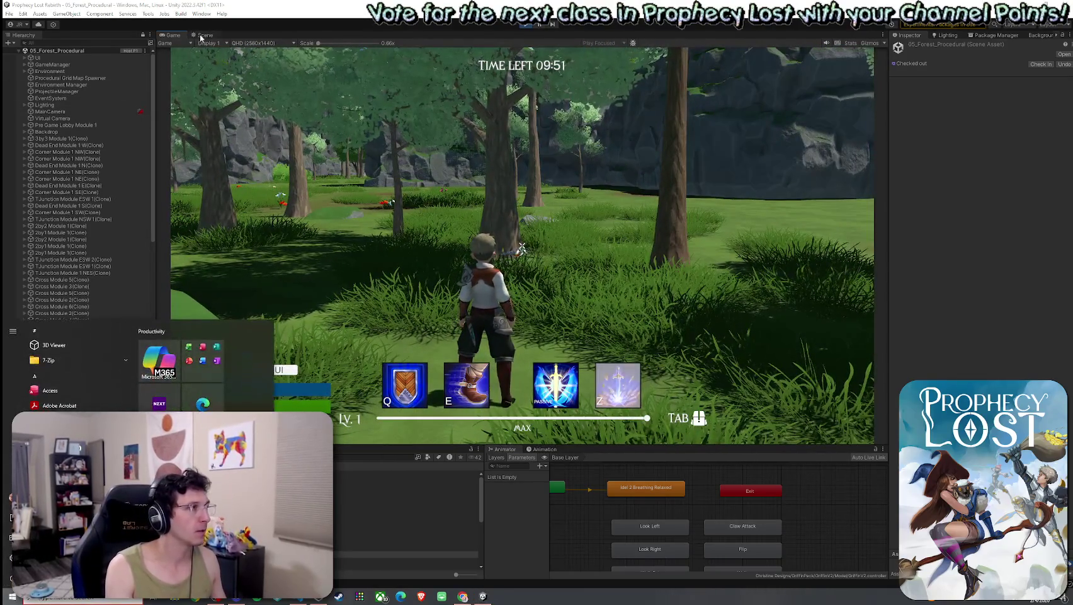
click(113, 97)
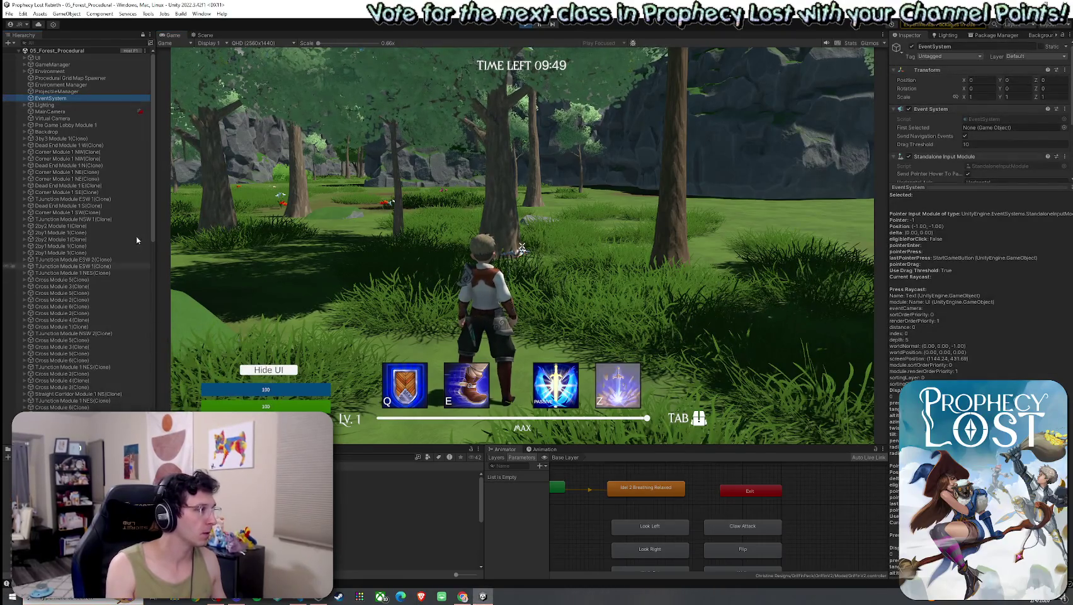
Set Player(Clone)'s Run Speed to 25 and maximize the Game view.
drag(151, 234, 155, 408)
click(66, 152)
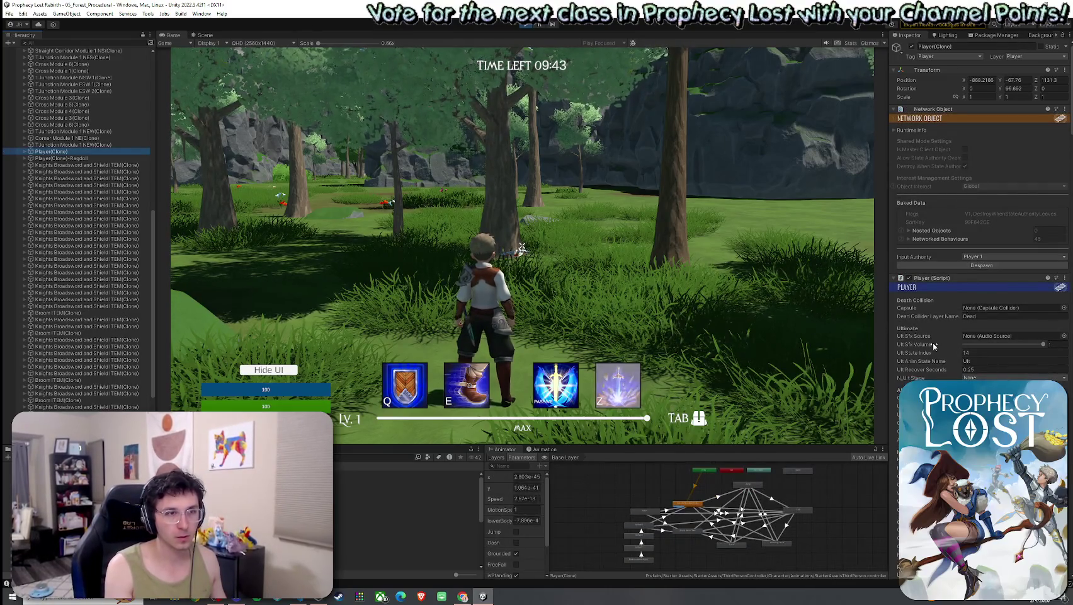
scroll(932, 342, down, 15)
double_click(1008, 316)
text(25)
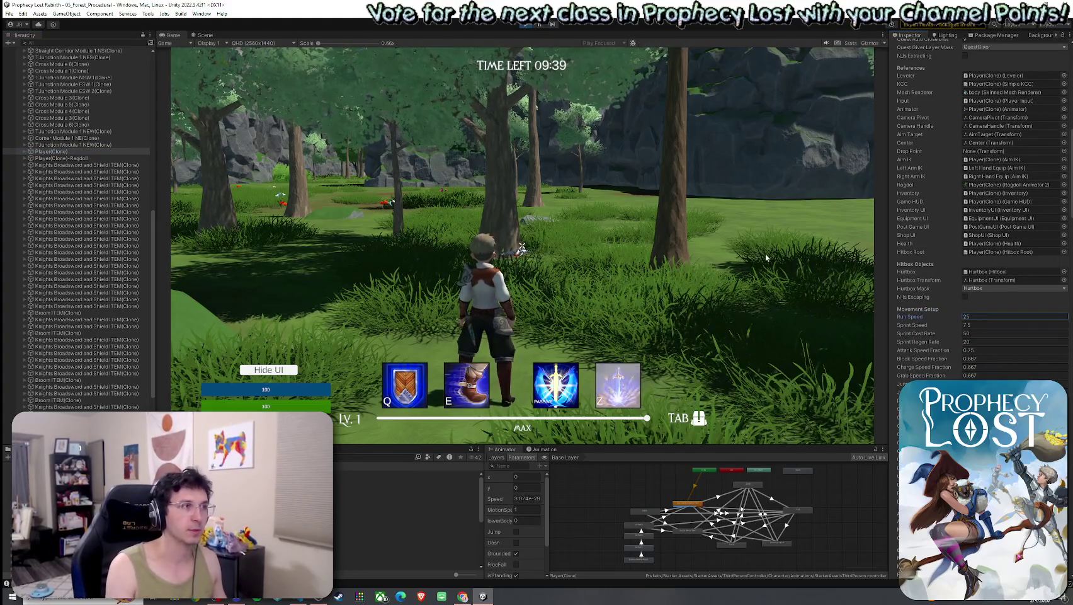
key(shift+space)
Run the character through the forest and fields to the glowing escape griffin to extract.
key(w)
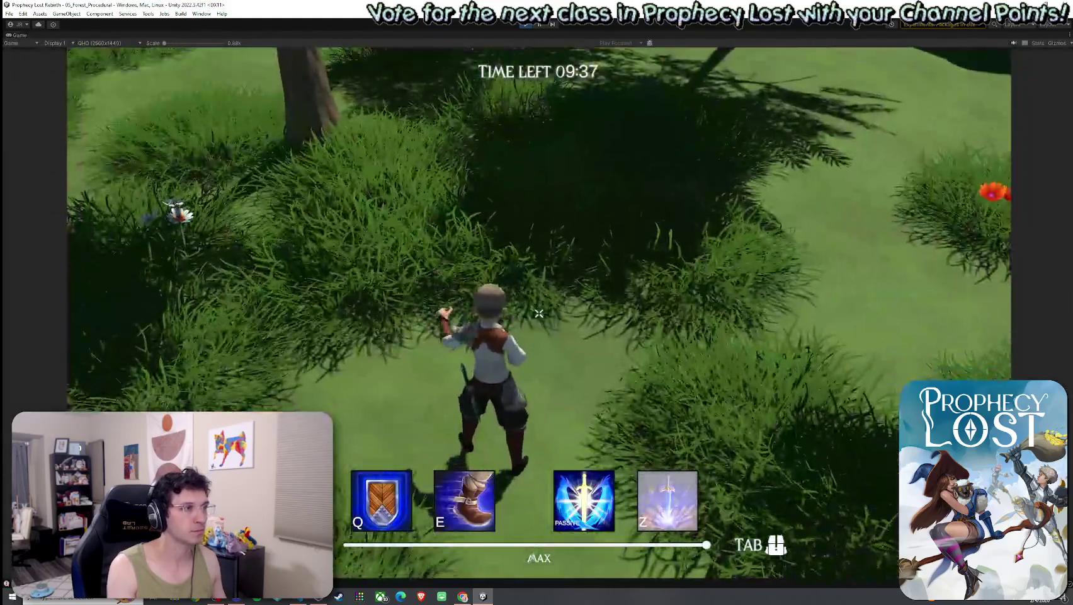
key(w)
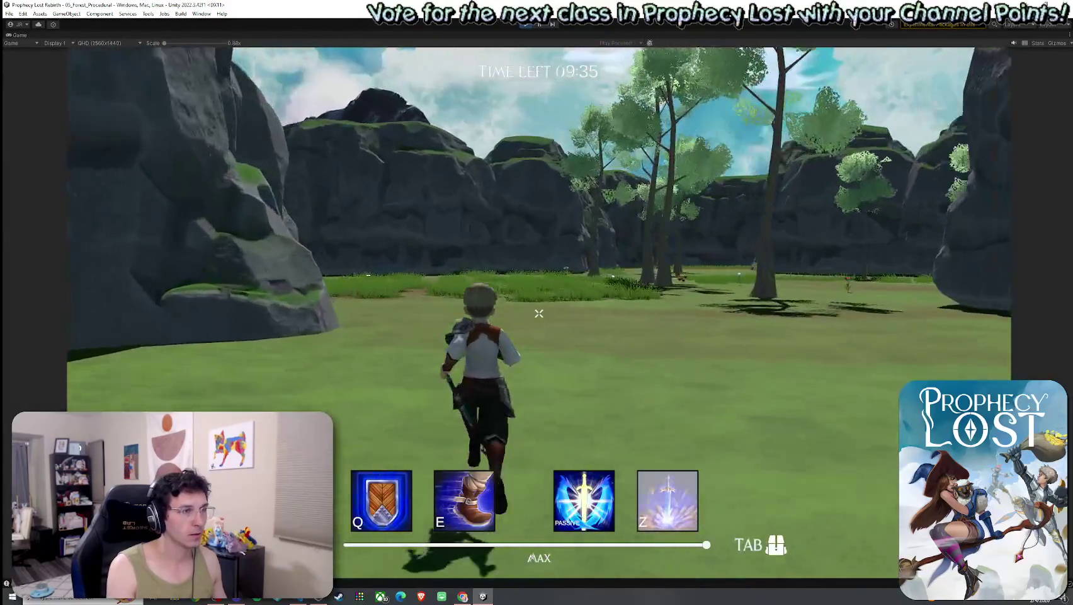
key(w)
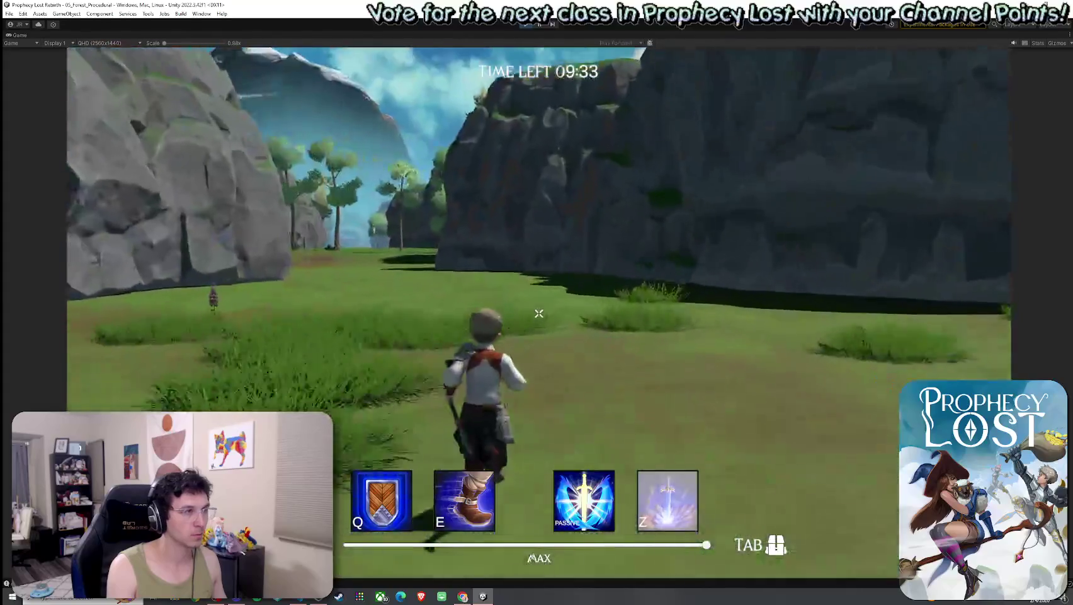
key(w)
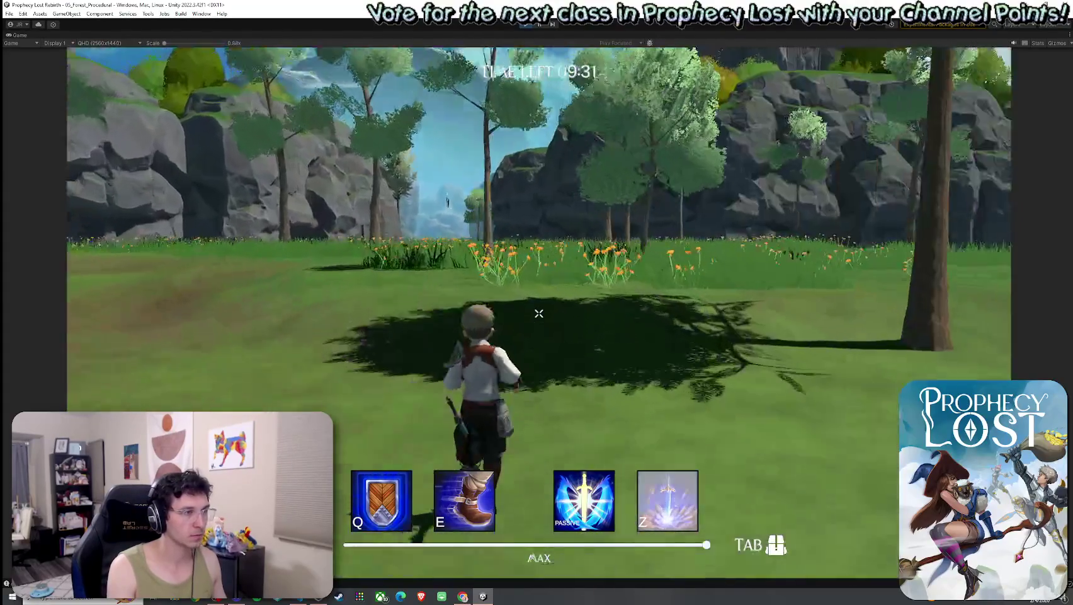
key(w)
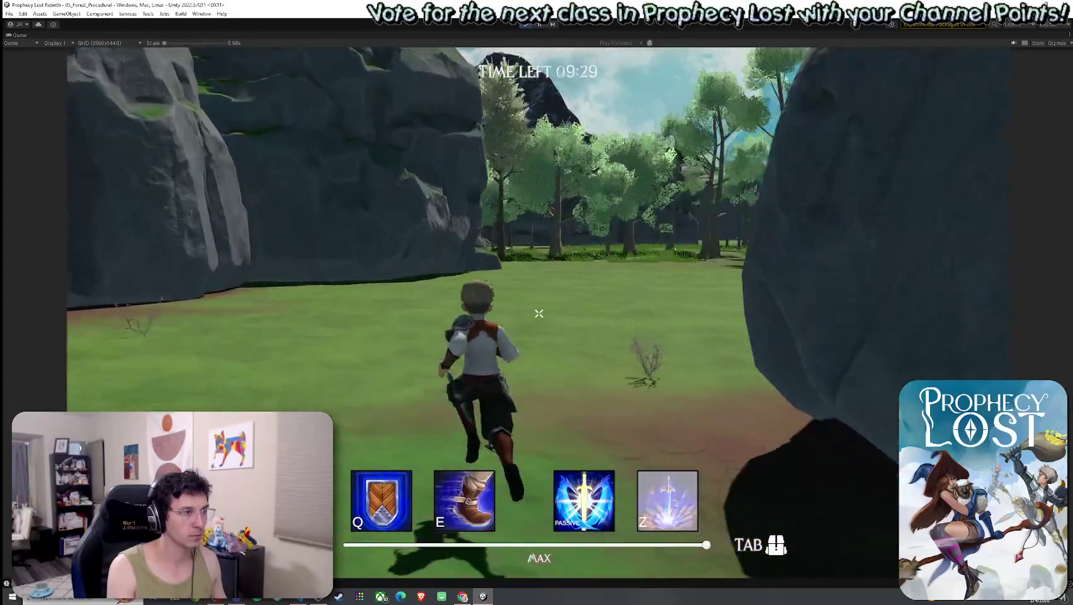
key(w)
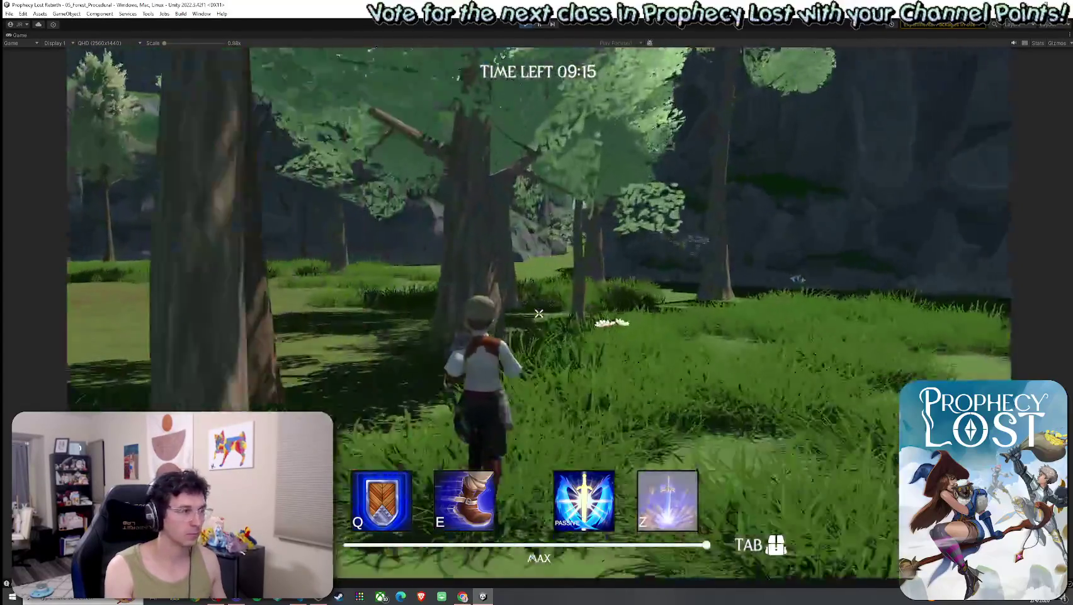
key(w)
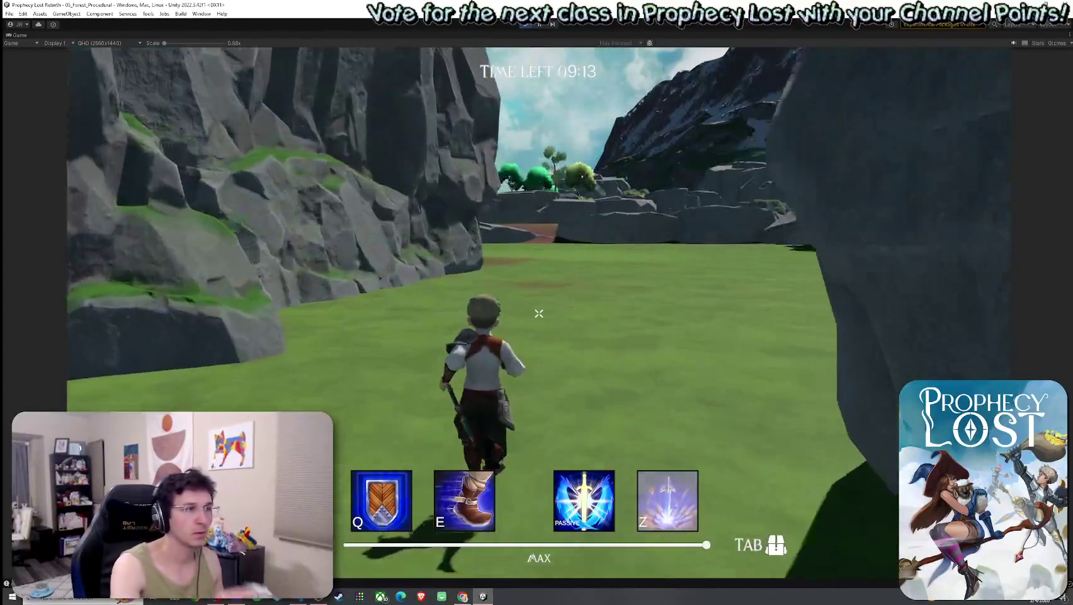
key(w)
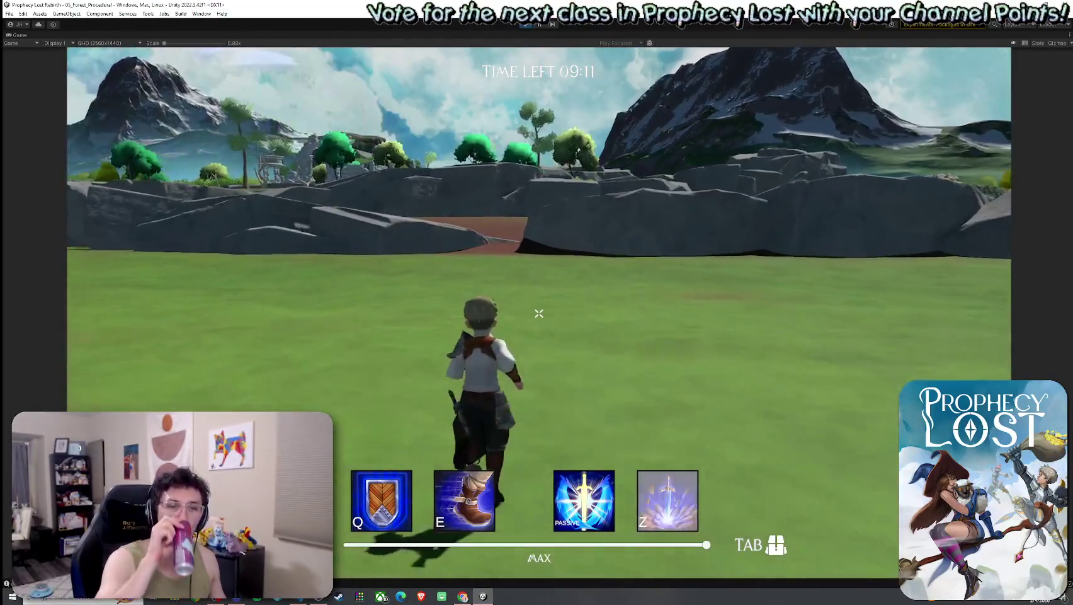
key(w)
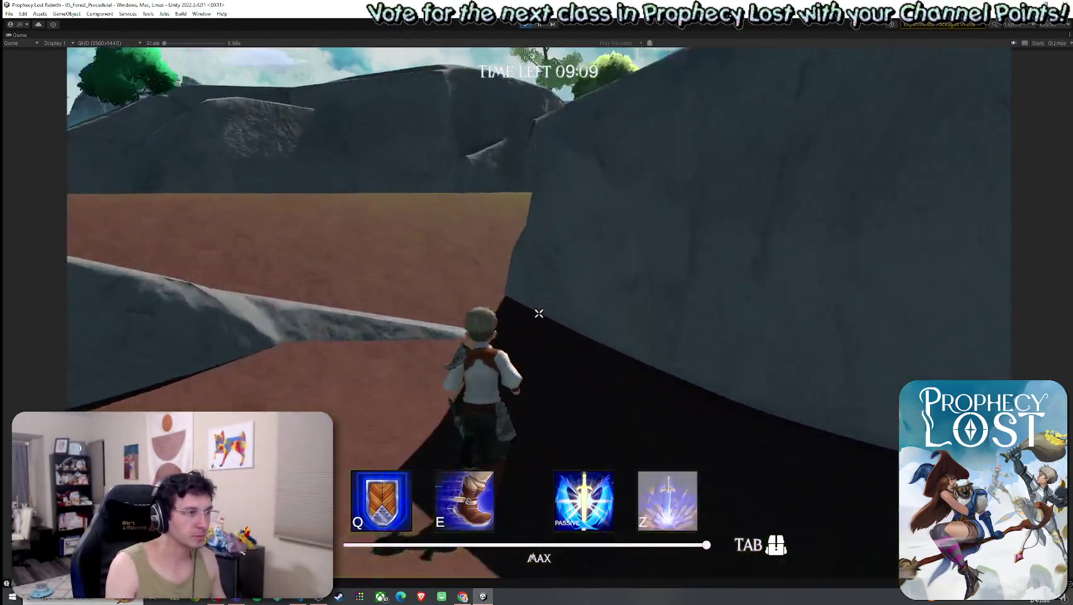
key(w)
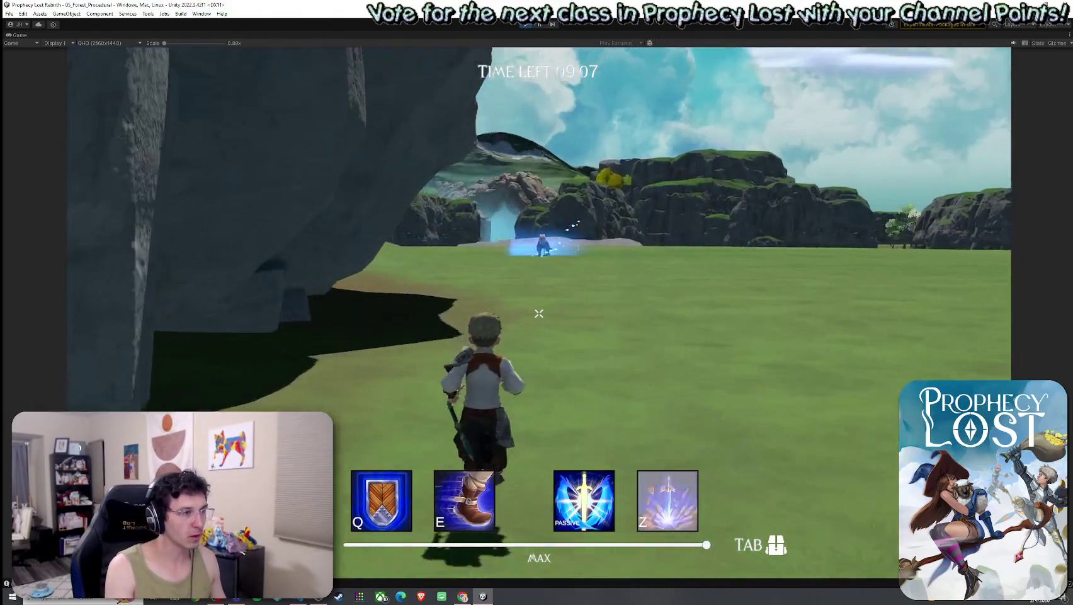
key(w)
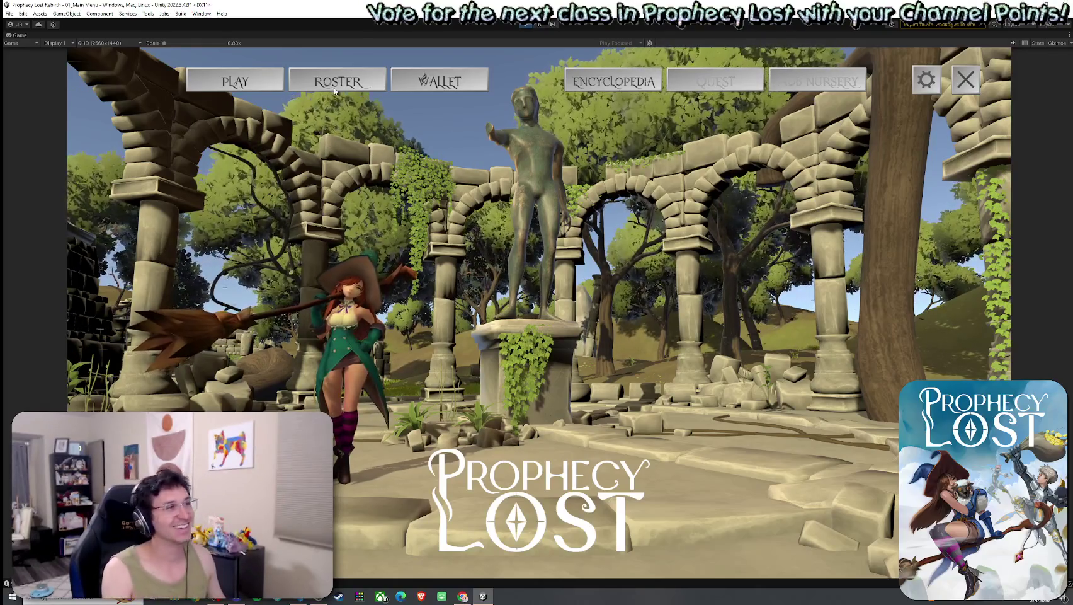
Stop Play mode and return to editing.
click(527, 24)
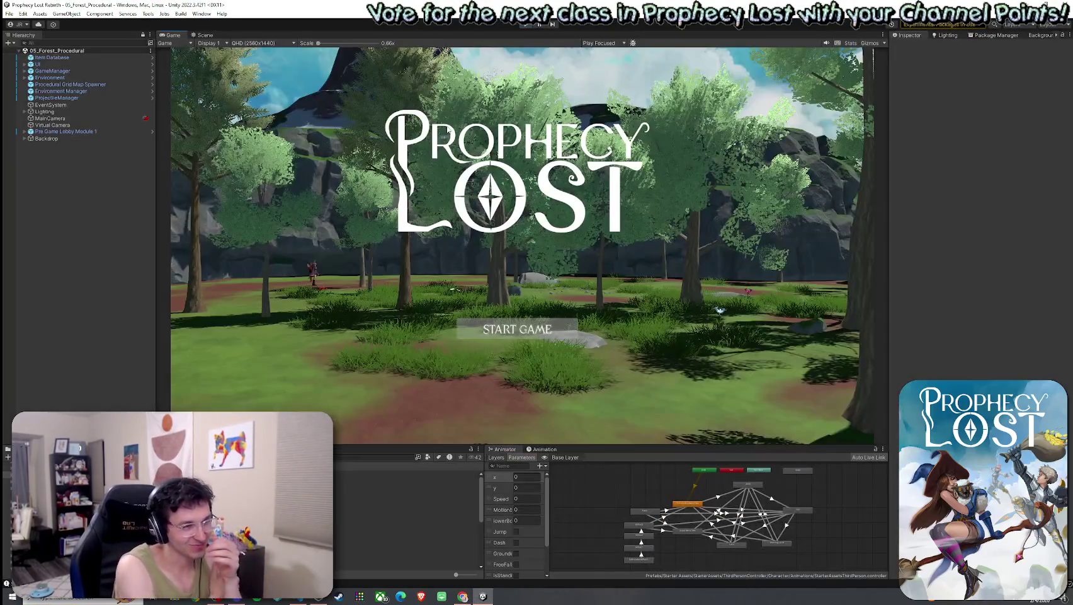
click(22, 14)
click(38, 54)
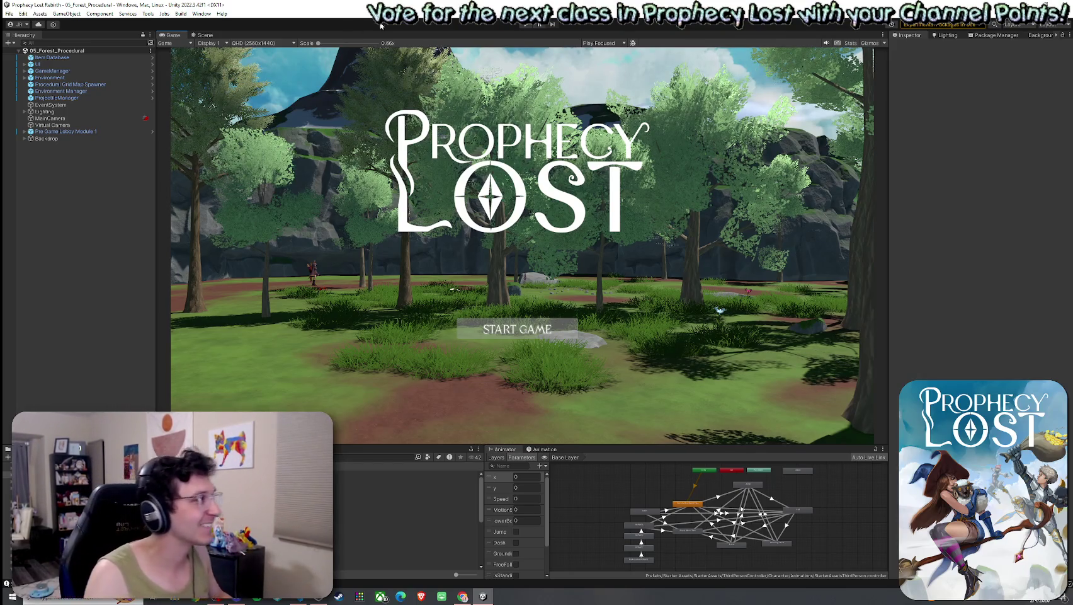
click(9, 13)
key(Escape)
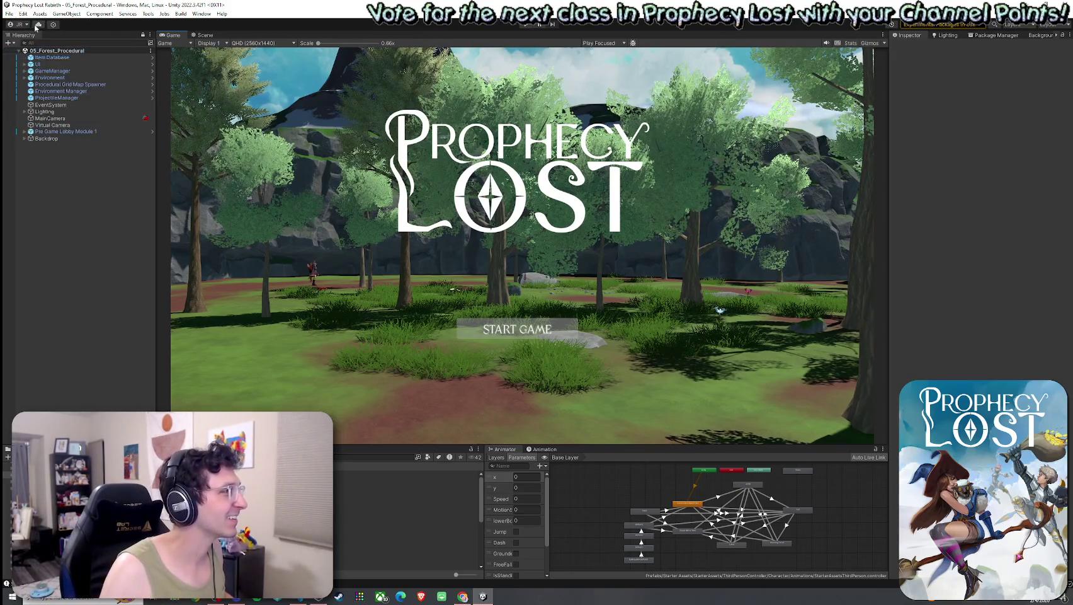
click(20, 14)
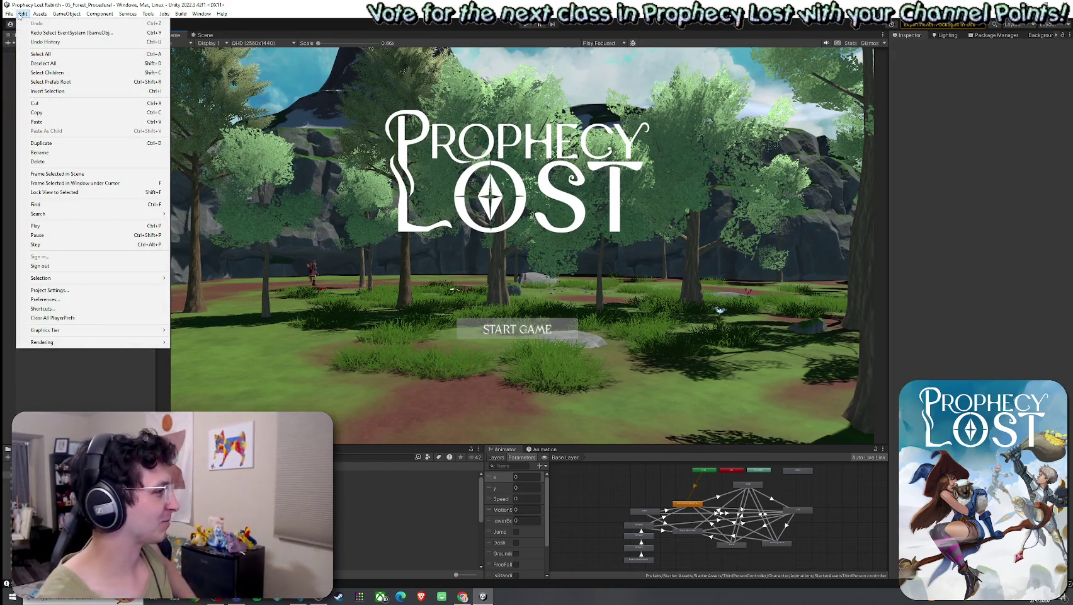
In Build Settings, include 05_Forest_Procedural at index 2 in place of 02_Test Scene.
mouse_move(10, 14)
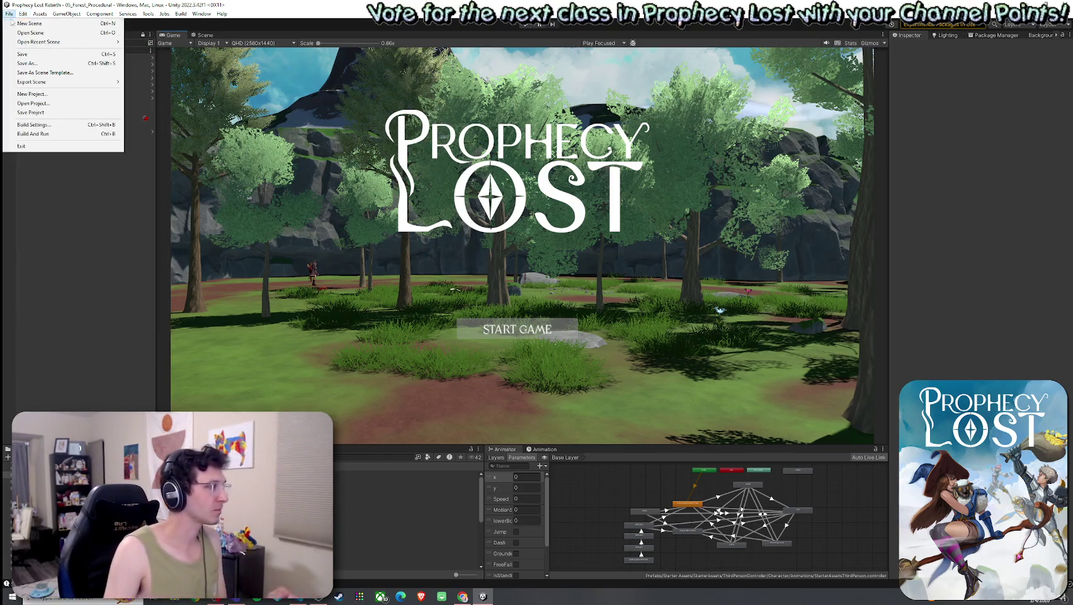
click(49, 129)
click(393, 177)
click(393, 184)
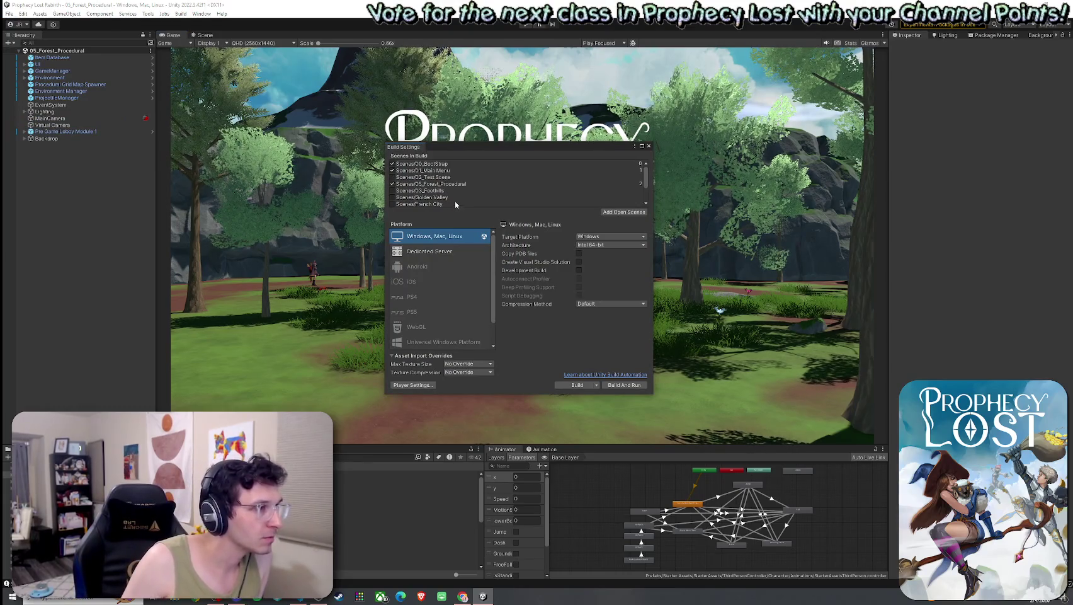
drag(423, 187, 431, 178)
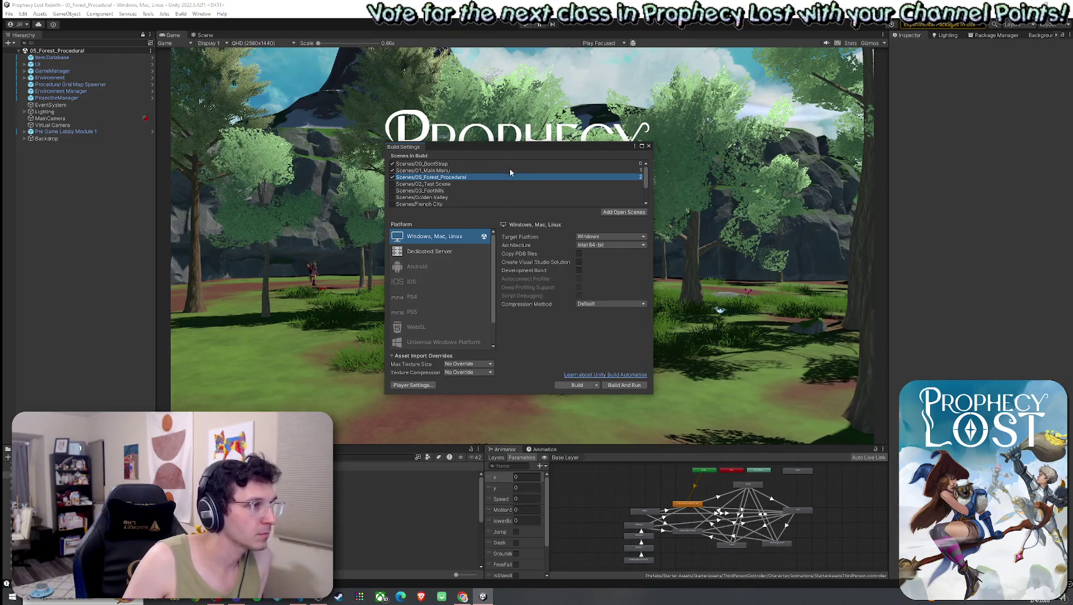
click(648, 145)
Save the scene and select the GameManager object.
click(9, 13)
click(27, 53)
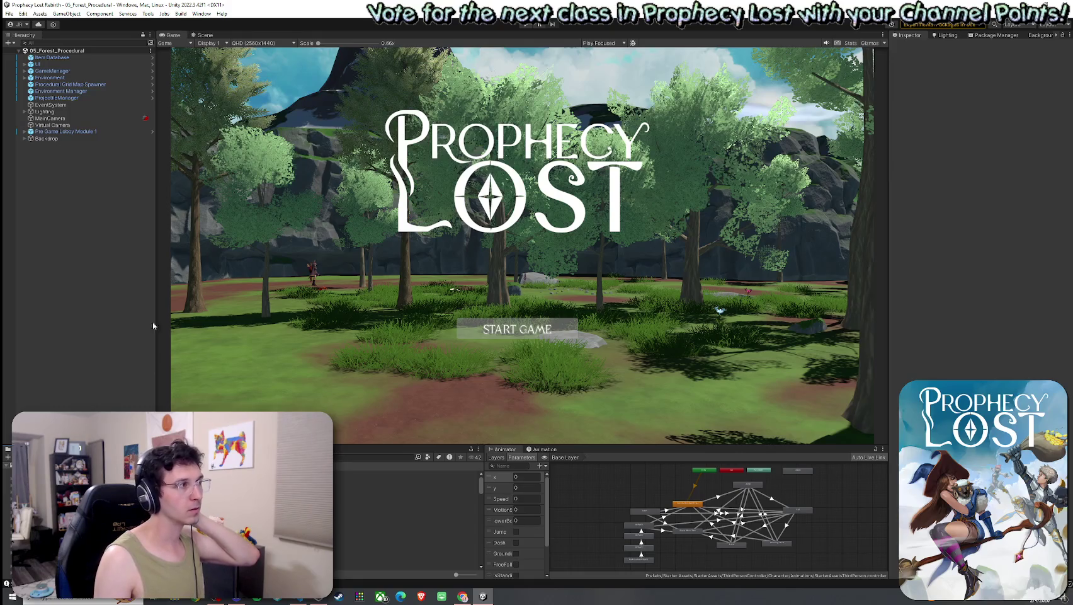
click(53, 70)
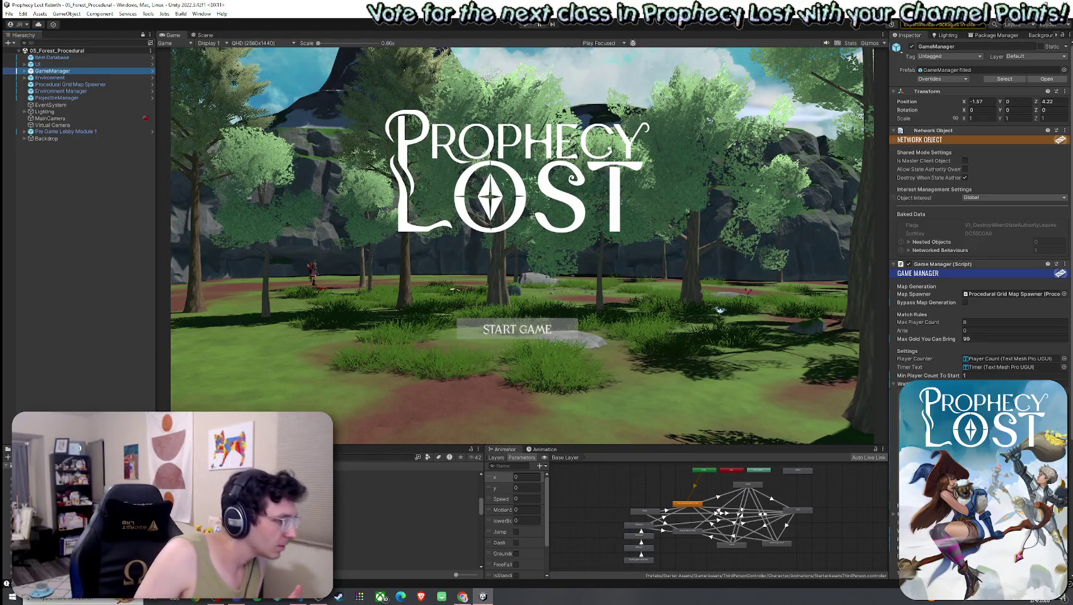
Open the 01_Main Menu scene from the project's Scenes folder.
click(403, 551)
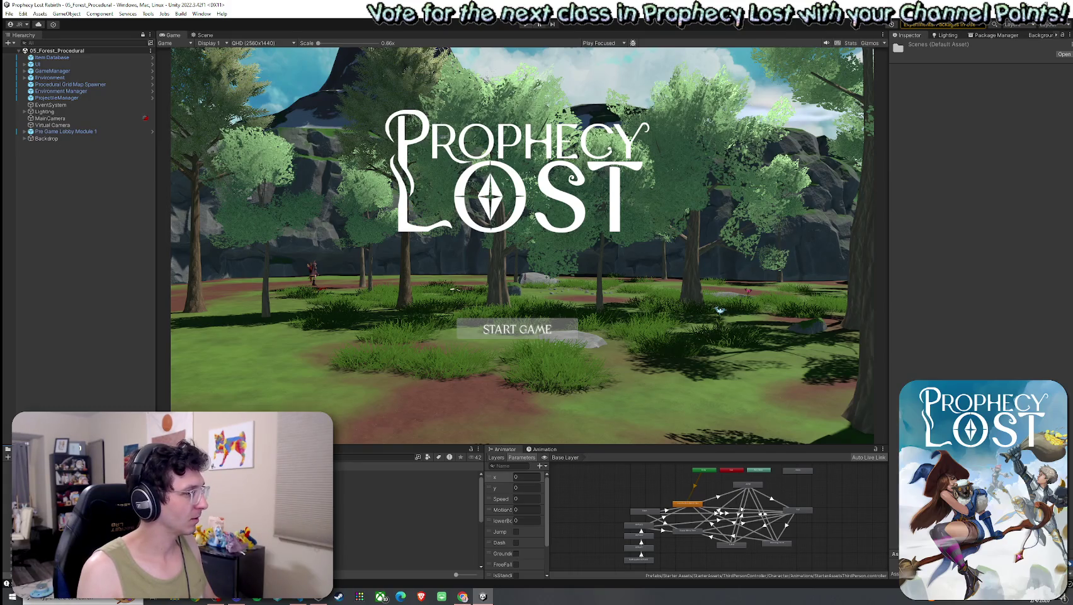
double_click(403, 526)
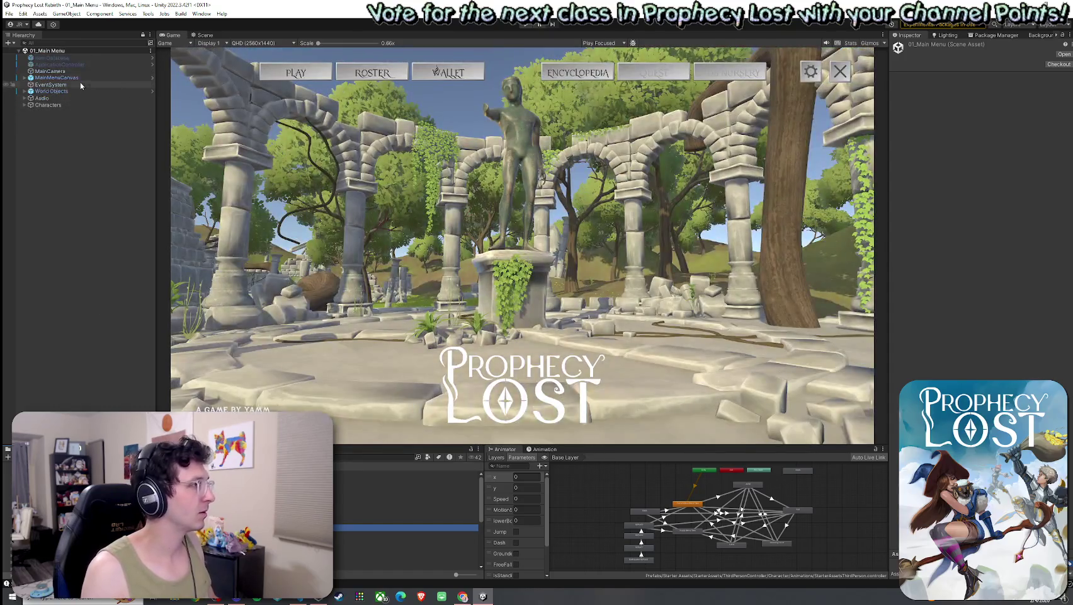
Play the main menu scene with MainMenuCanvas expanded, briefly showing then hiding the Map panel.
click(203, 36)
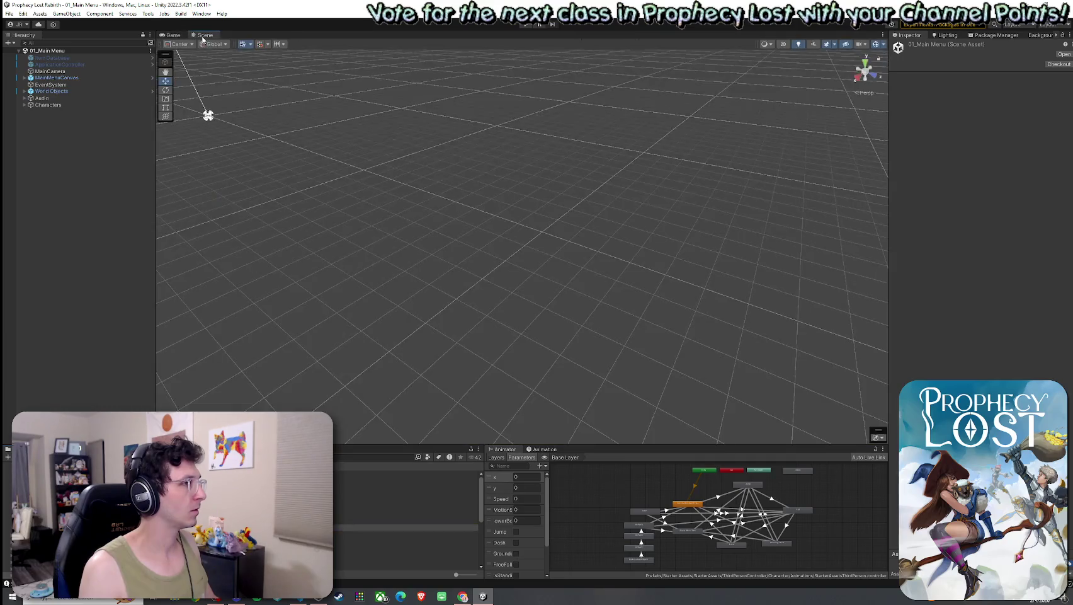
click(25, 78)
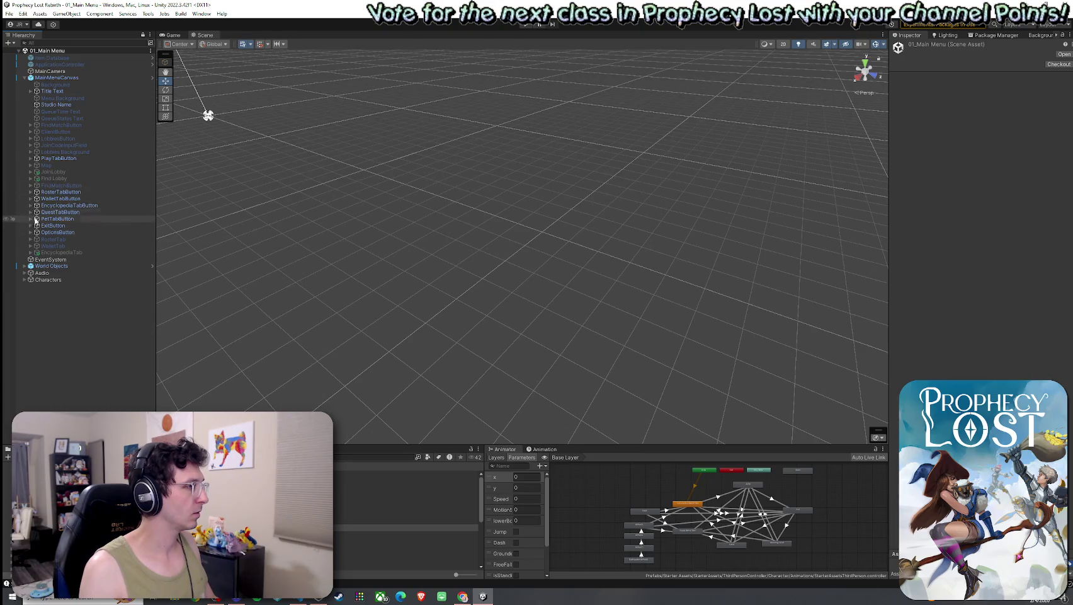
key(ctrl+p)
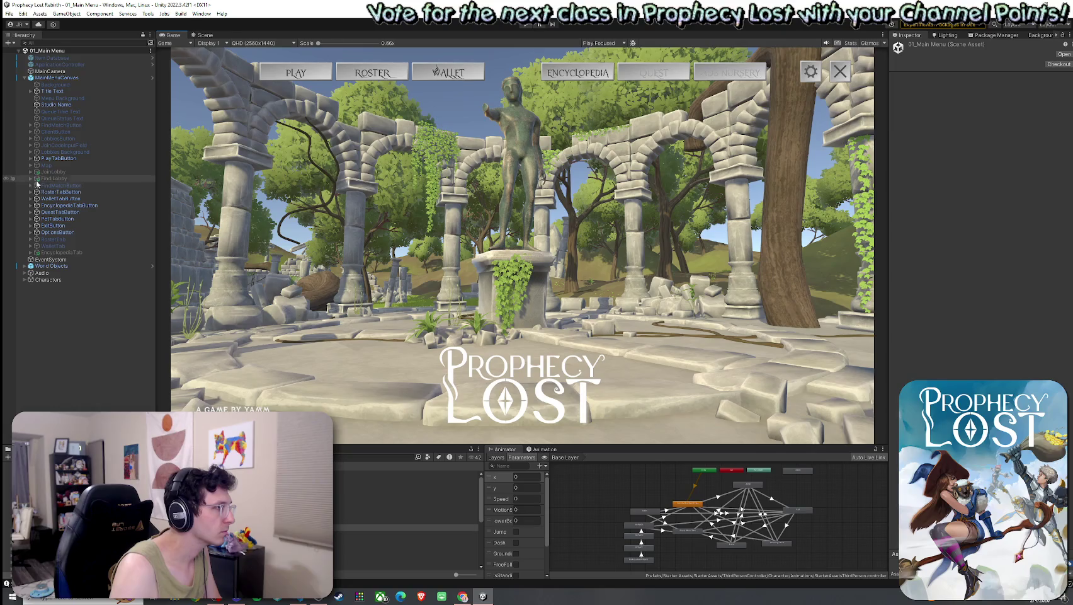
click(31, 165)
click(46, 165)
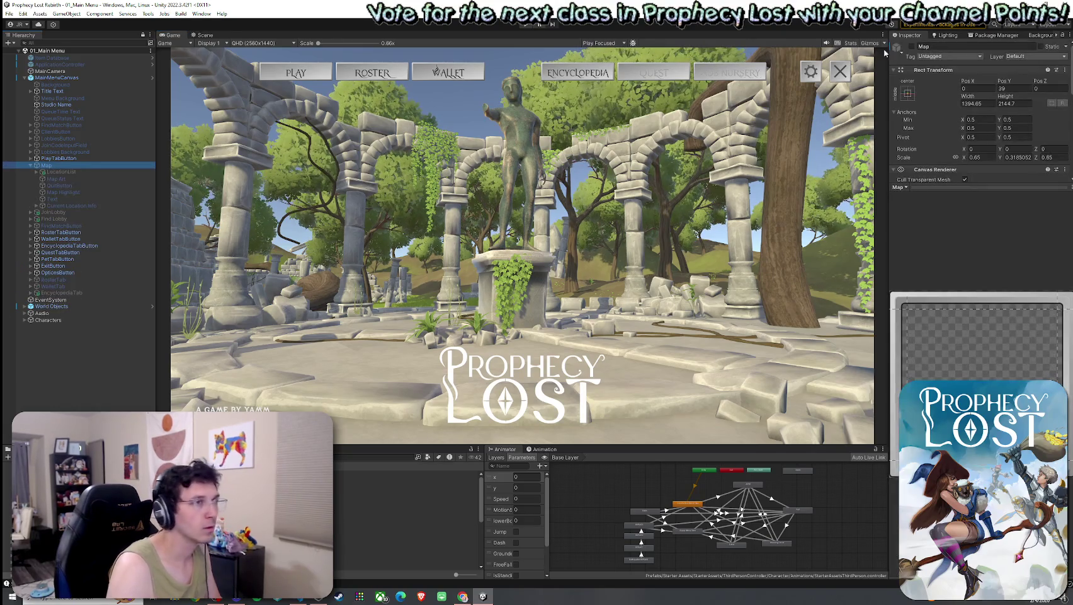
click(912, 47)
click(911, 47)
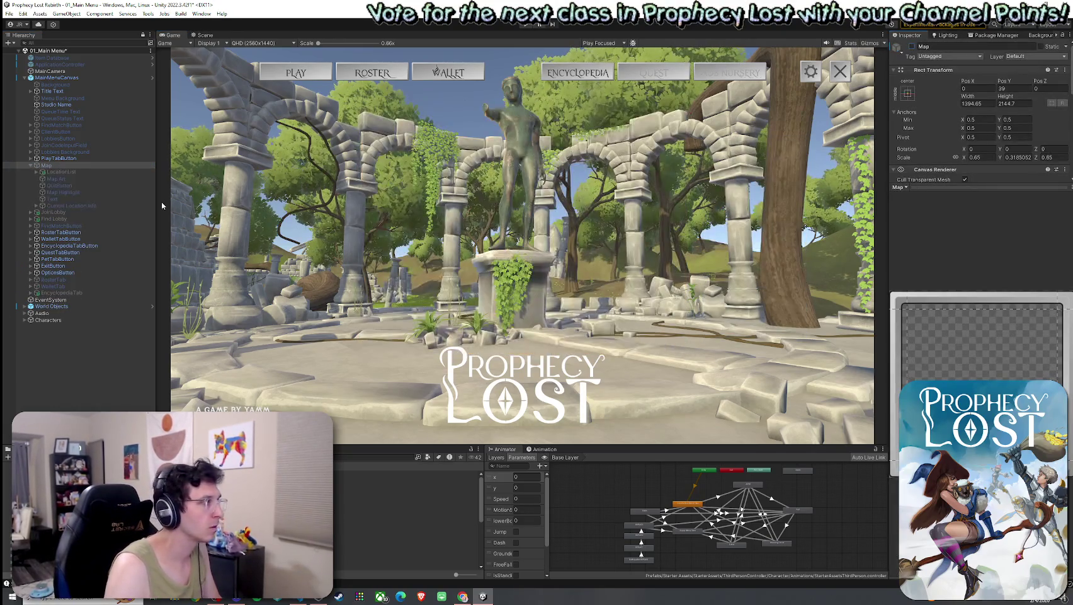
Preview the hidden Find Match and Old Start buttons, then open Build Settings.
click(54, 211)
click(913, 56)
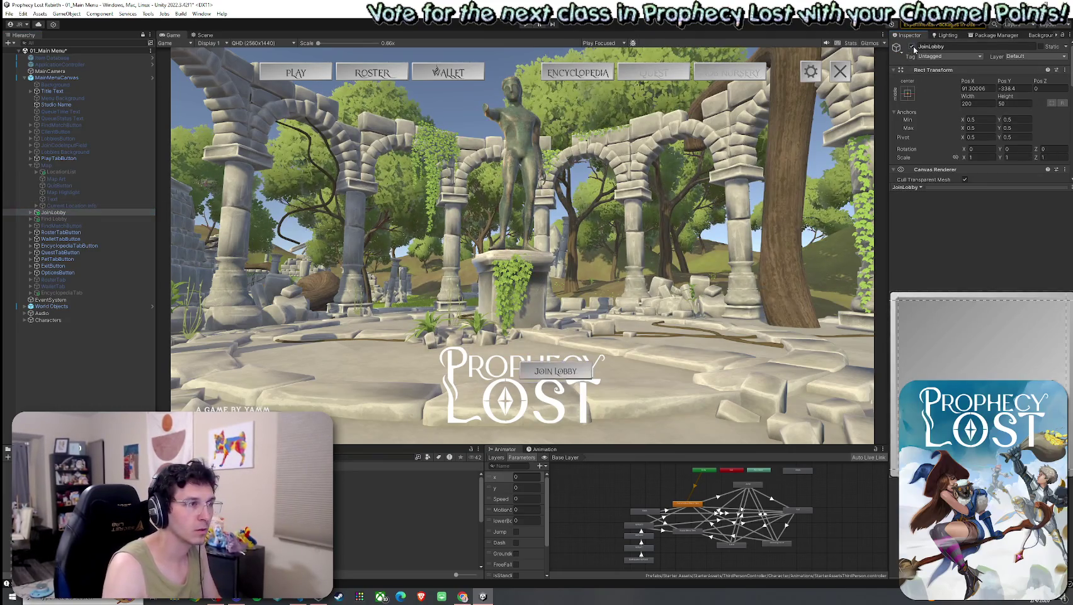
click(60, 226)
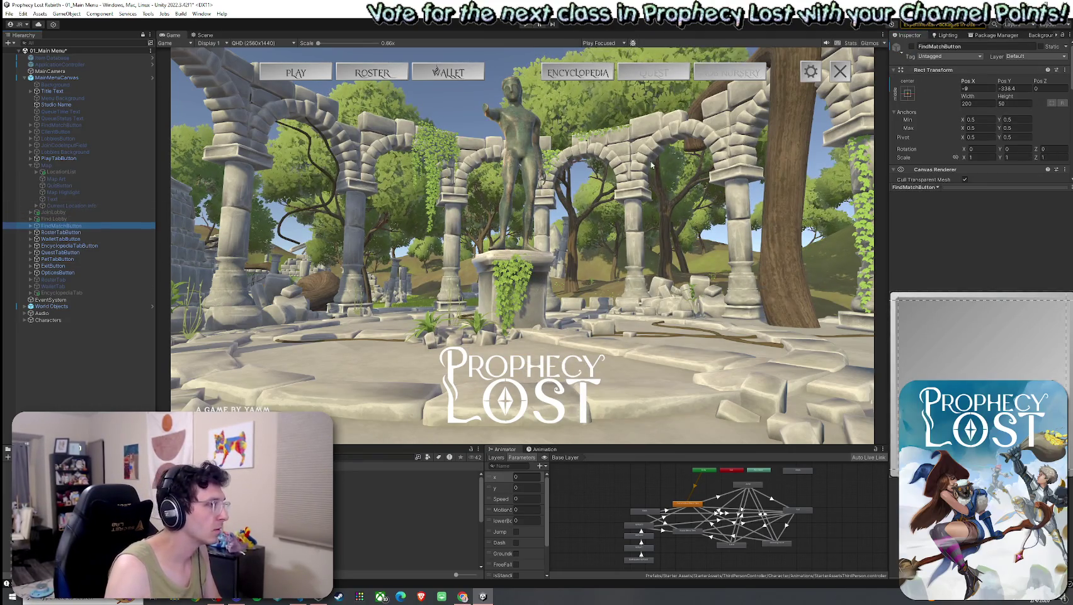
click(911, 48)
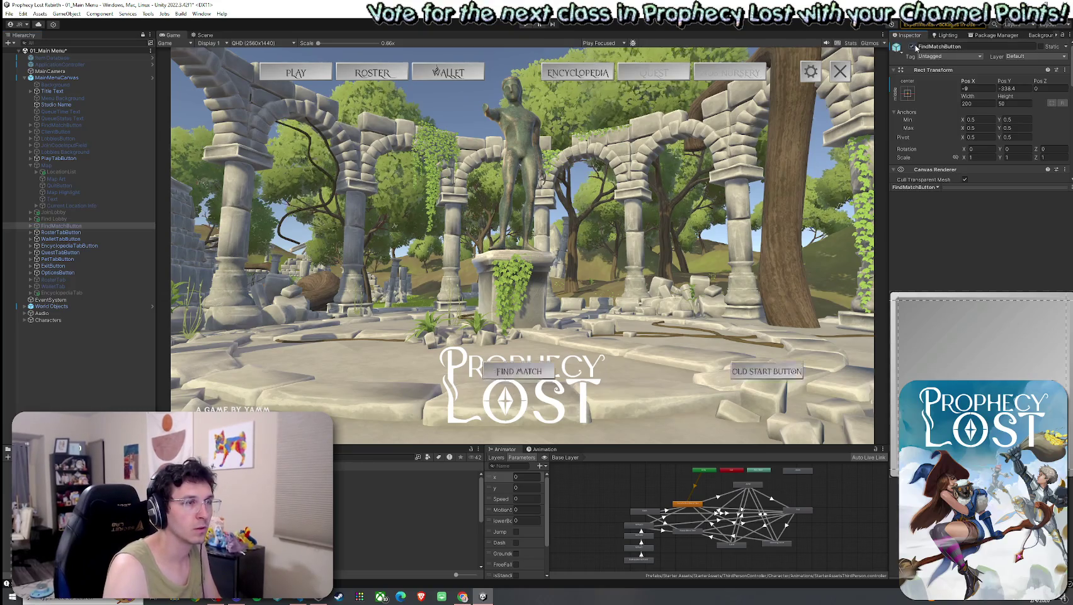
click(31, 226)
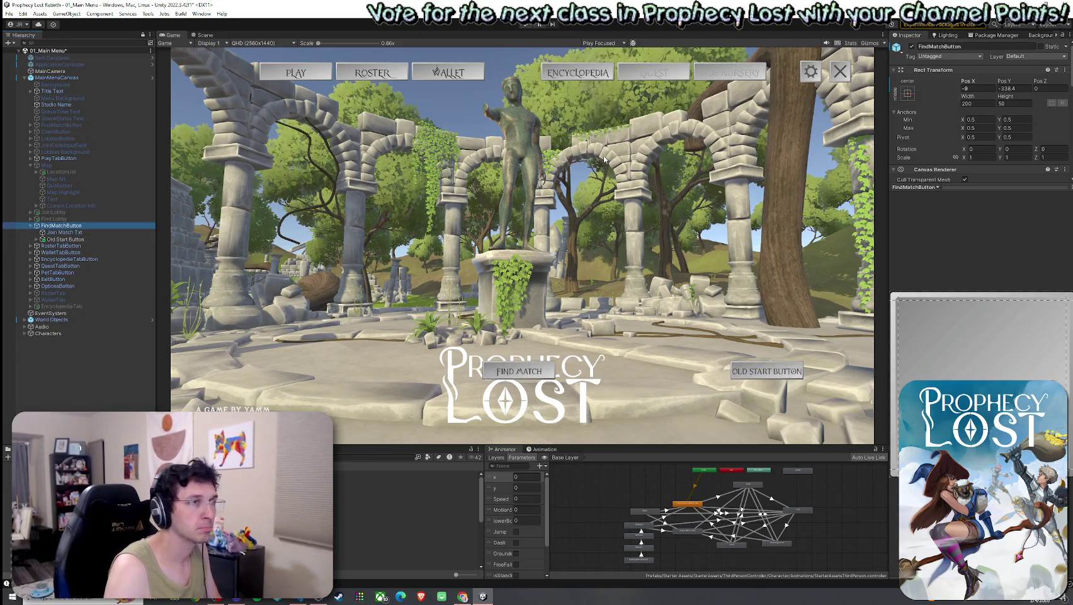
click(911, 47)
click(65, 240)
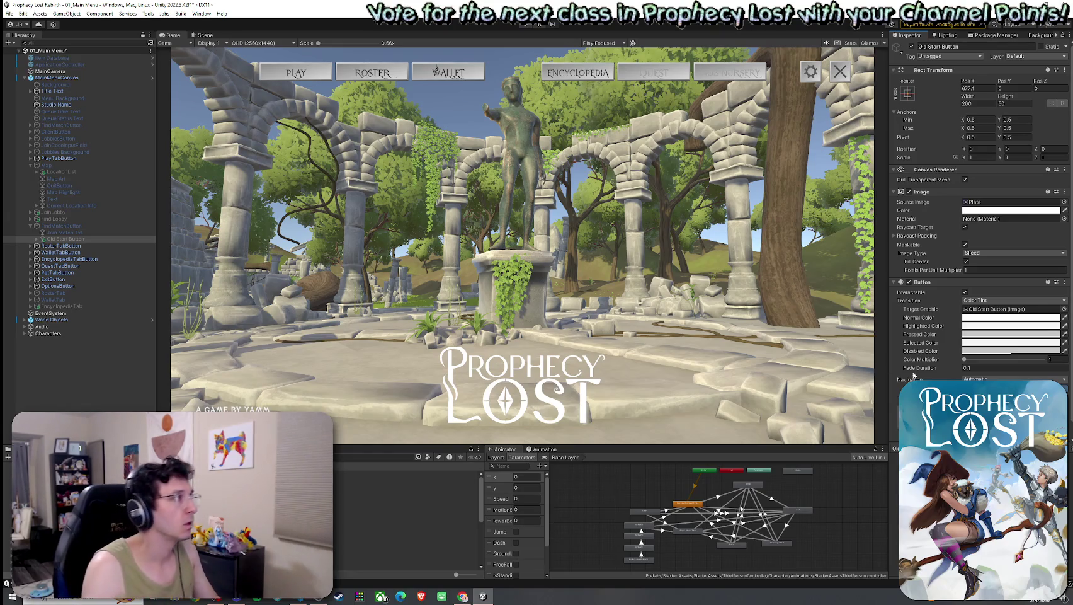
click(9, 13)
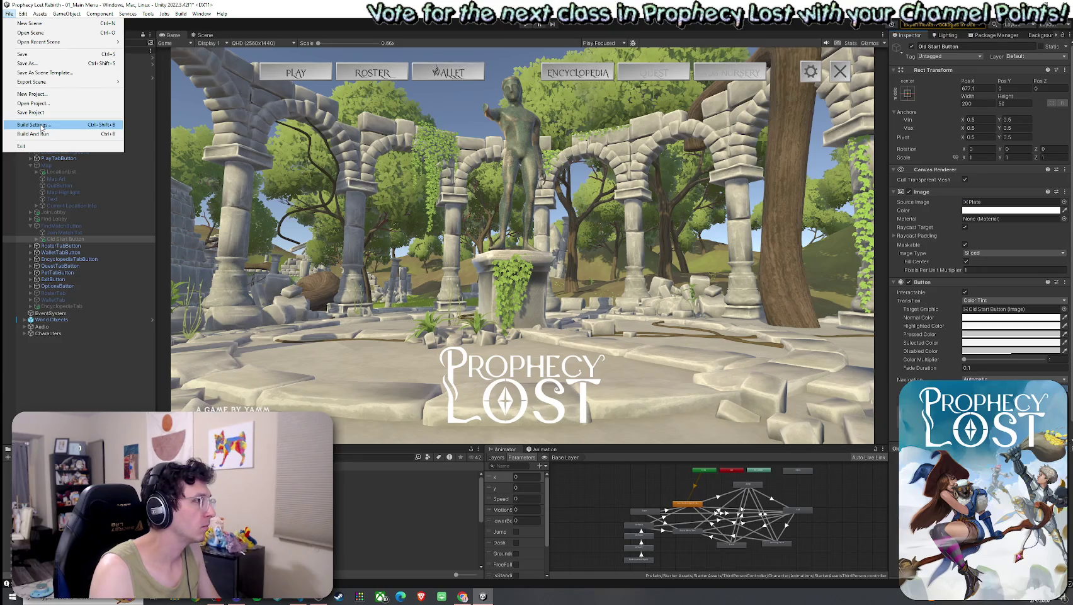
click(42, 126)
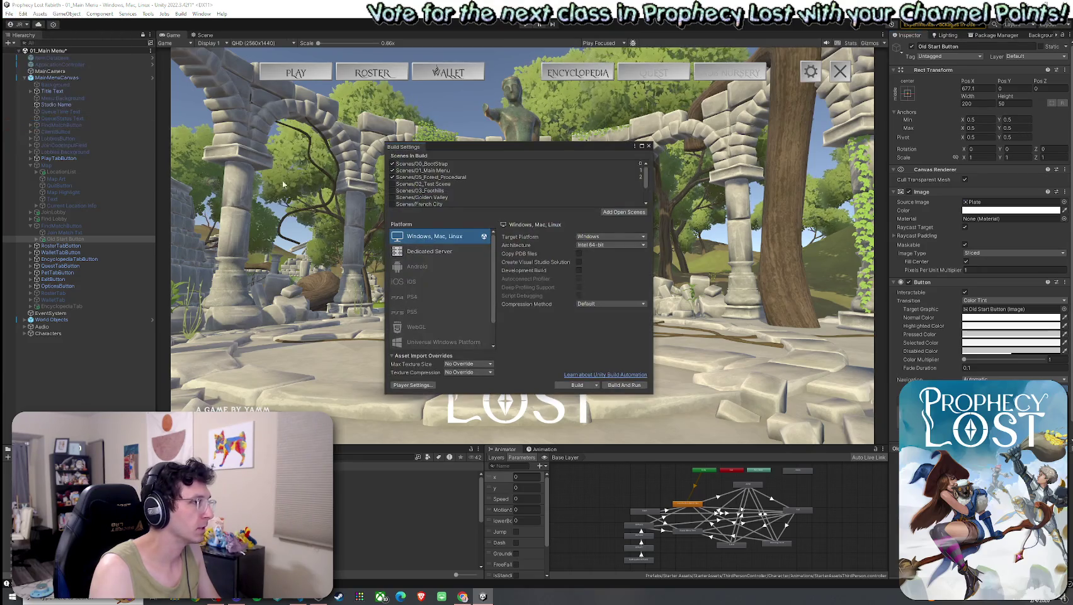
Close Build Settings and enable Tools > Always Play From Scene 0.
click(649, 145)
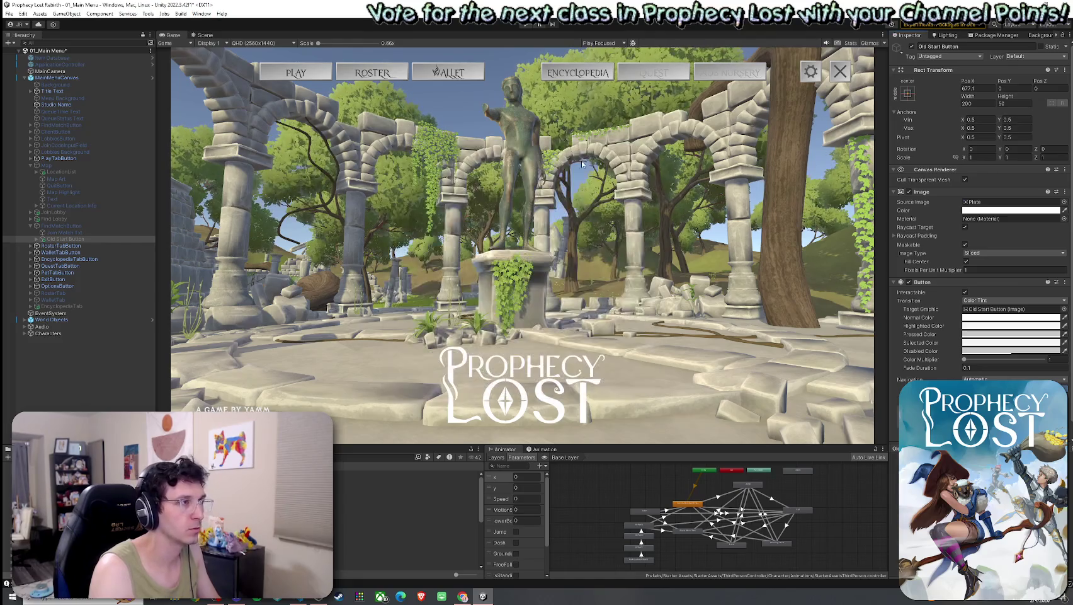
click(148, 13)
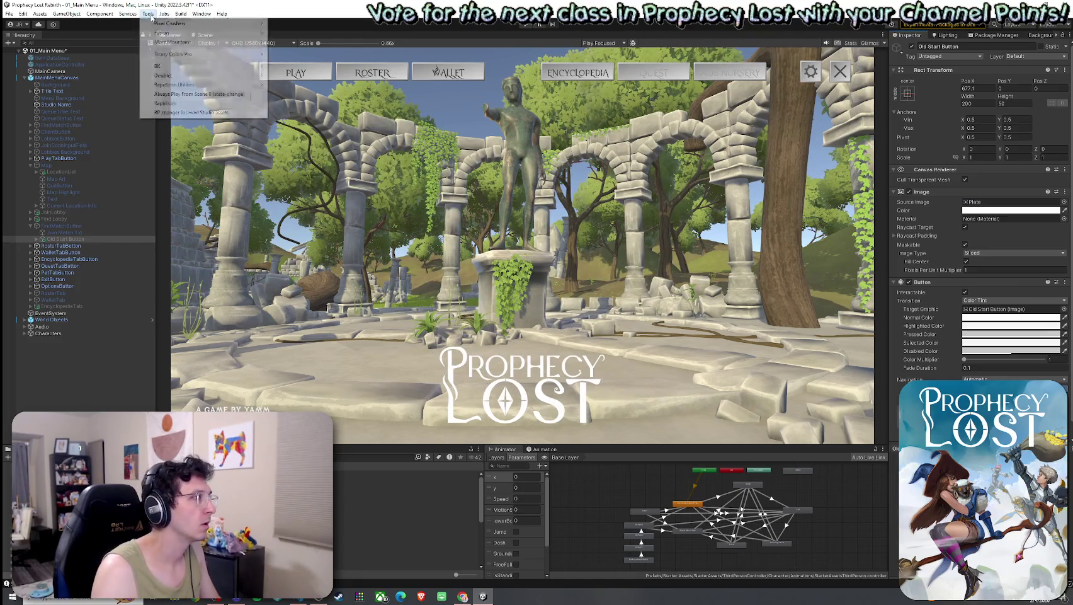
click(178, 94)
Save the scene and launch the game from the 00_BootStrap title screen.
click(9, 13)
click(38, 53)
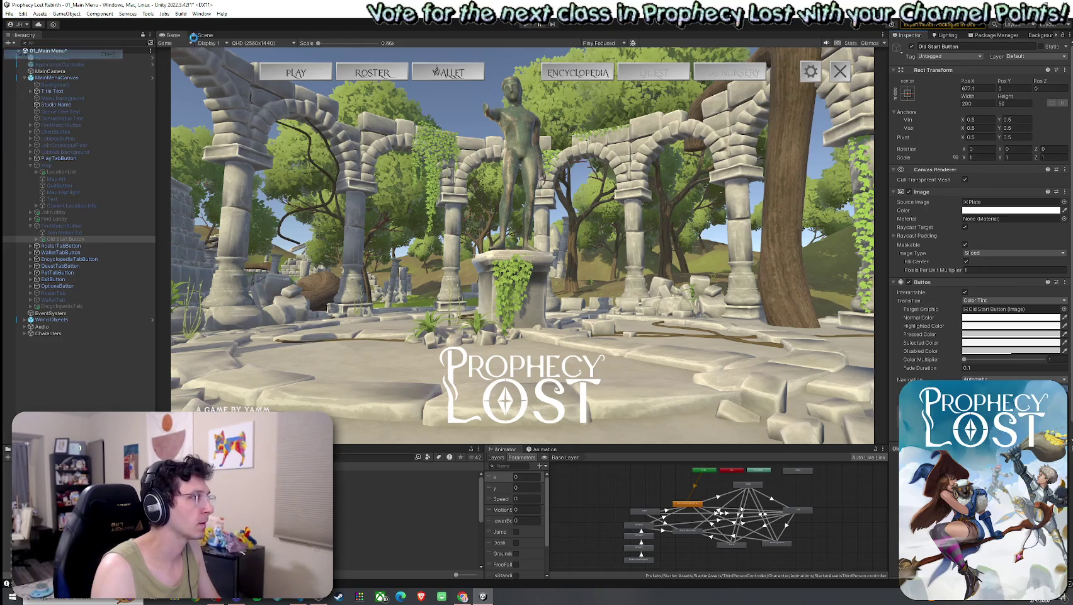
click(540, 24)
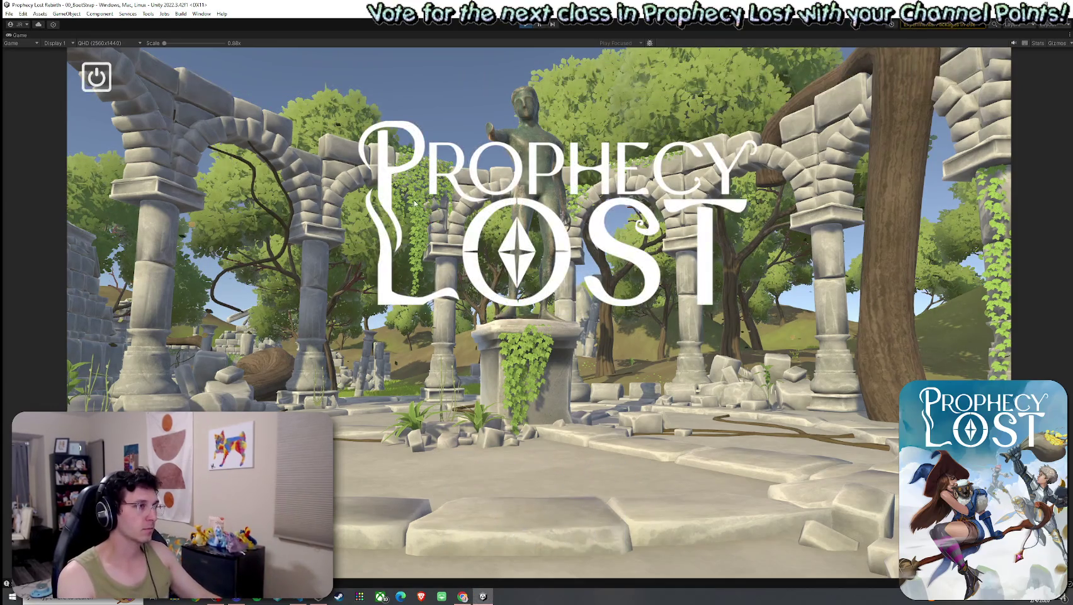
Go from the title screen through World Map into the forest match and run the witch forward.
click(407, 195)
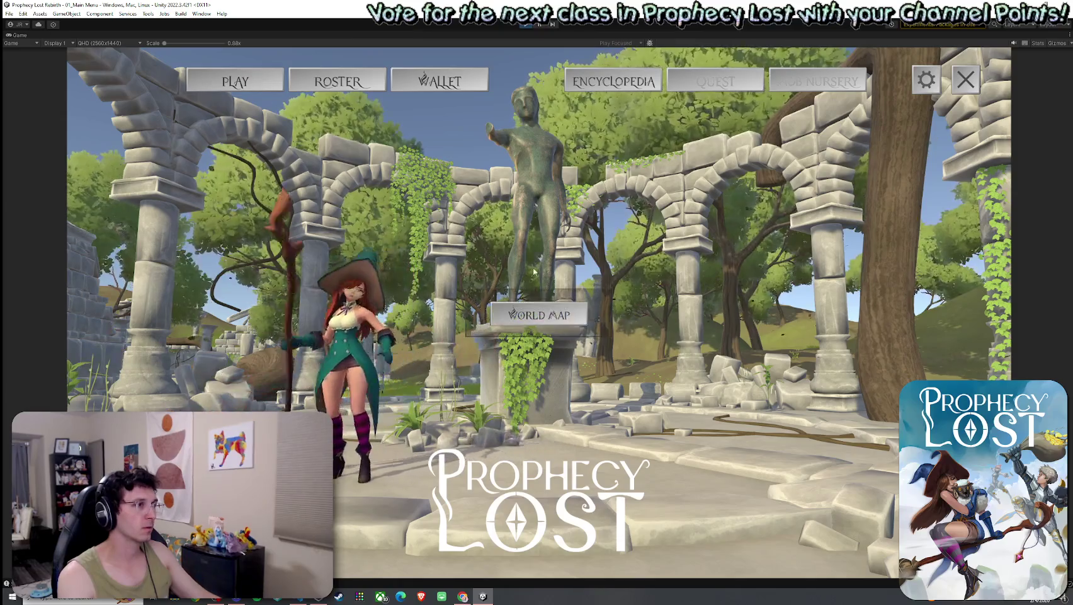
click(550, 320)
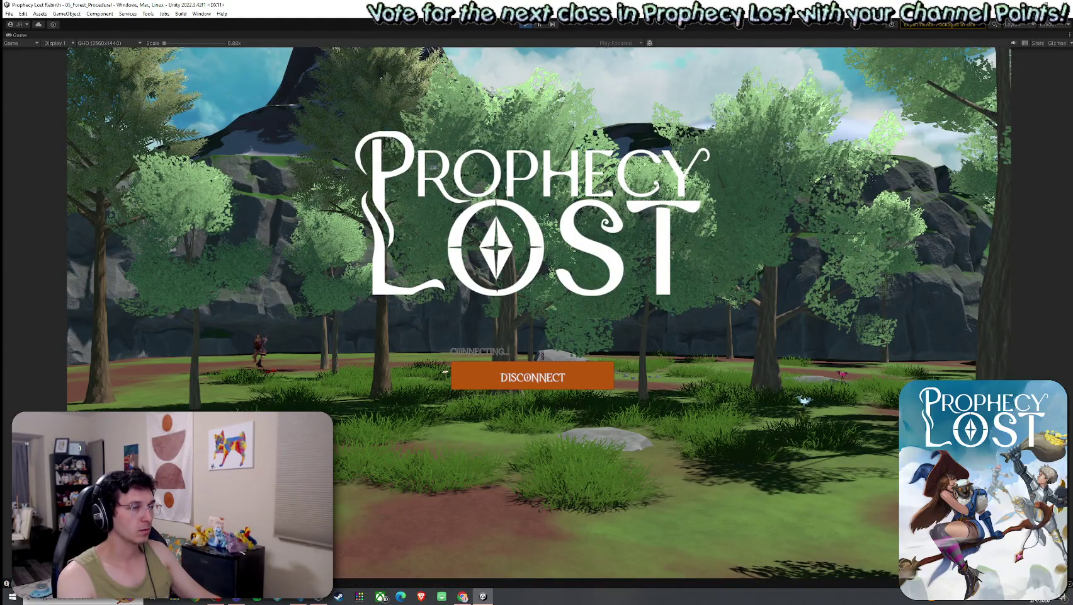
key(w)
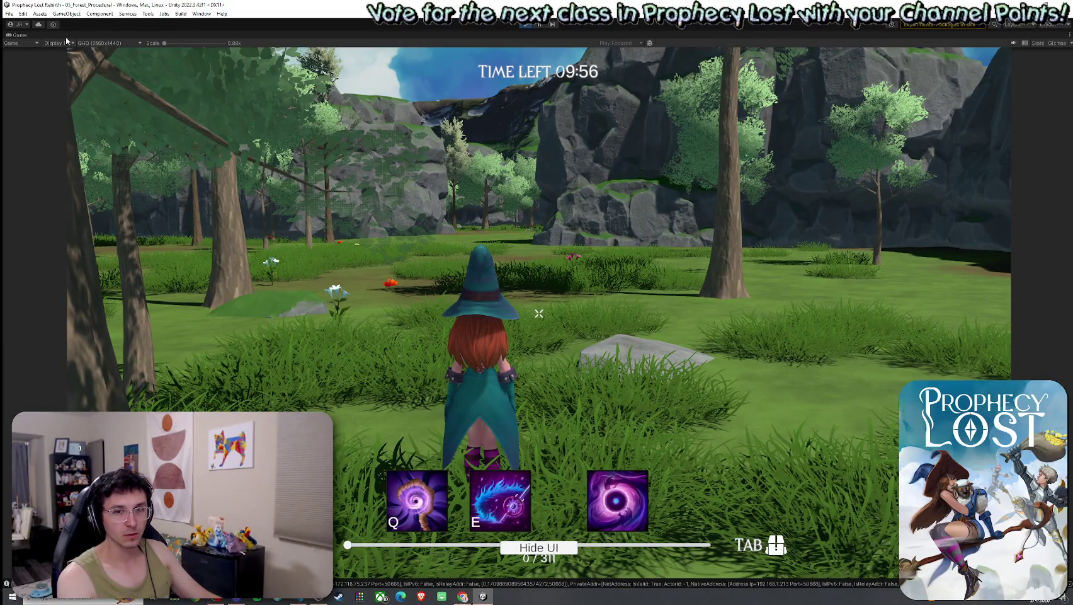
key(shift+space)
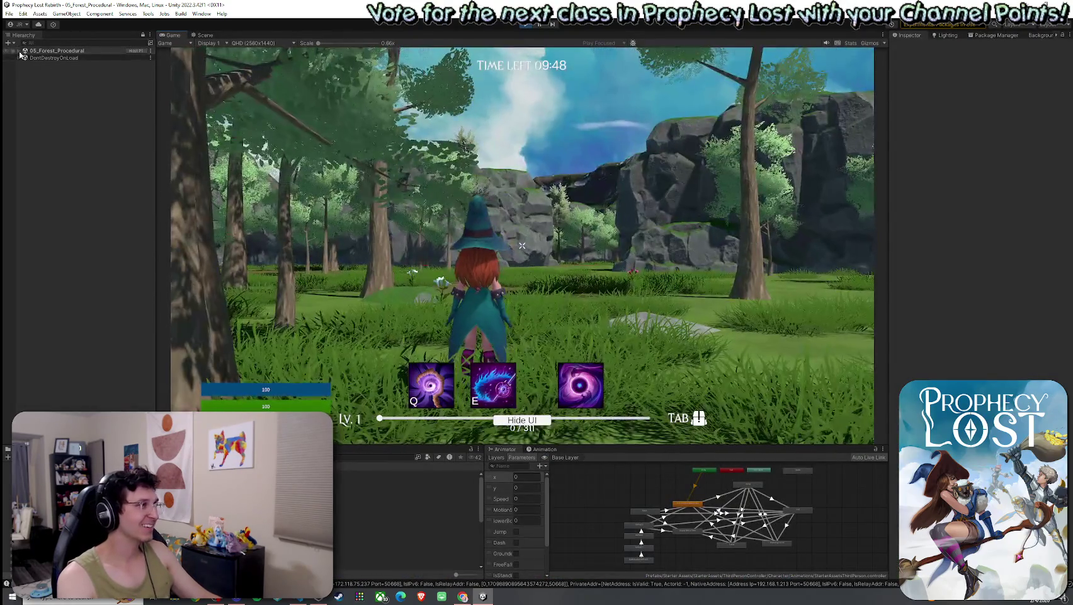
click(19, 50)
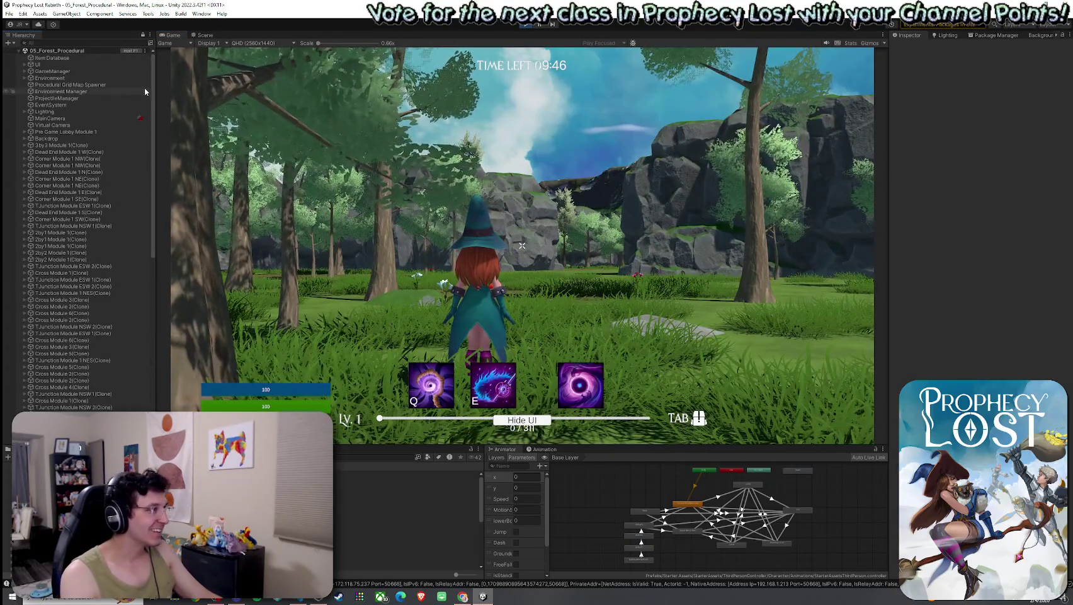
scroll(151, 252, down, 10)
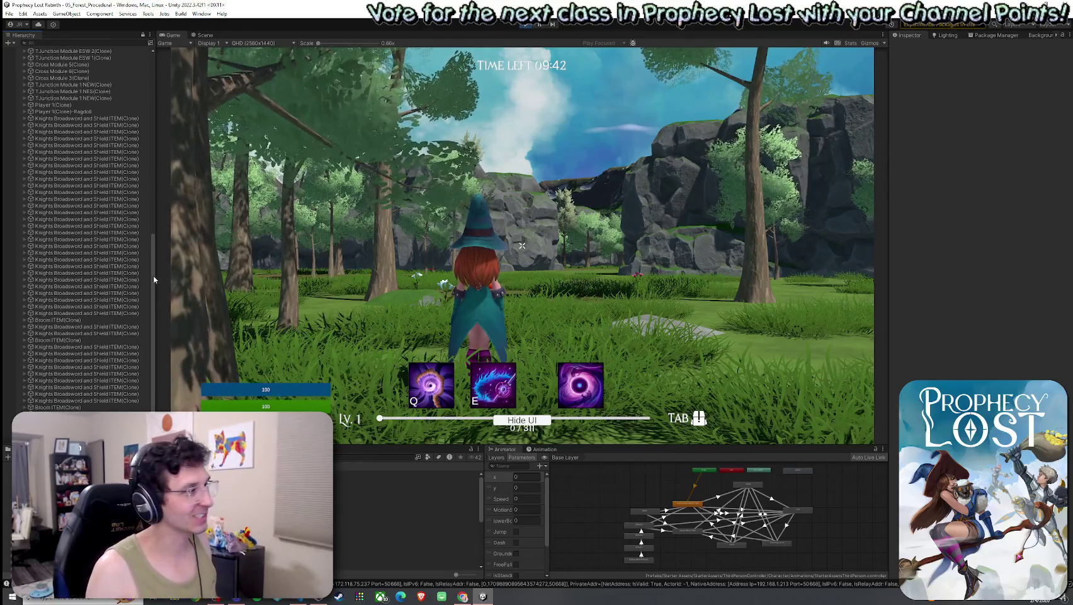
scroll(126, 252, up, 4)
click(53, 186)
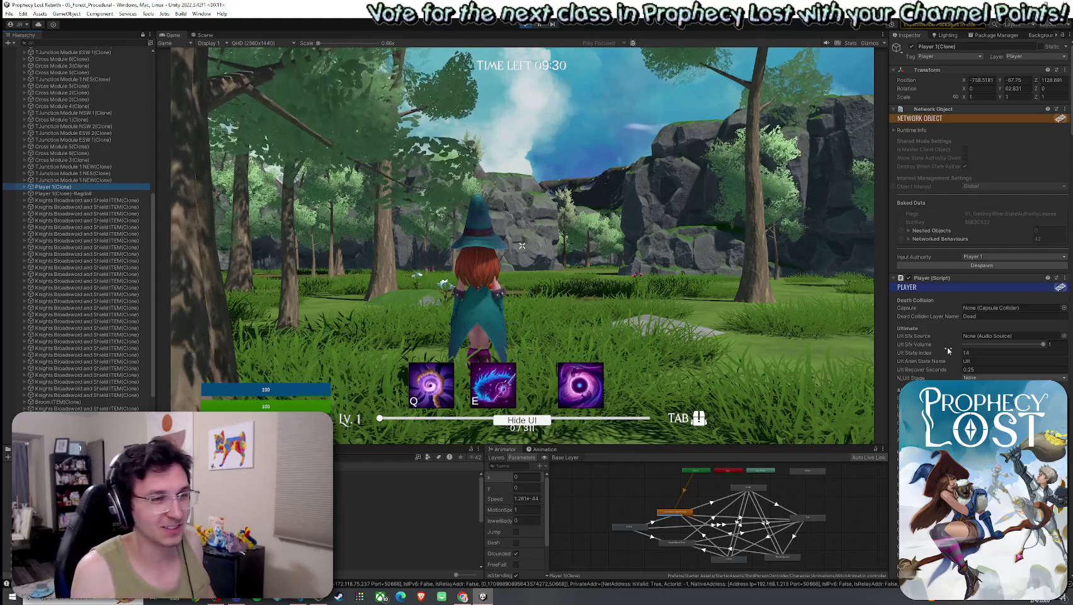
scroll(983, 252, down, 10)
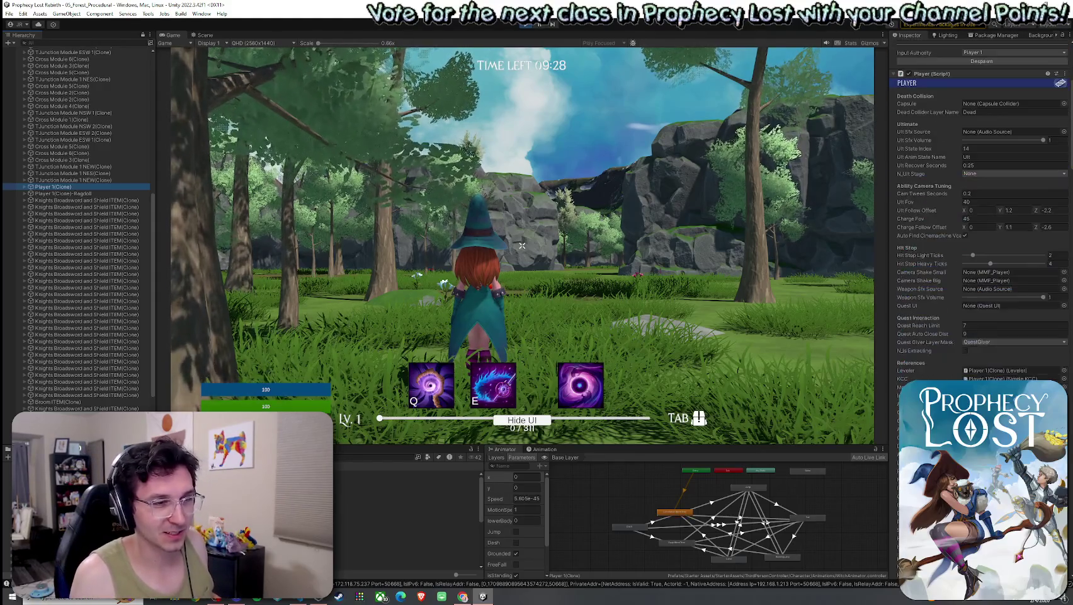
scroll(968, 378, down, 6)
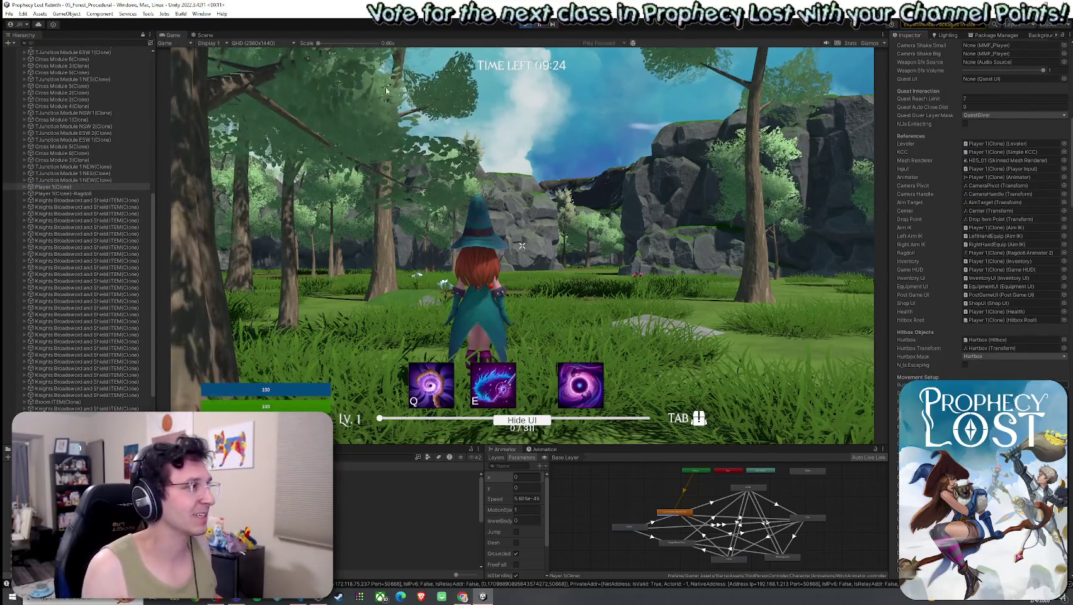
double_click(180, 35)
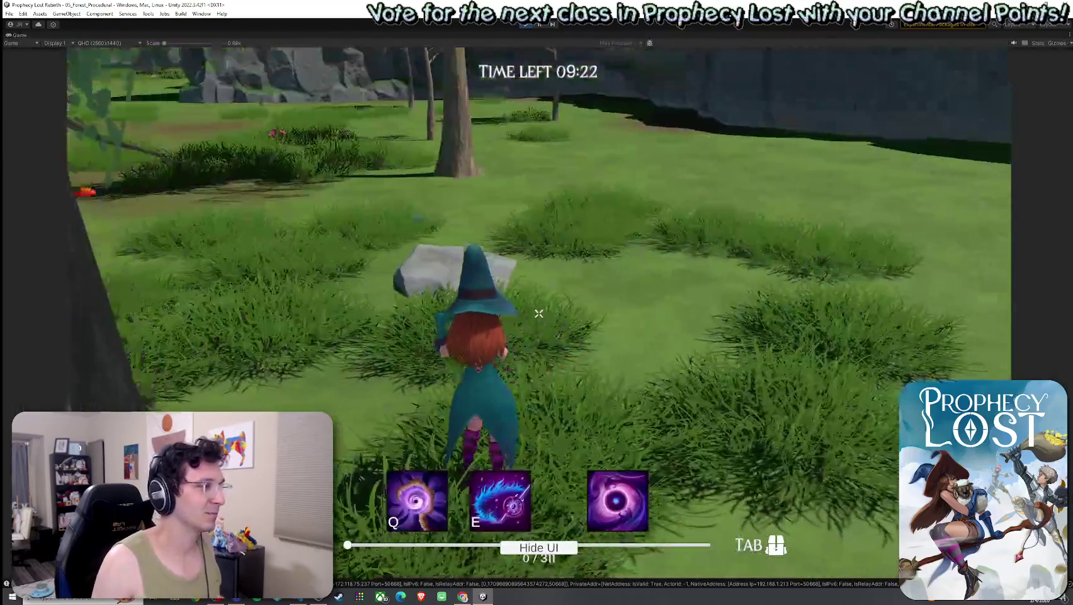
Run the witch through the rock gap into the blue safehouse circle and wait out the escape.
key(w)
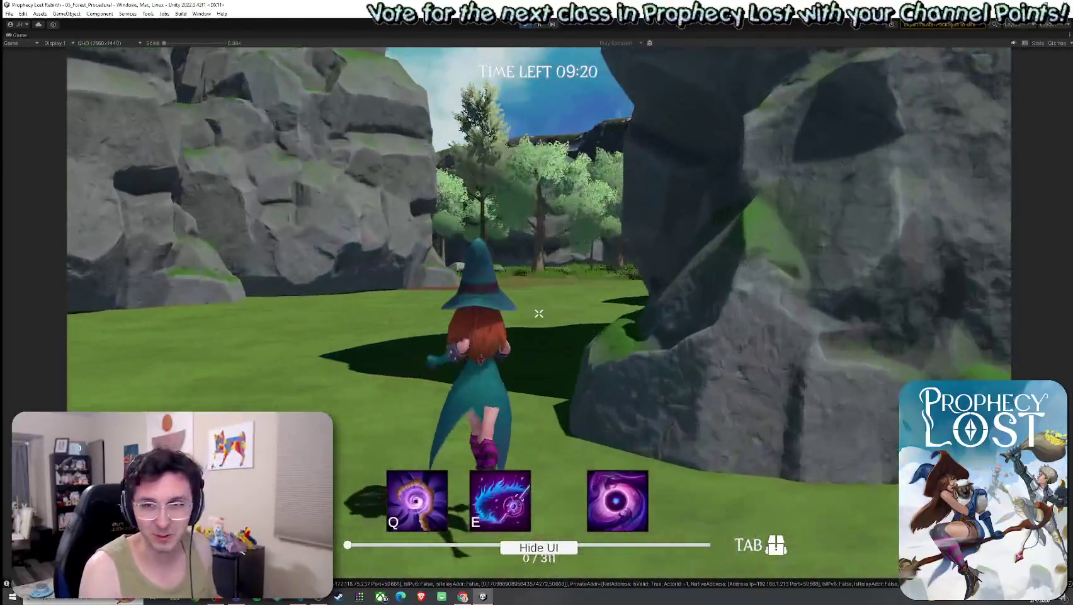
key(w)
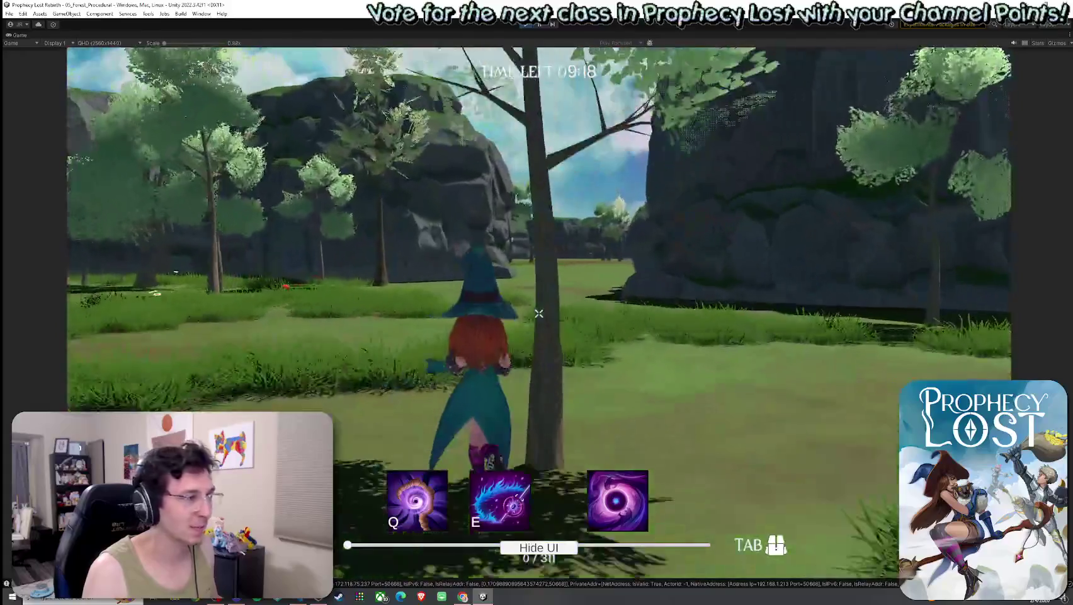
key(w)
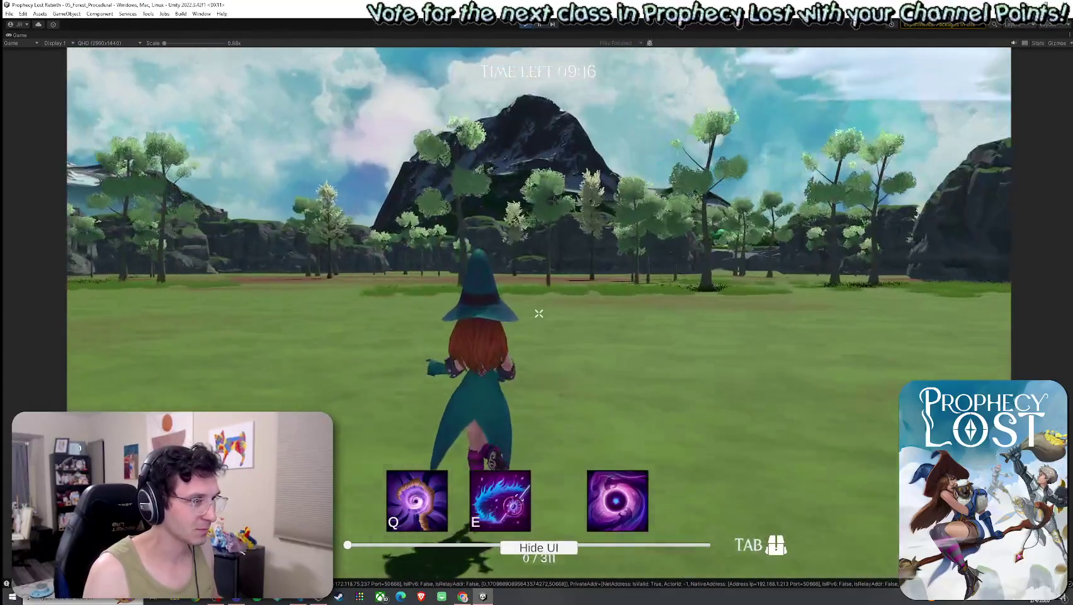
key(w)
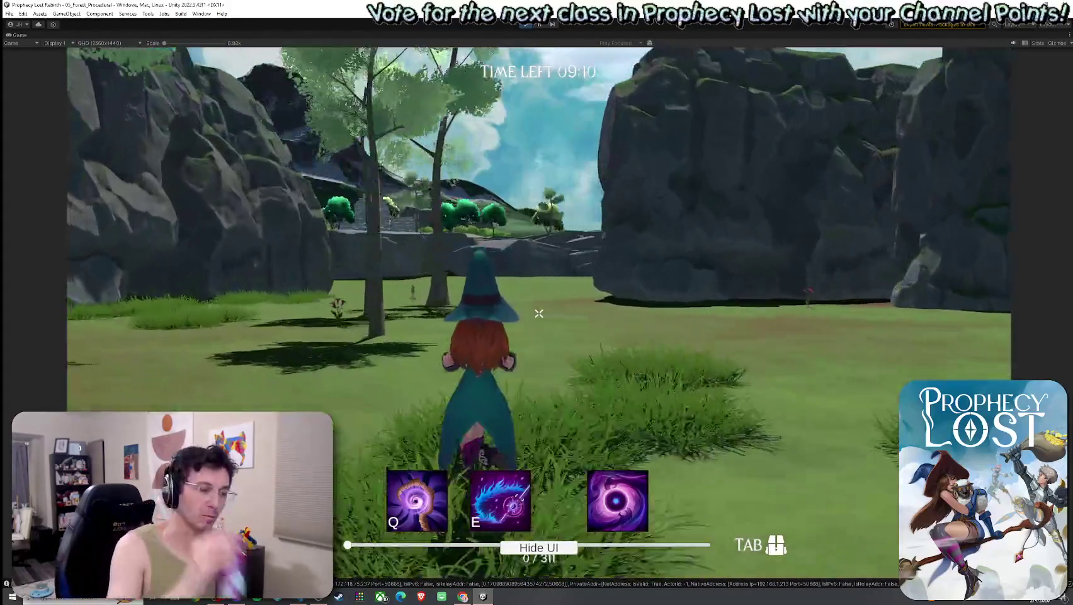
key(w)
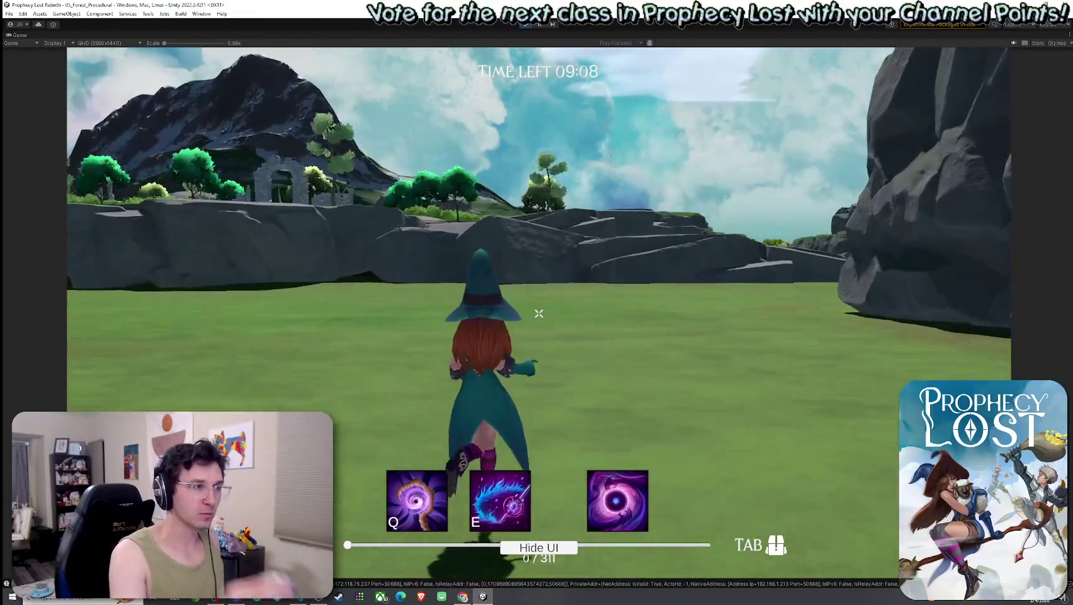
key(w)
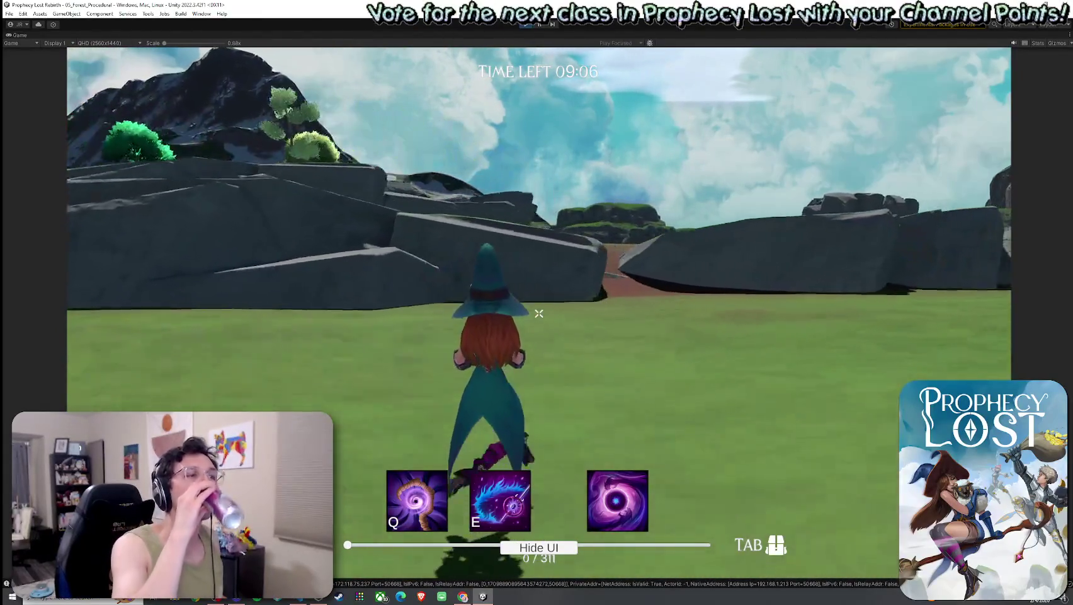
key(w)
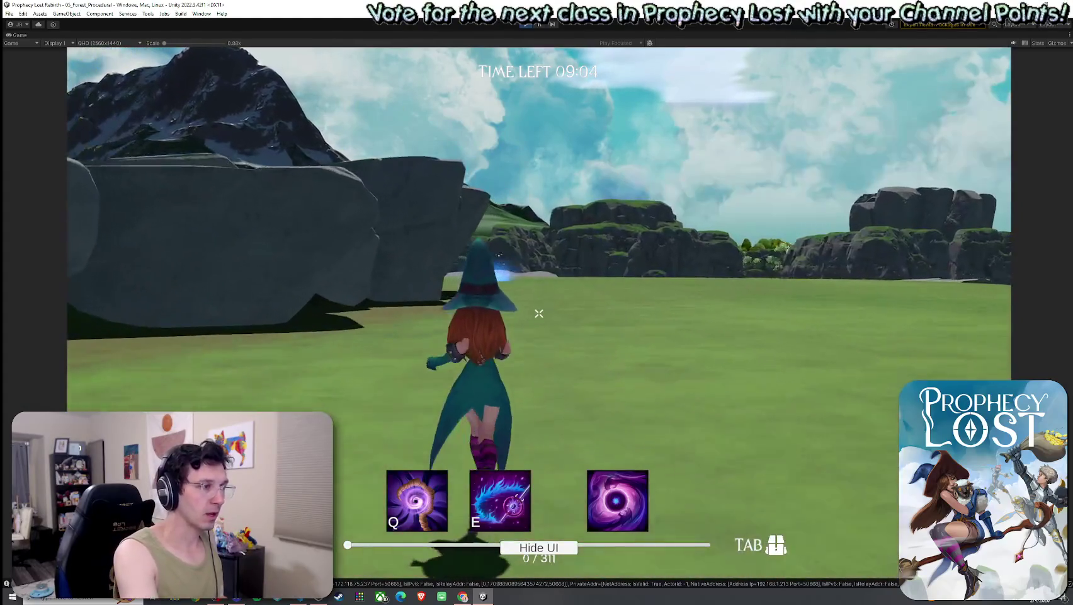
key(w)
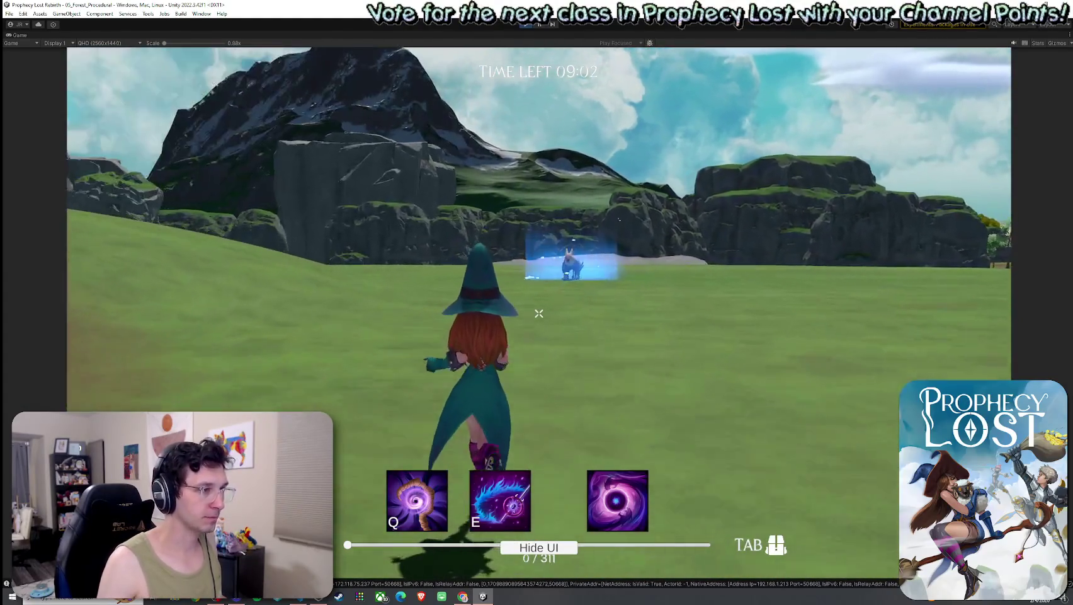
key(w)
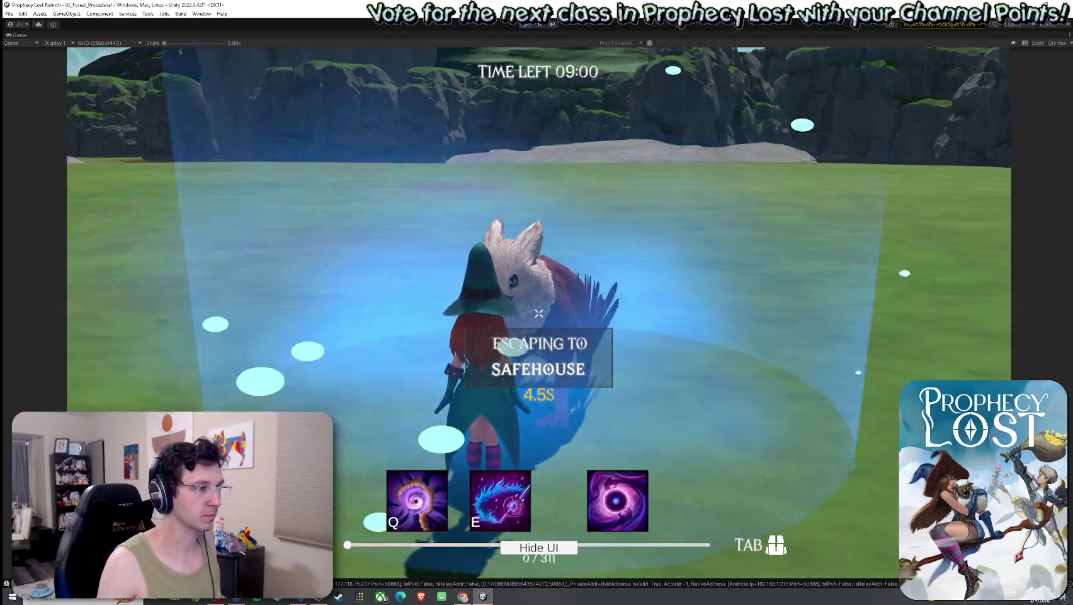
key(e)
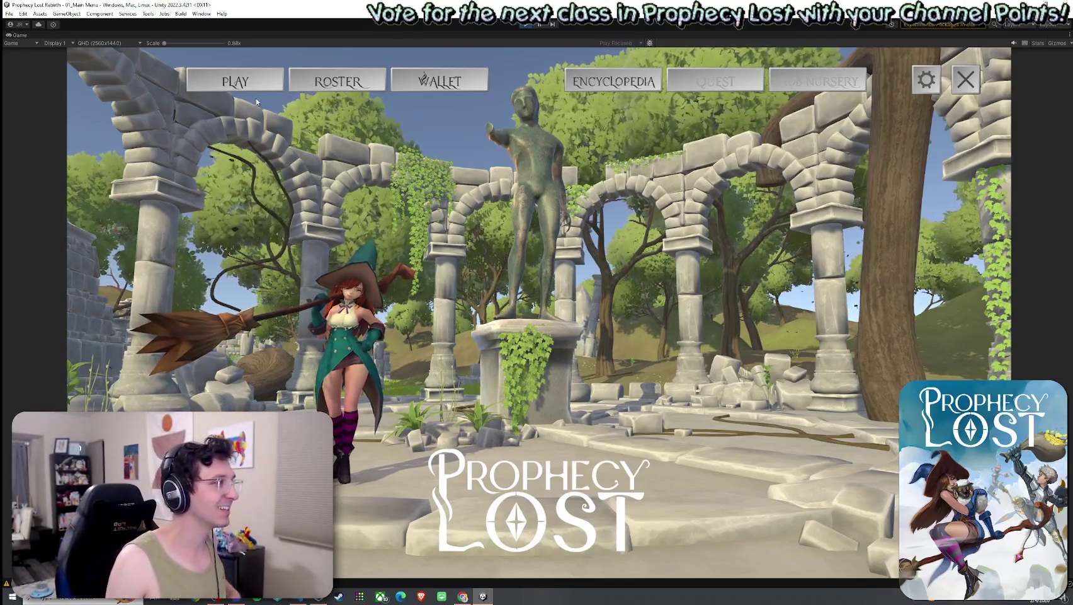
Open the world map and find a match in Fanglan.
click(561, 315)
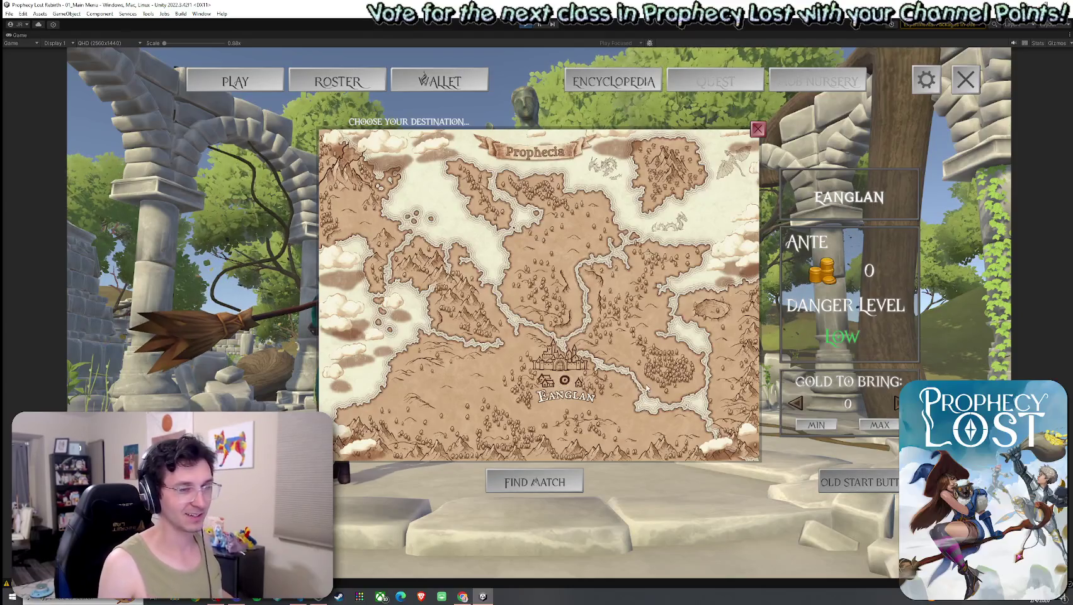
click(643, 386)
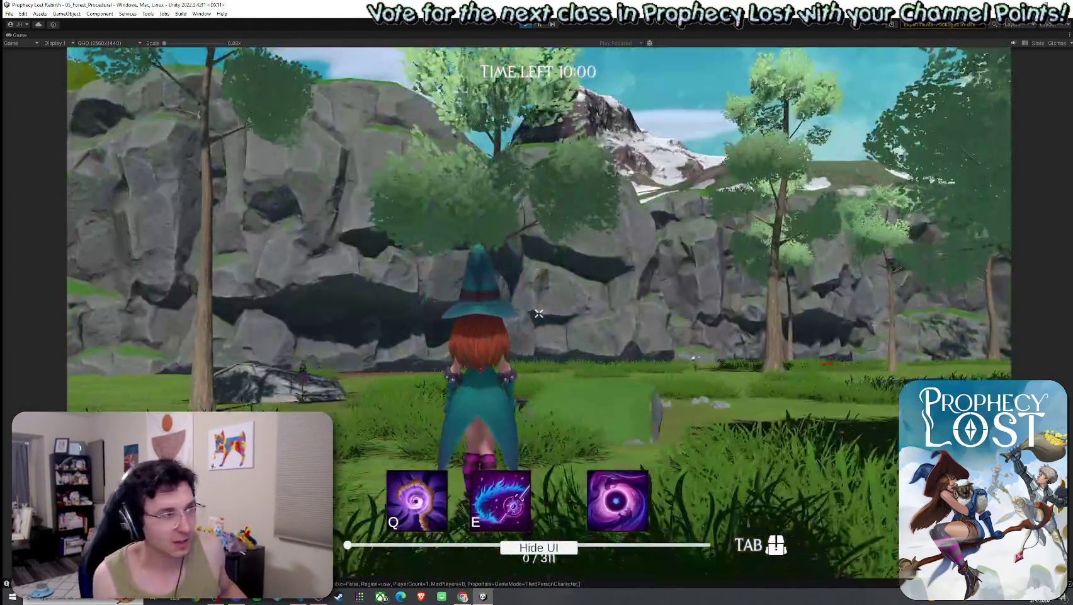
Run the witch through the forest and along the grey cliffs.
key(w)
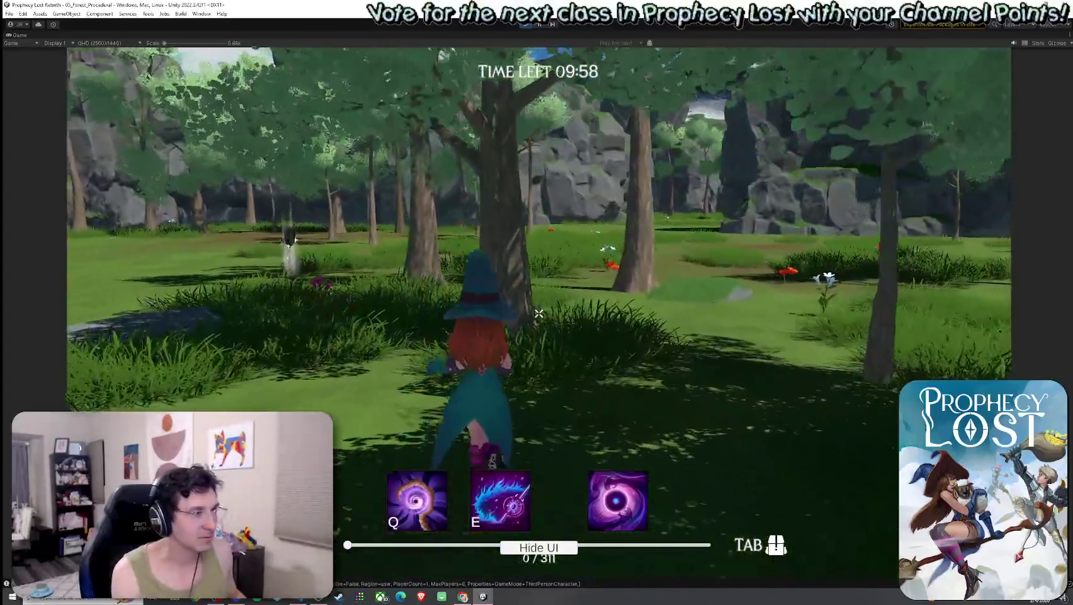
key(w)
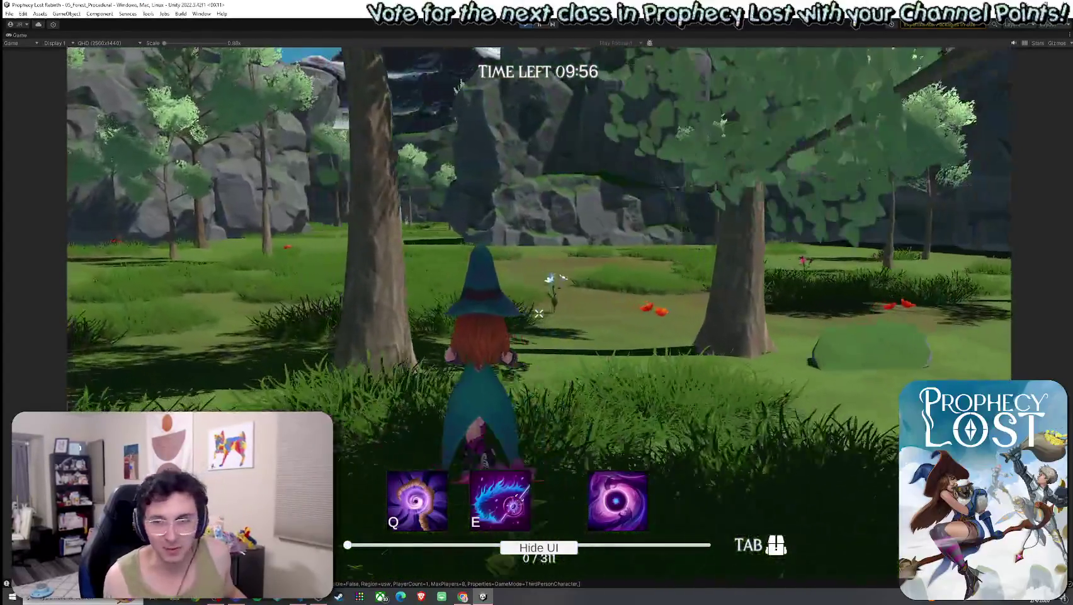
key(w)
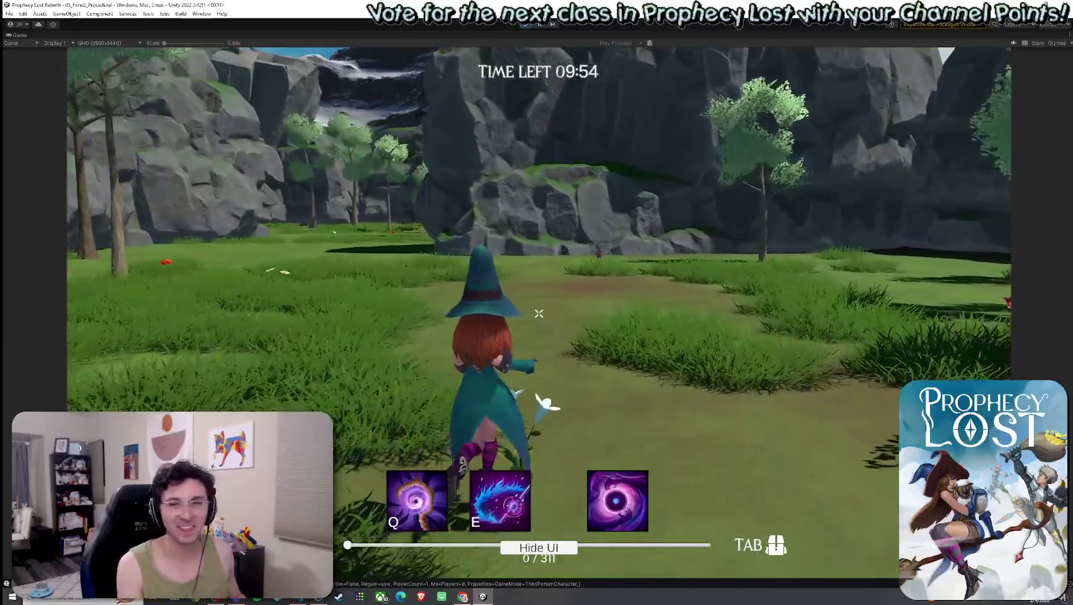
key(w)
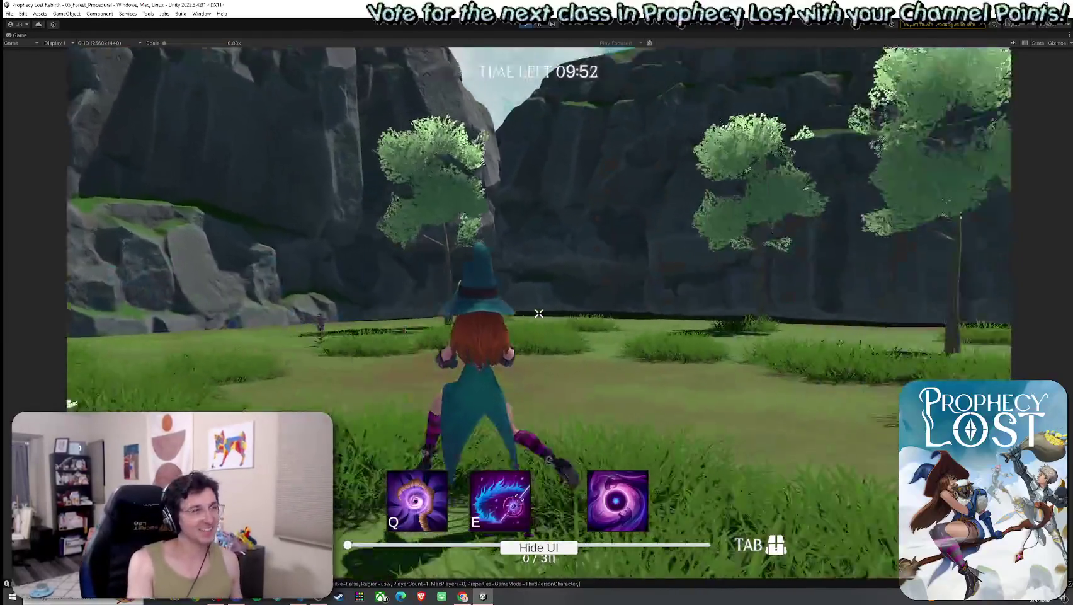
key(w)
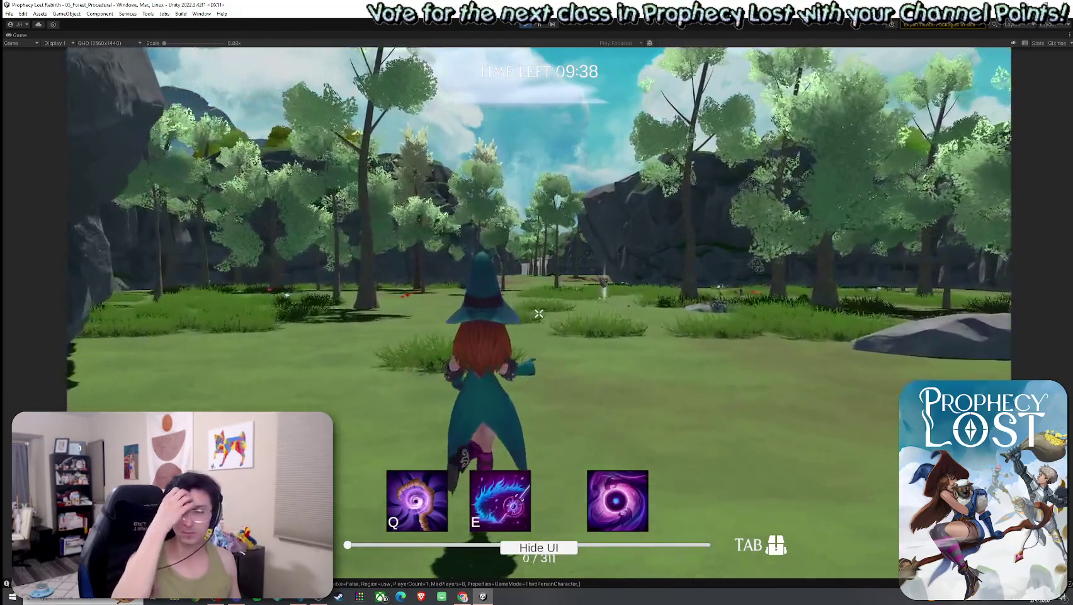
key(w)
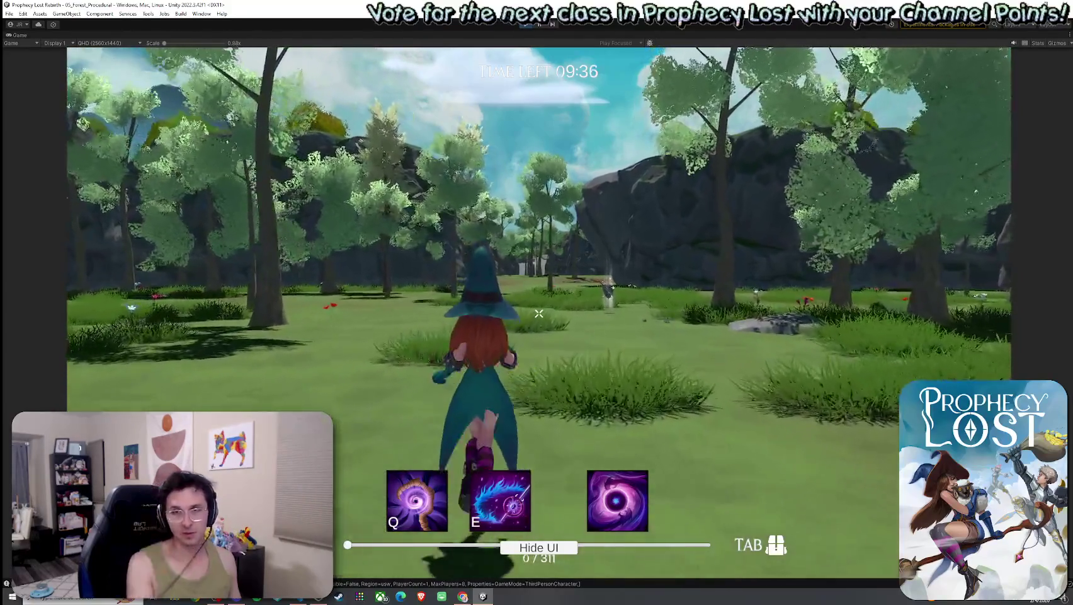
key(w)
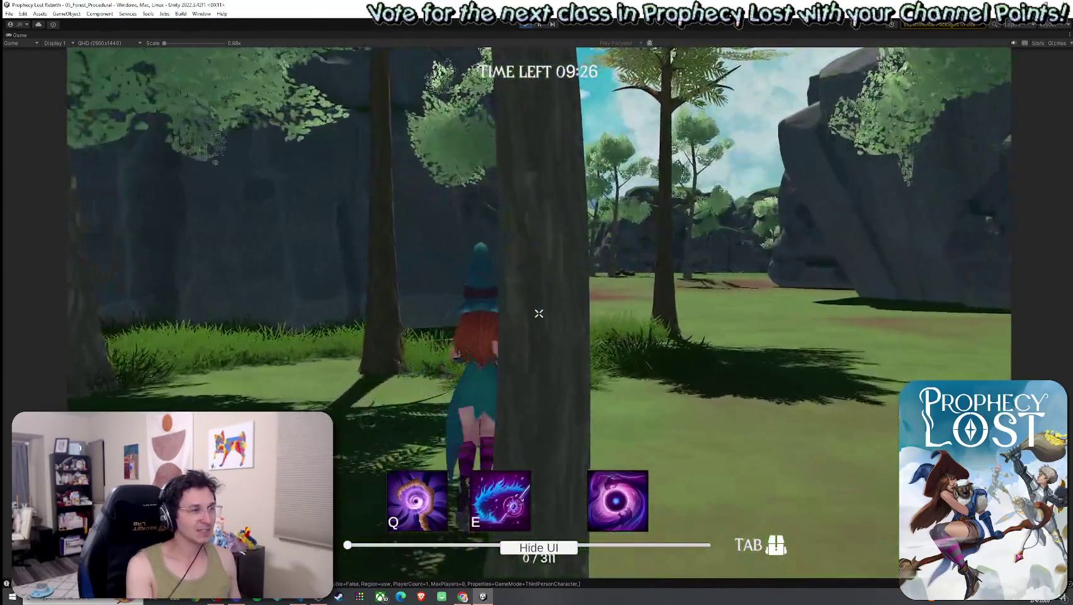
Cross the clearing and flower meadow and pick up the glowing sword by the rock wall.
key(w)
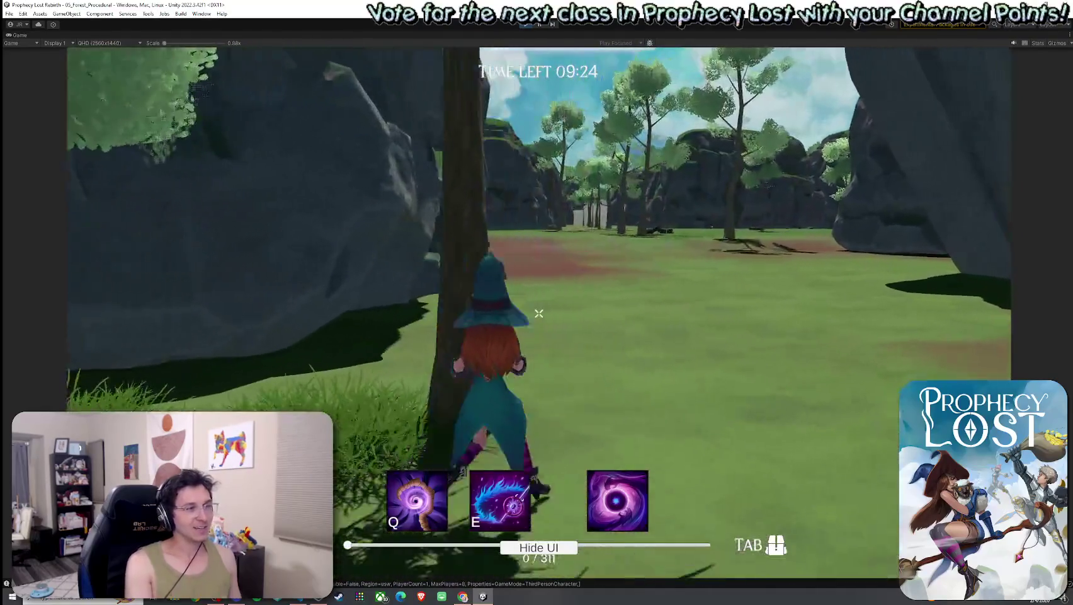
key(w)
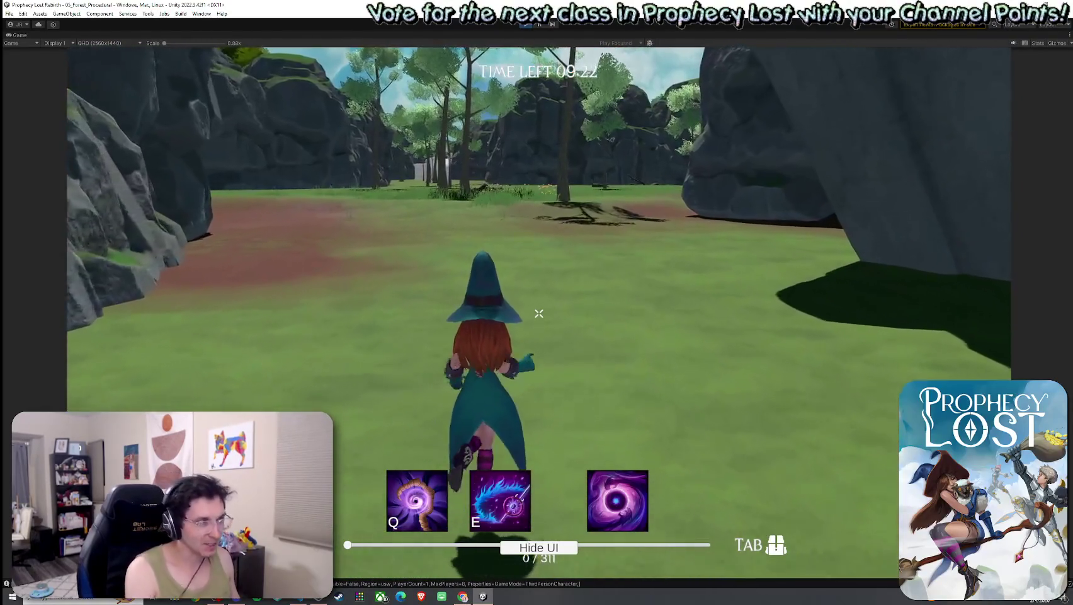
key(w)
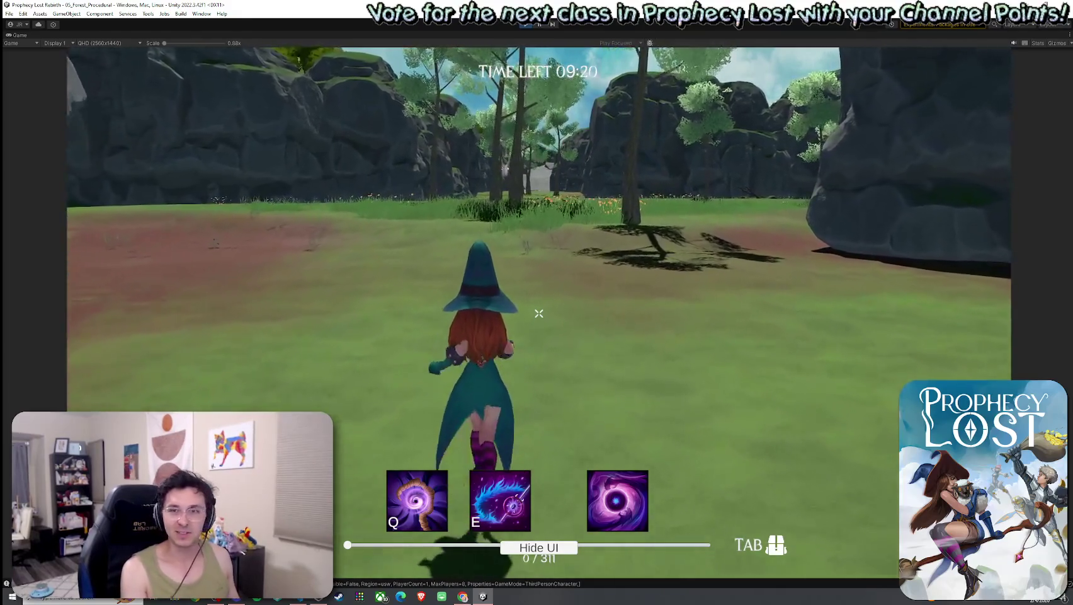
key(w)
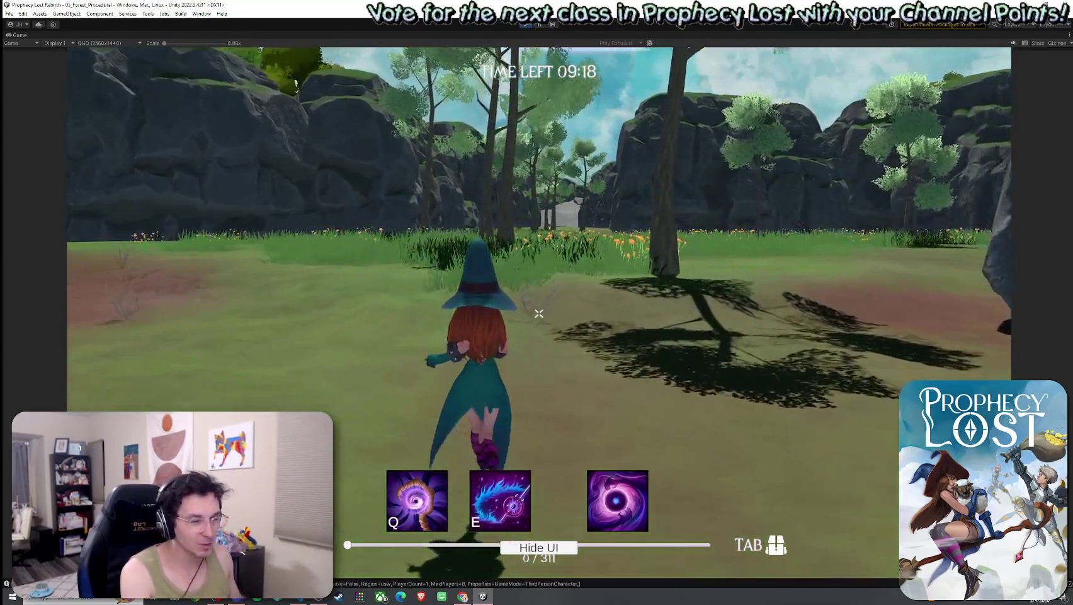
key(w)
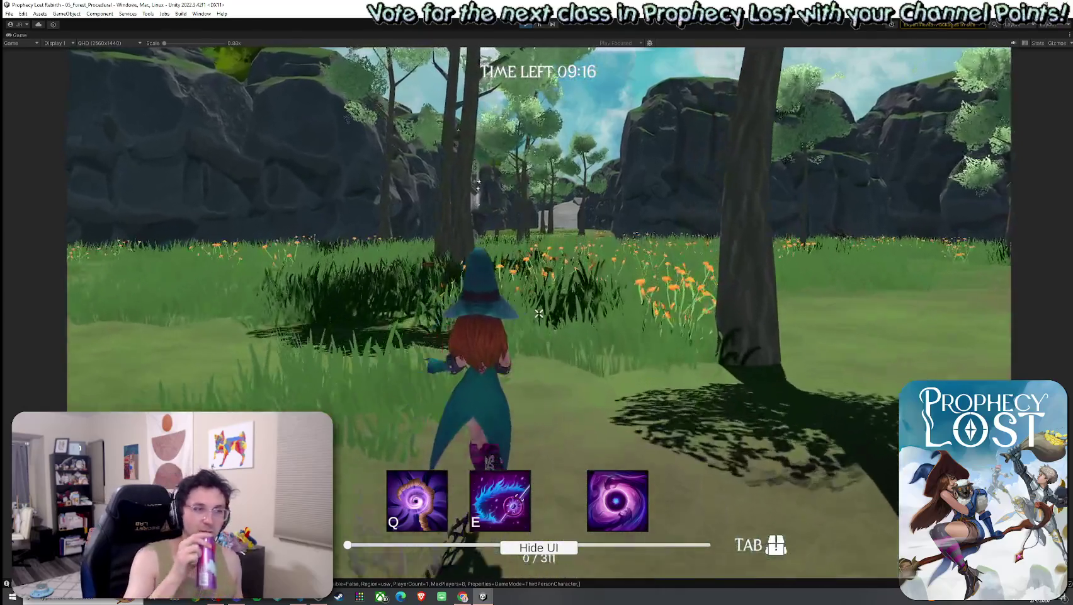
key(w)
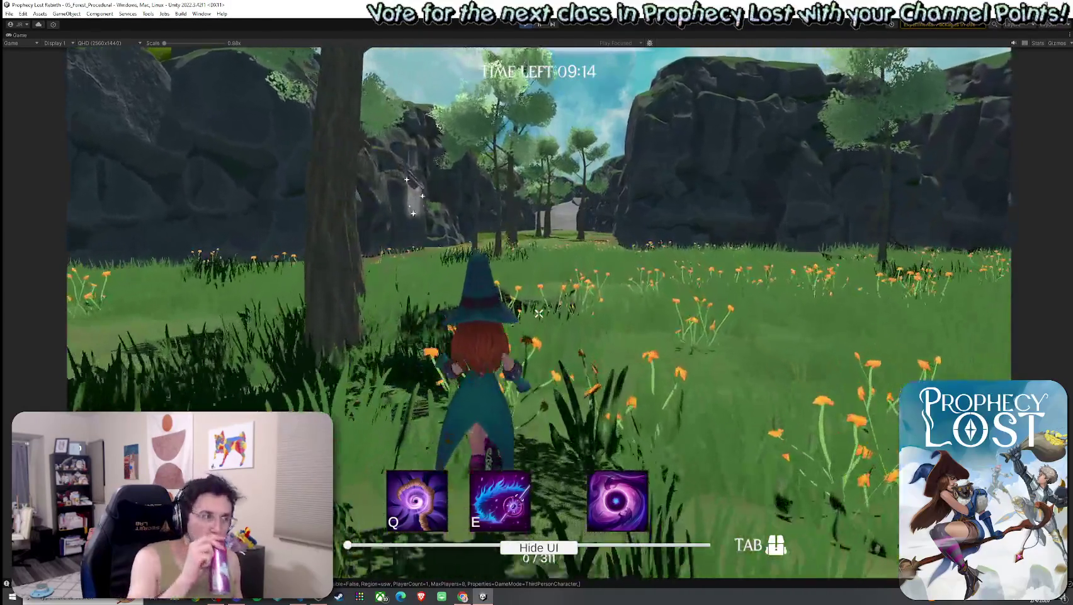
key(w)
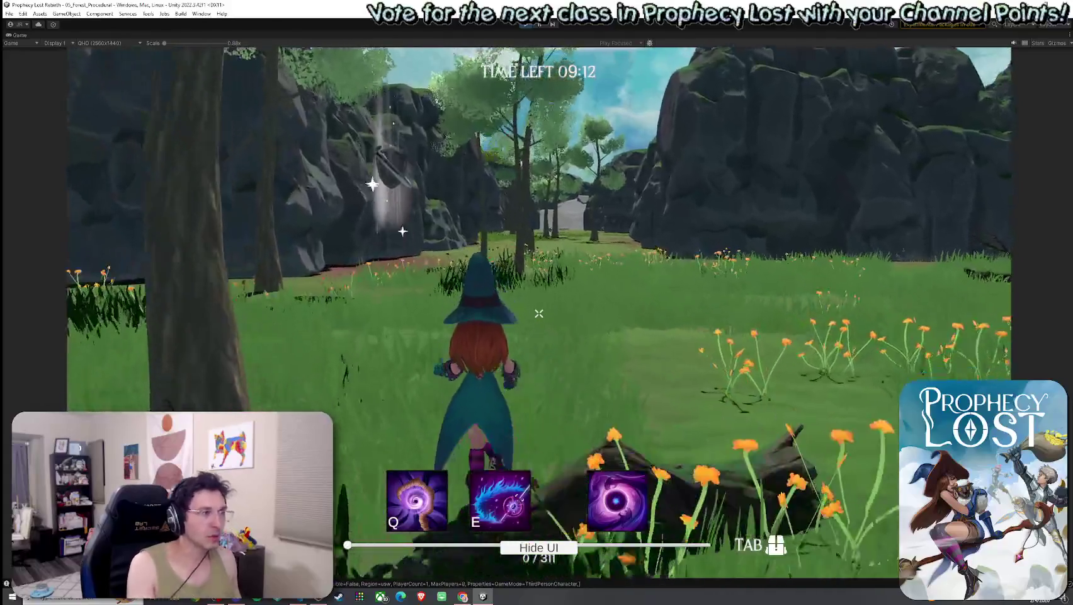
key(f)
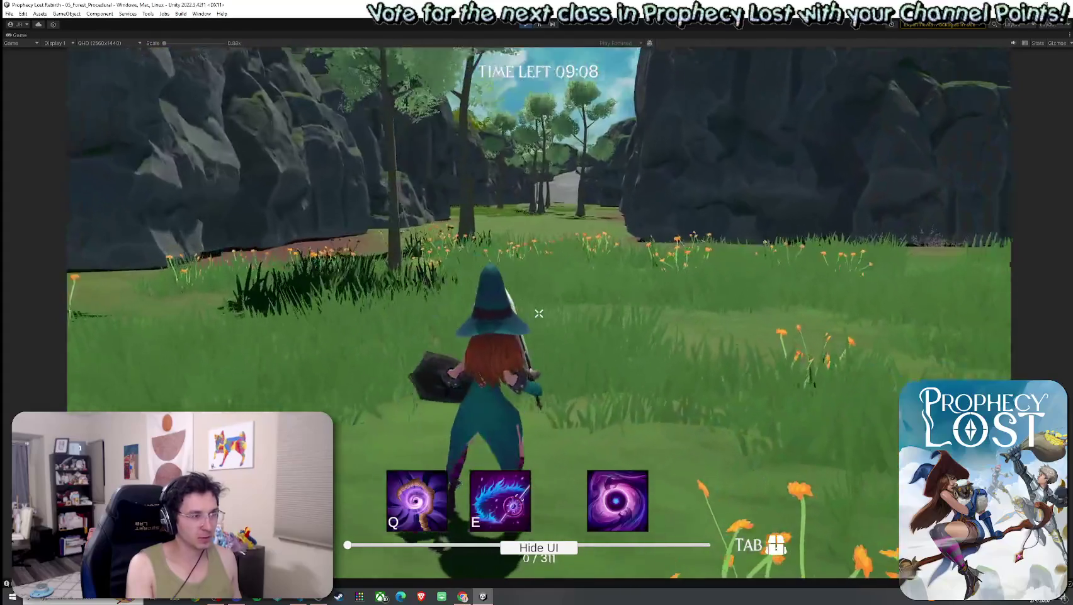
Check the new gear in the inventory, then walk on toward the valley.
key(Tab)
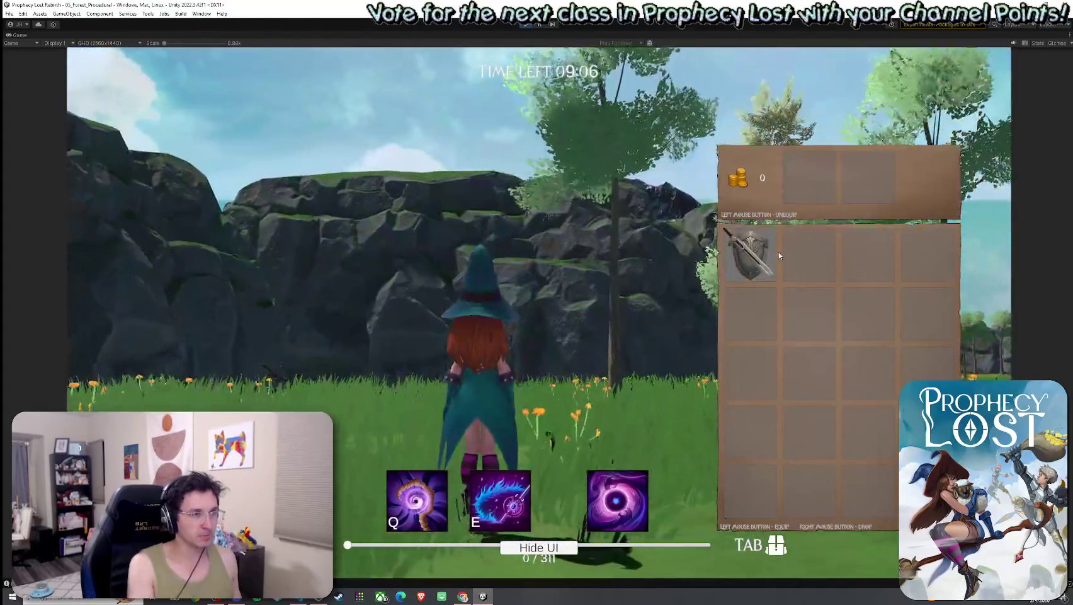
key(Tab)
key(w)
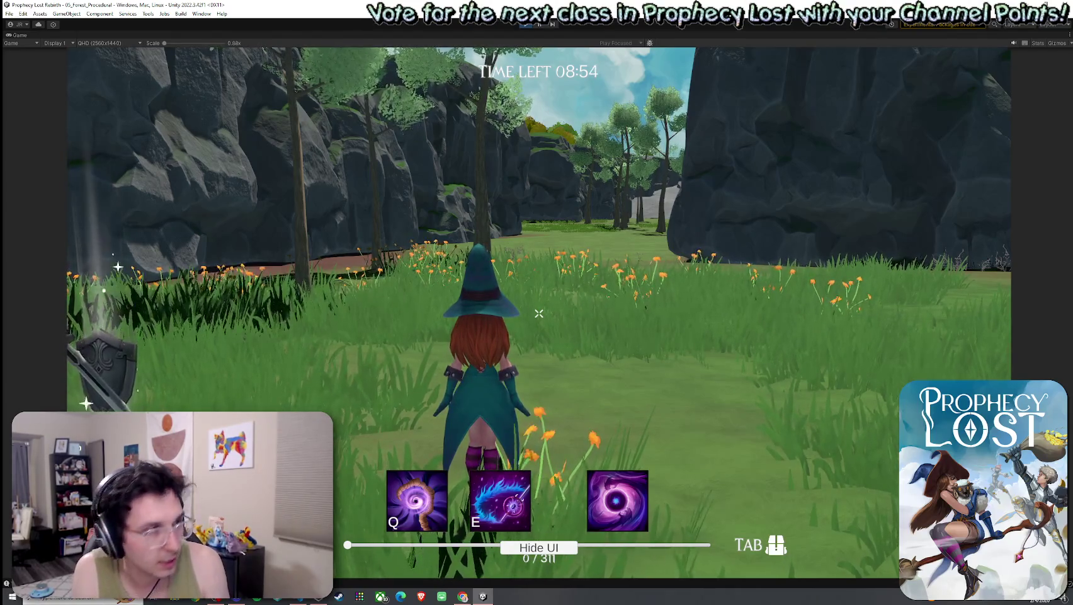
key(w)
key(w)
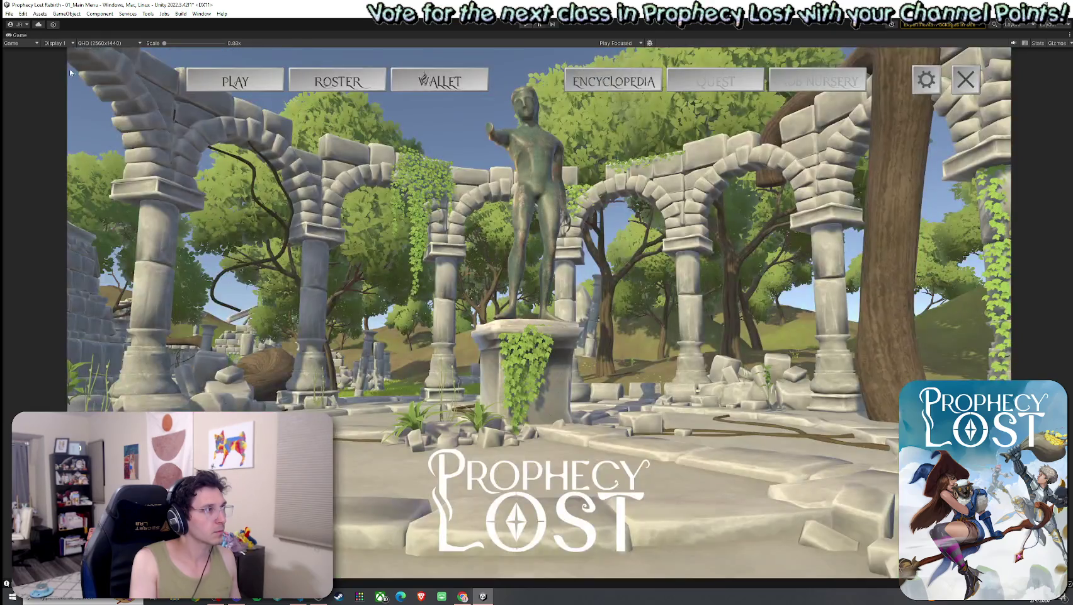
Stop play mode and save the modified scene.
key(ctrl+p)
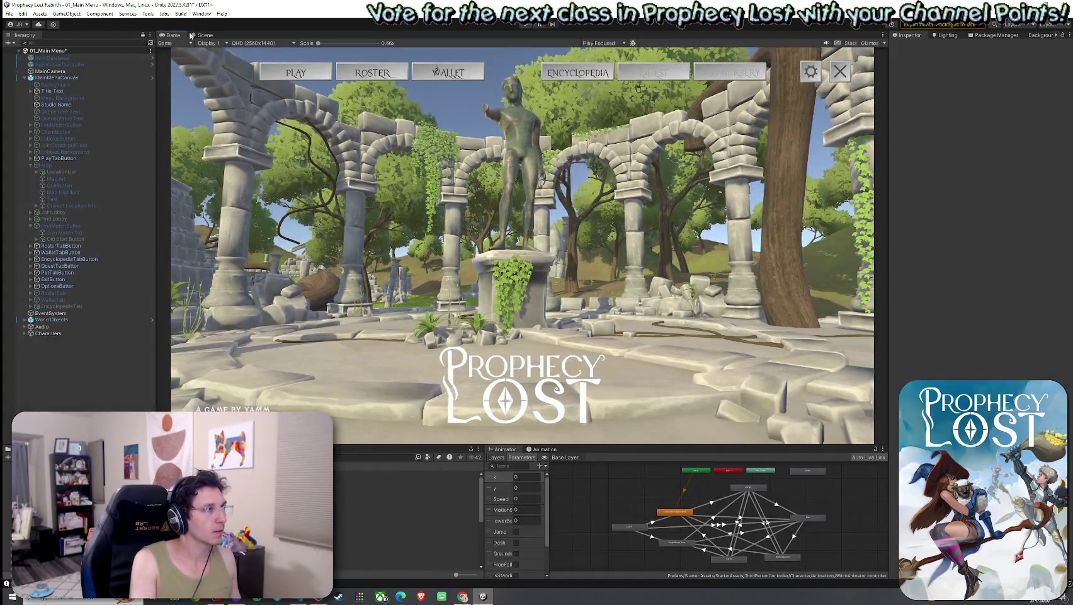
click(192, 35)
click(177, 35)
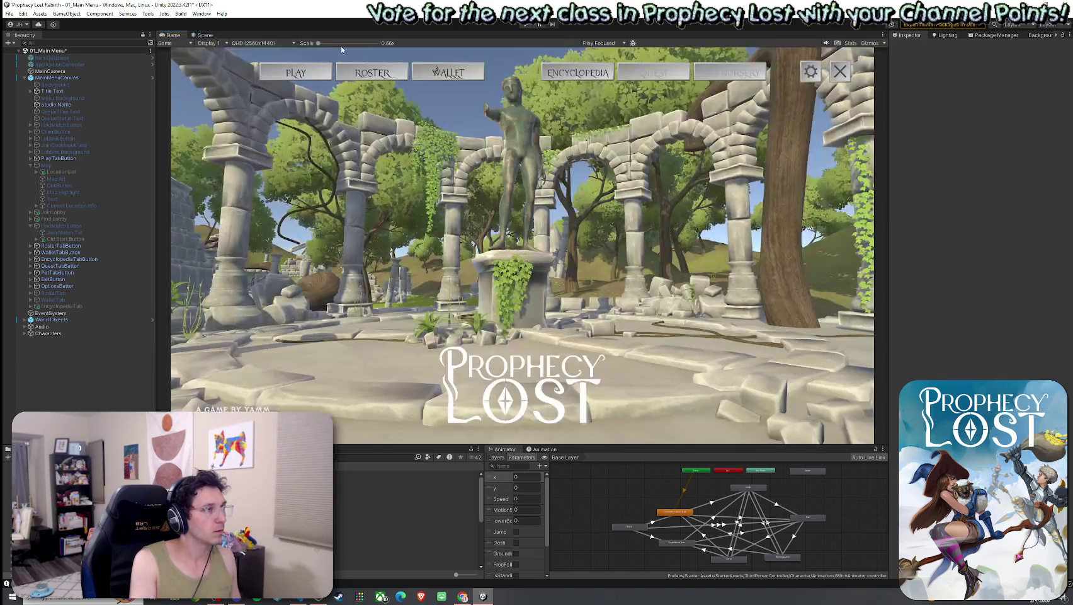
click(529, 315)
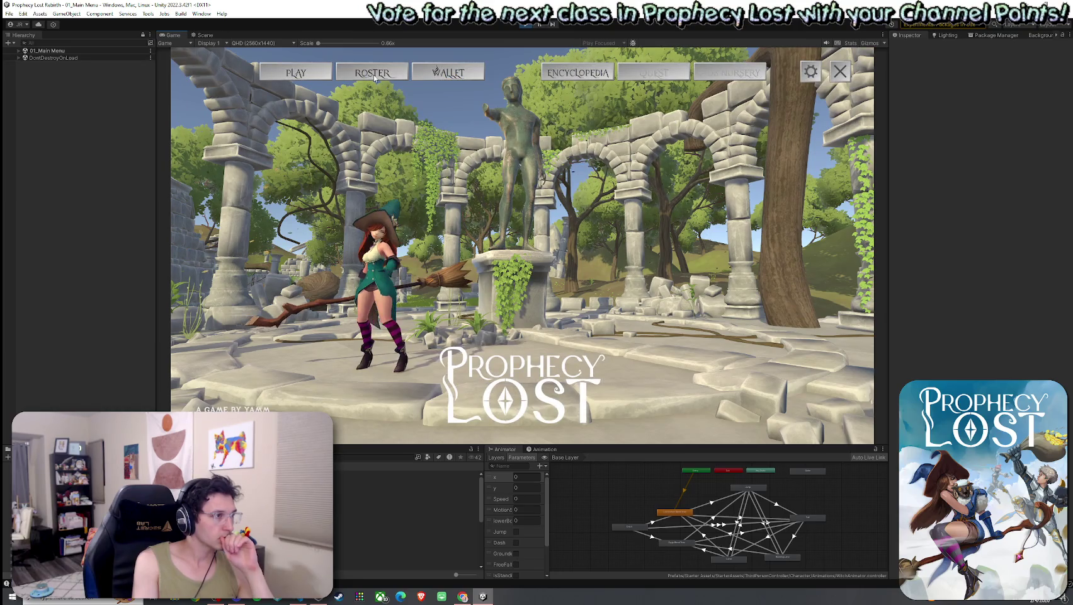
Check the roster and wallet, Reset All Encyclopedia items, and load the Fanglan forest match.
click(374, 74)
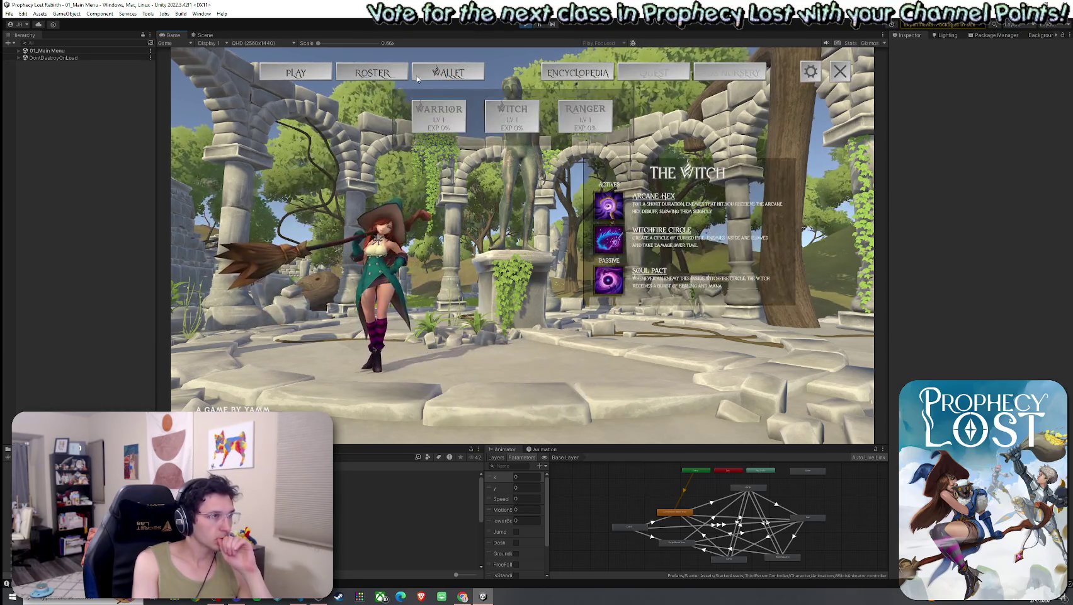
click(440, 78)
click(313, 77)
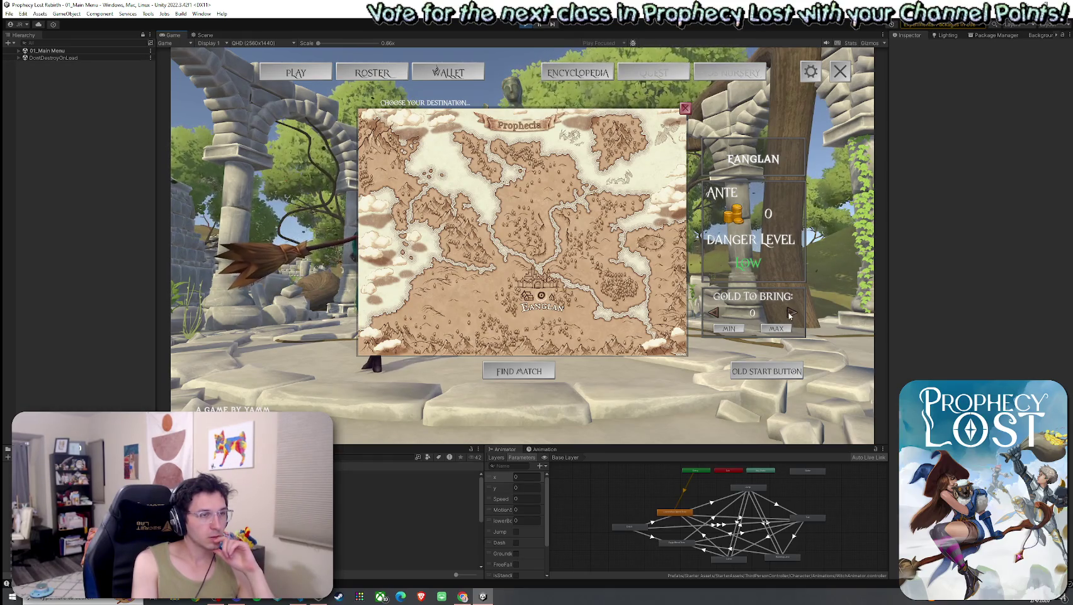
click(580, 73)
click(492, 112)
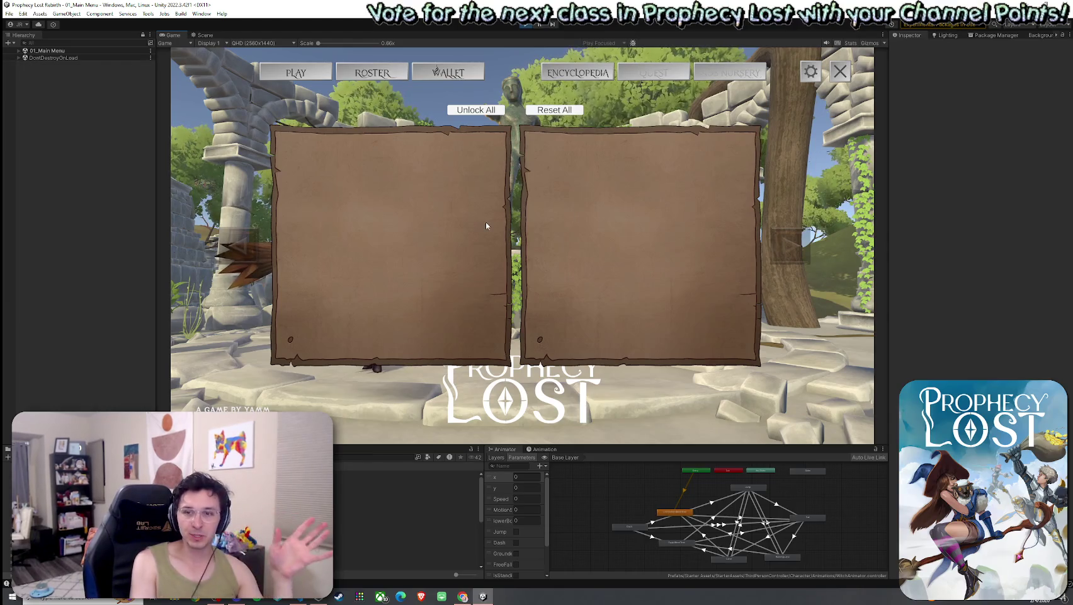
click(320, 73)
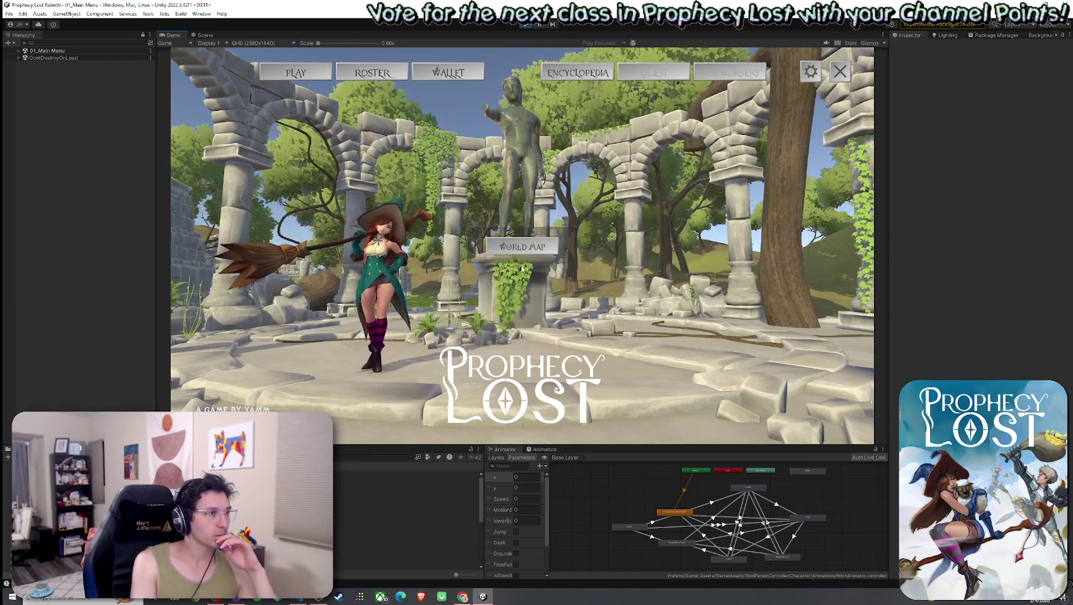
click(525, 311)
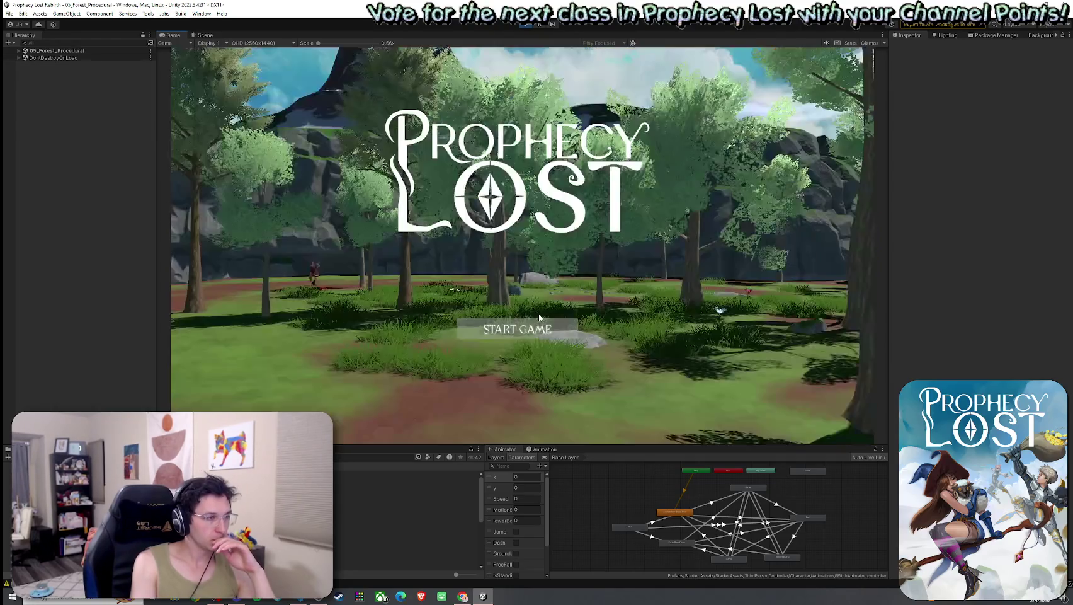
Press START GAME and run the witch past an enemy through the forest trees.
click(535, 333)
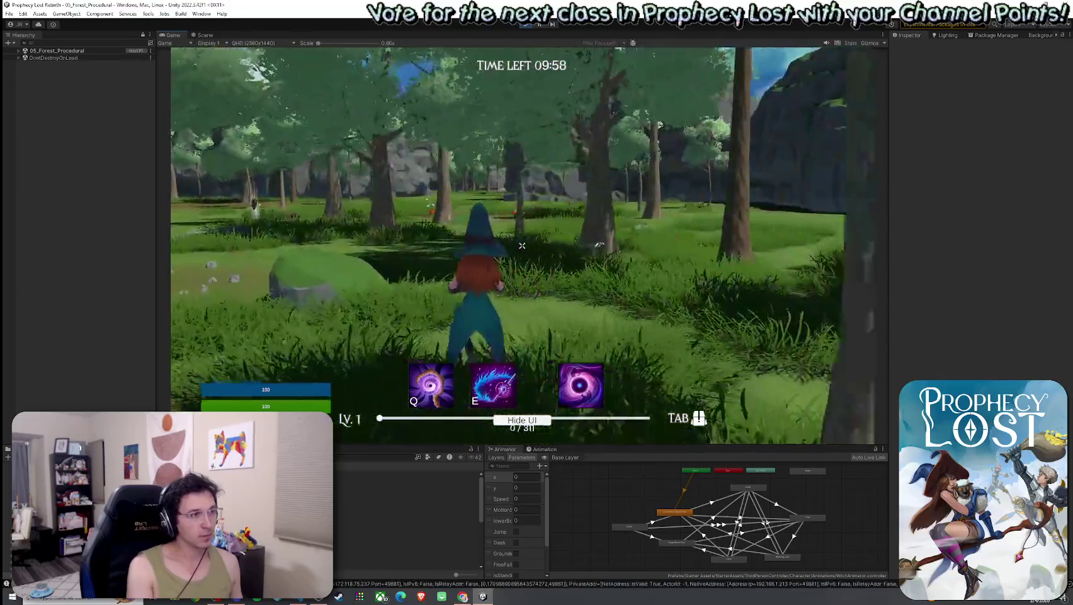
key(w)
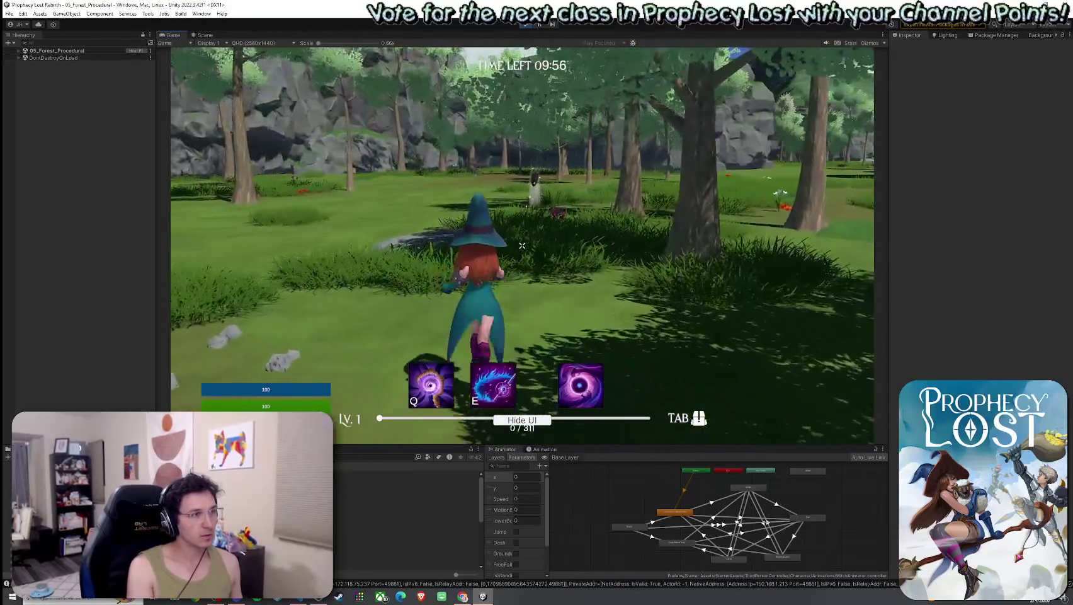
key(w)
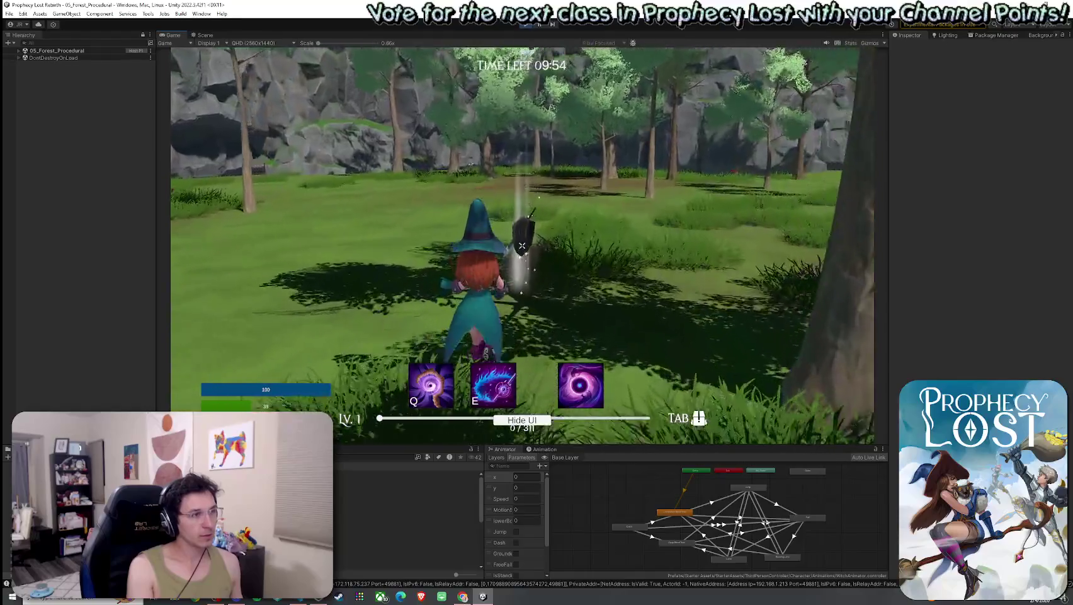
key(w)
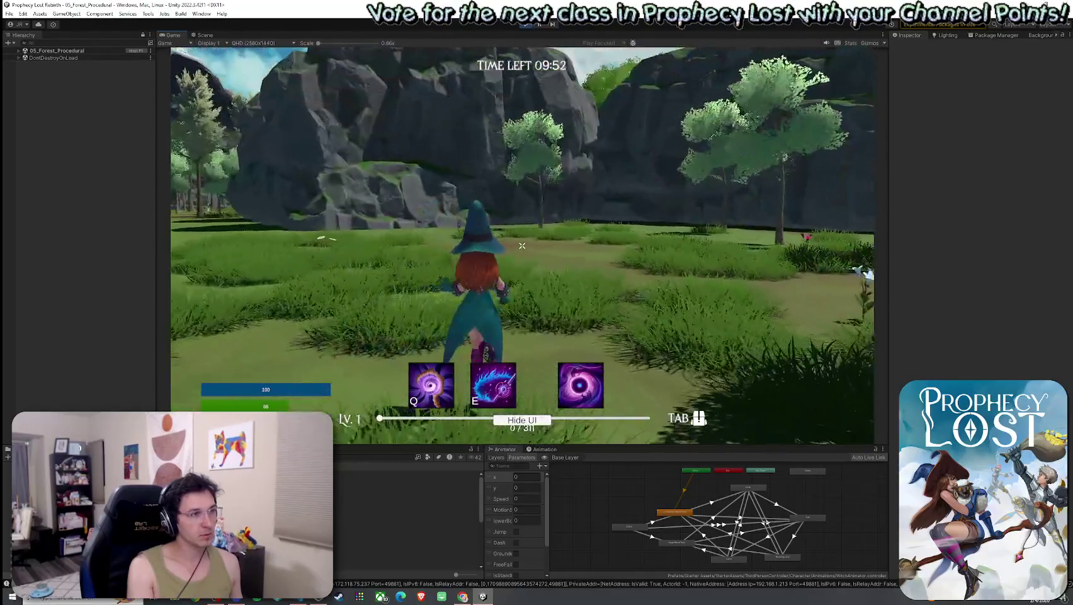
key(w)
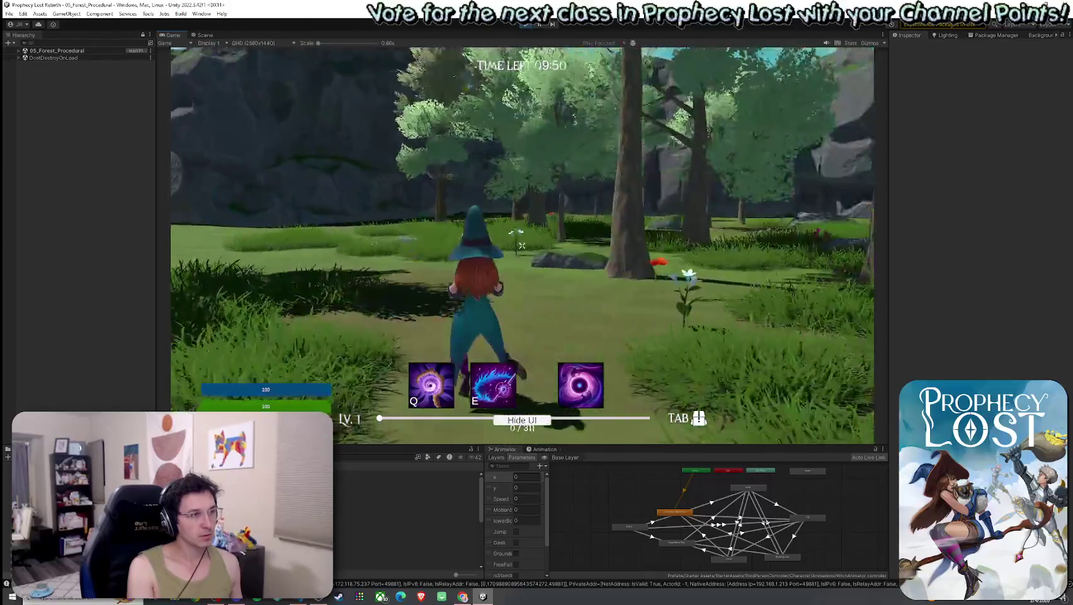
key(super)
click(21, 55)
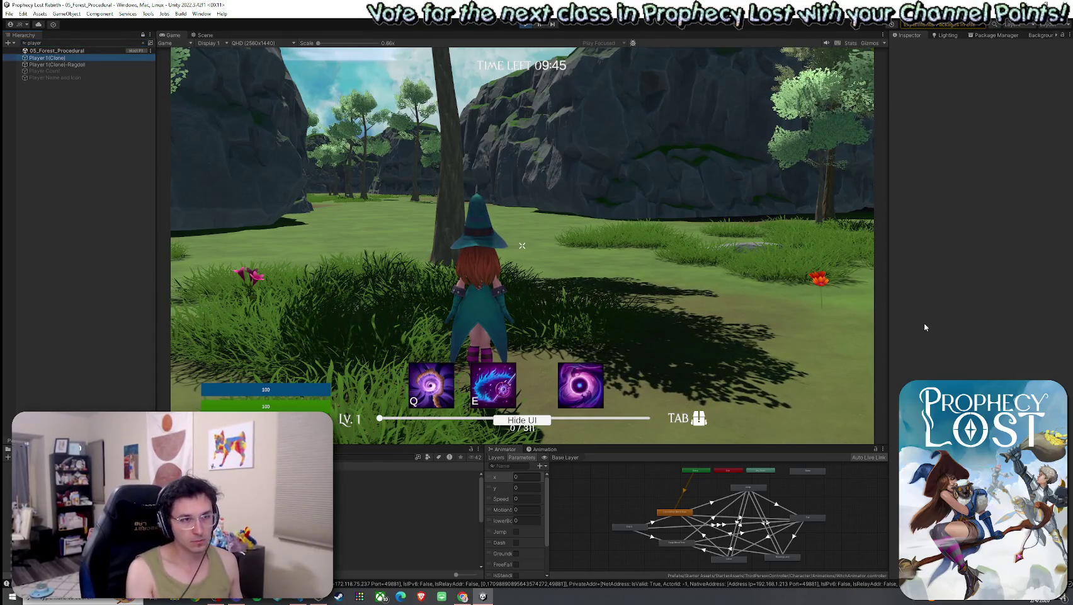
Run across the field and check the broadsword and broom in the inventory.
scroll(916, 377, down, 10)
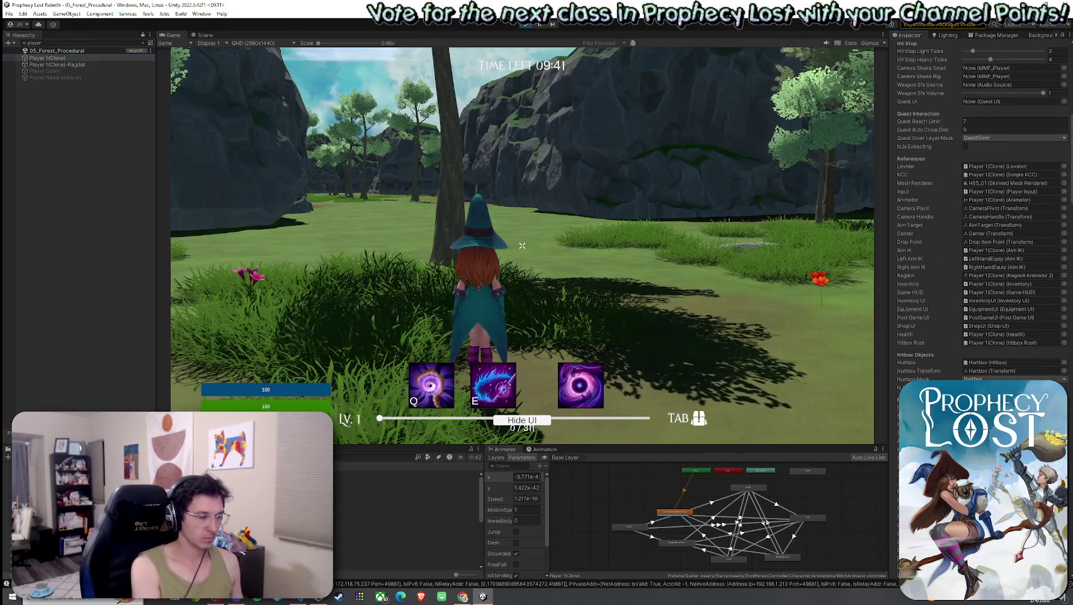
key(w)
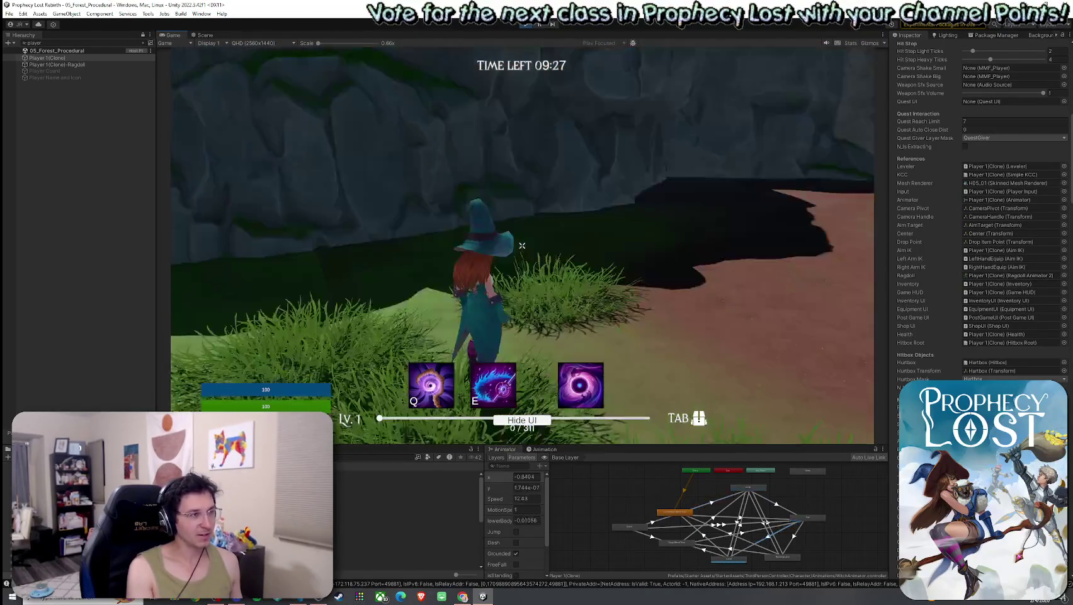
key(Tab)
key(Tab)
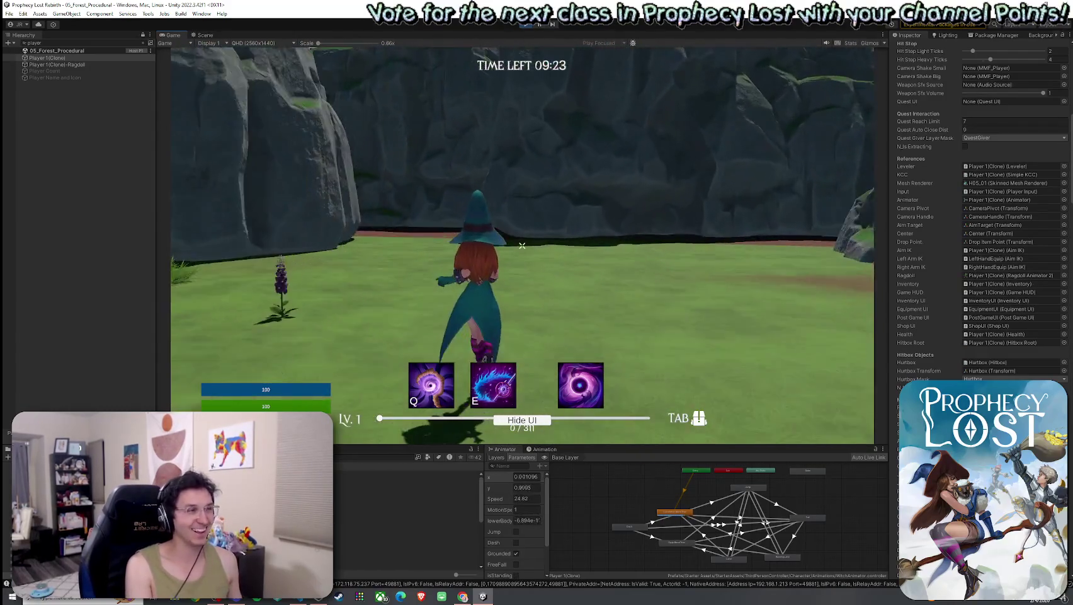
key(Tab)
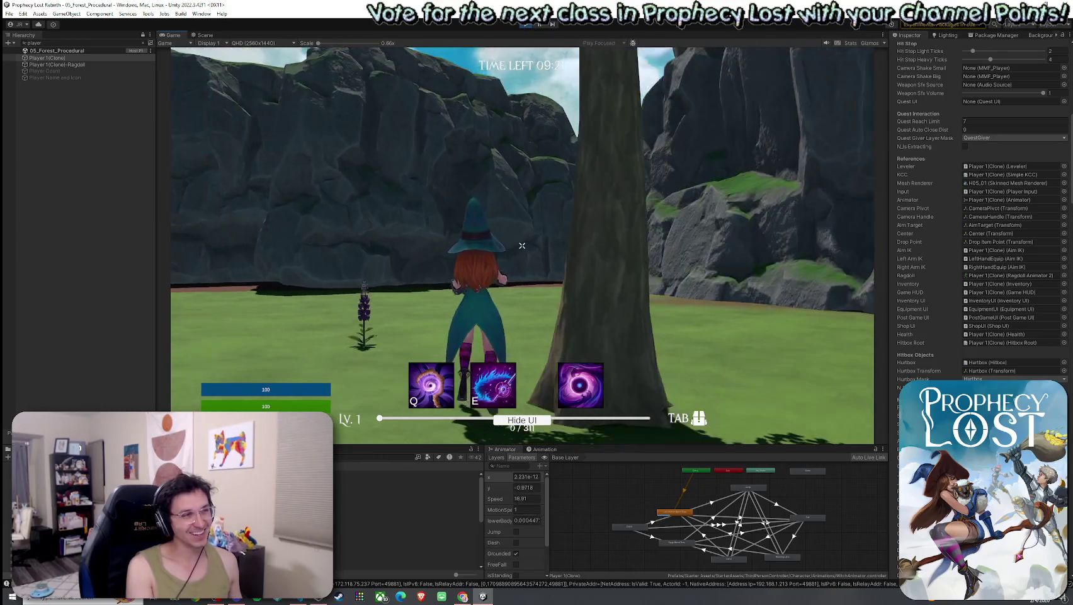
Run the witch toward the meadow valley and jump over the large flat rock.
key(w)
key(w)
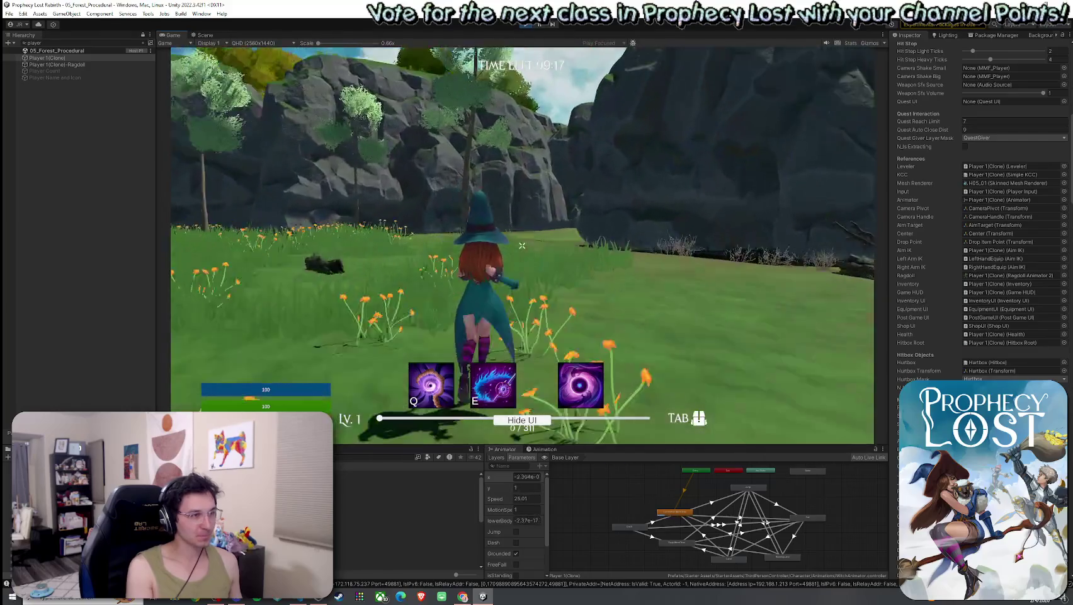
key(w)
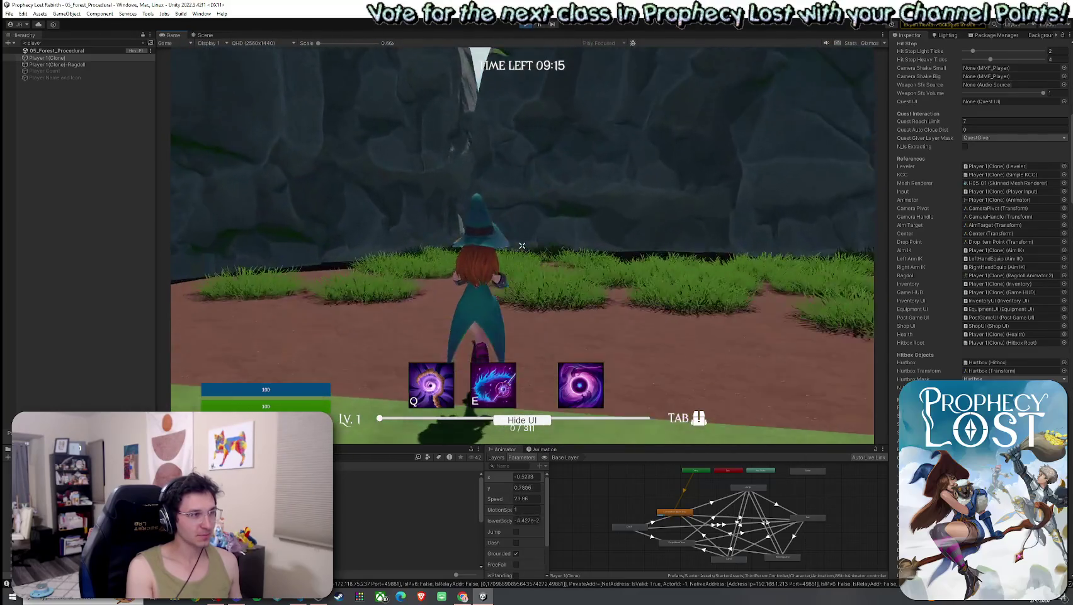
key(w)
key(w)
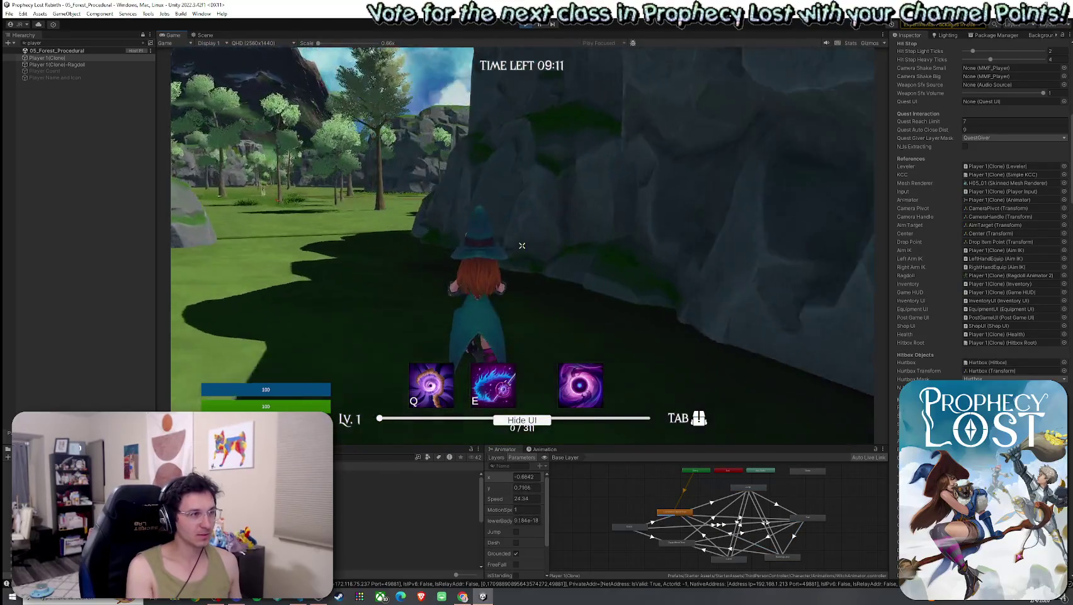
key(w)
key(w)
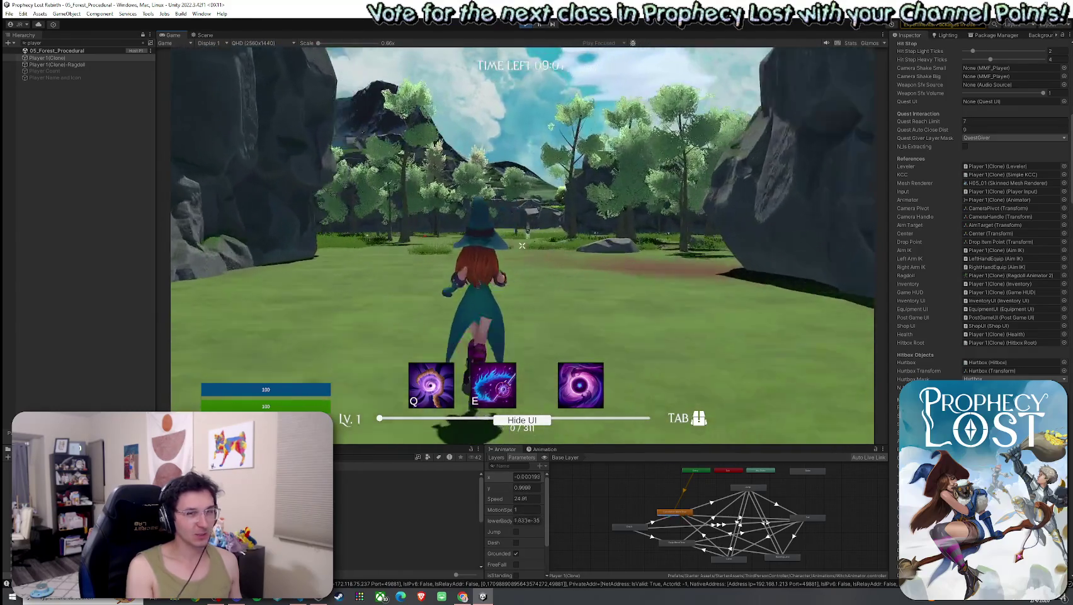
key(w)
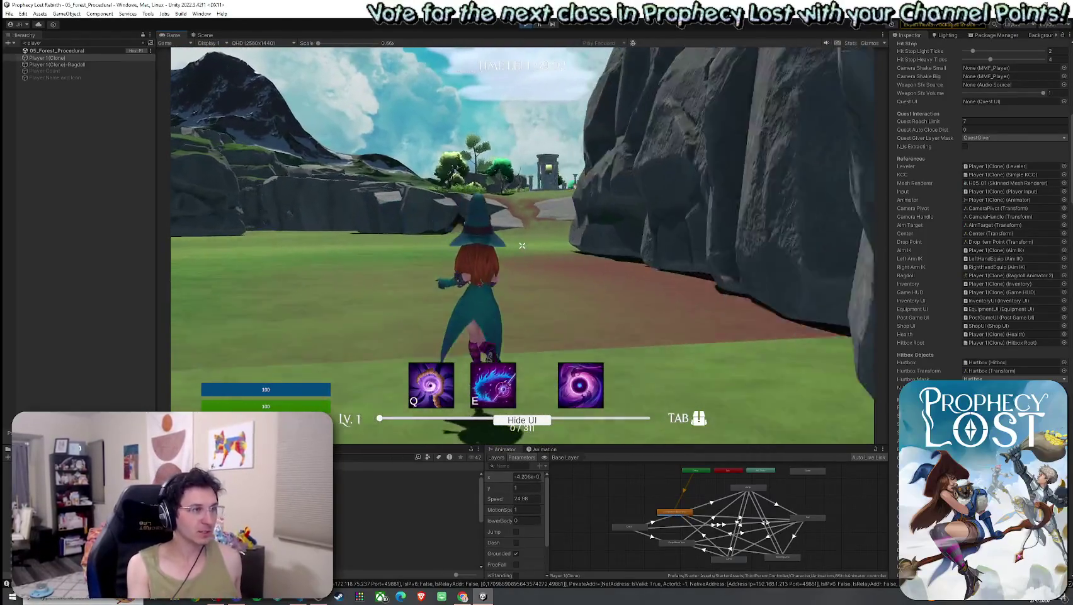
key(w)
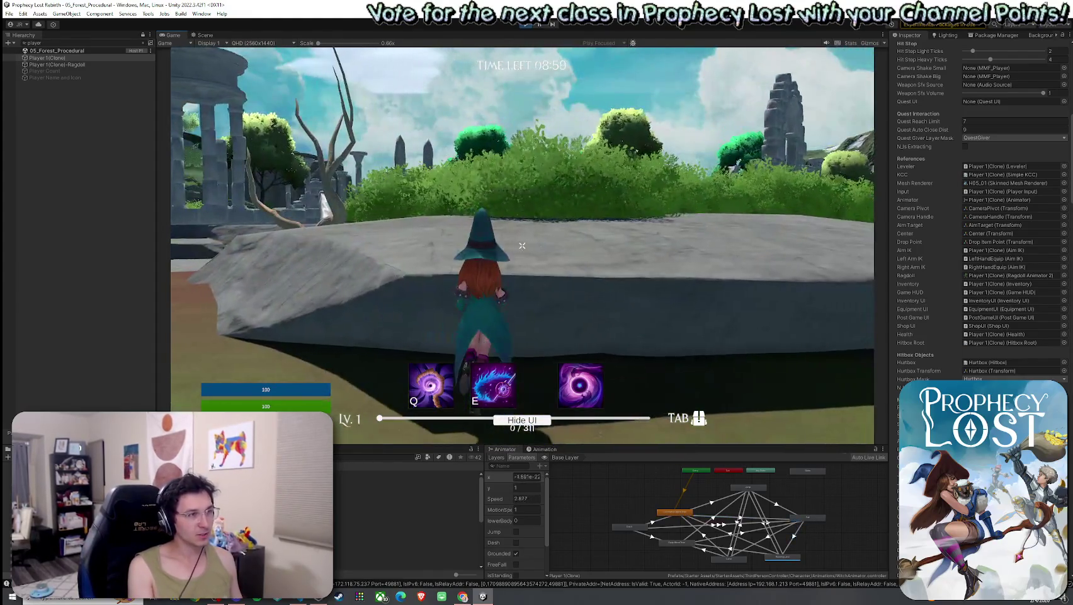
key(space)
Run the witch from the ruins into the griffin's blue shield and wait out the Escaping to Safehouse countdown.
key(w)
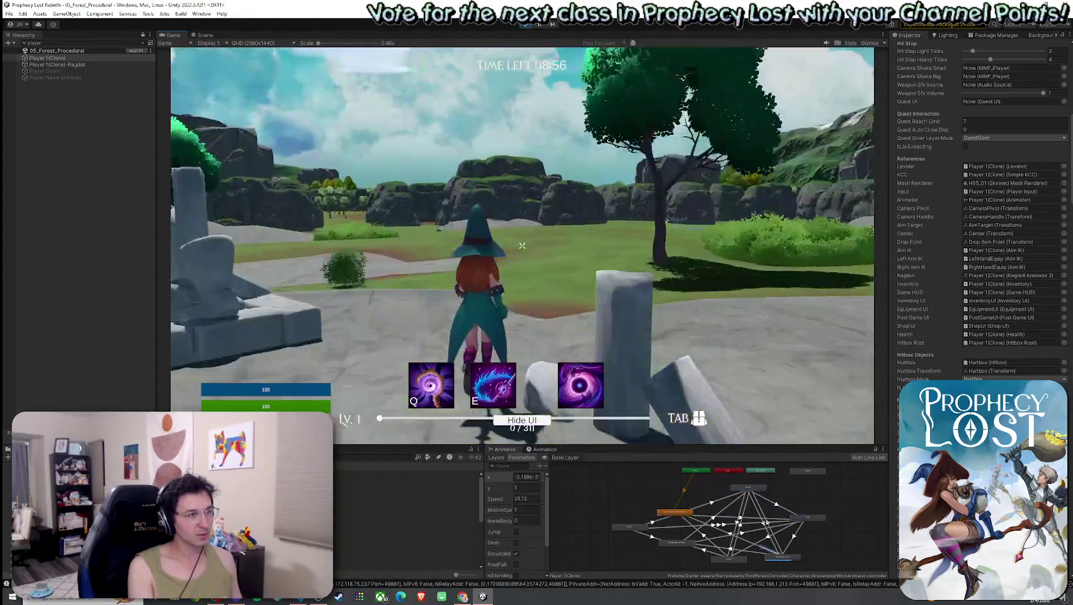
key(w)
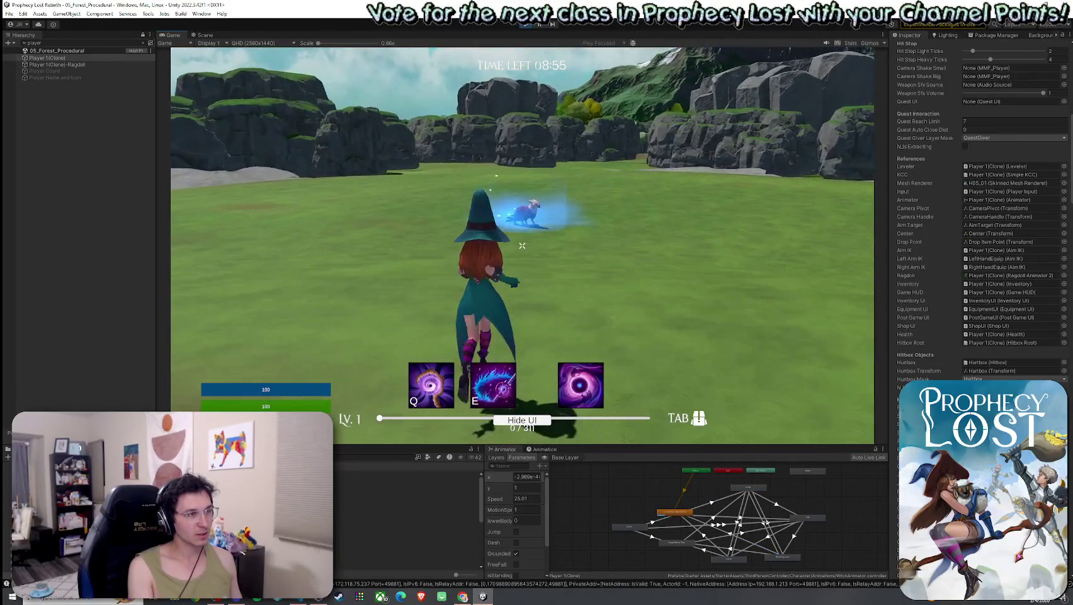
key(w)
key(Tab)
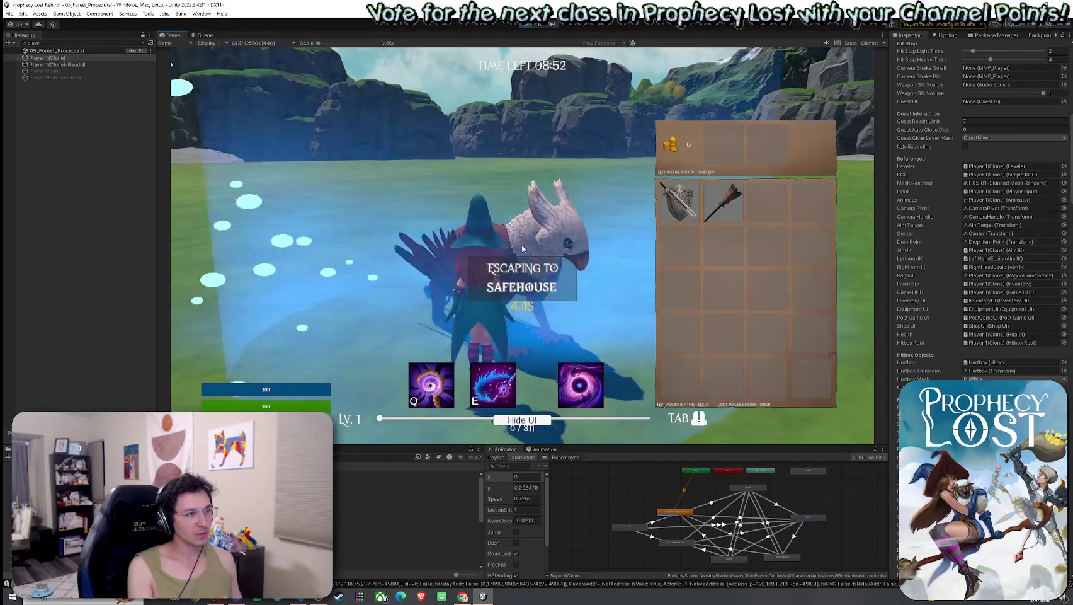
key(Tab)
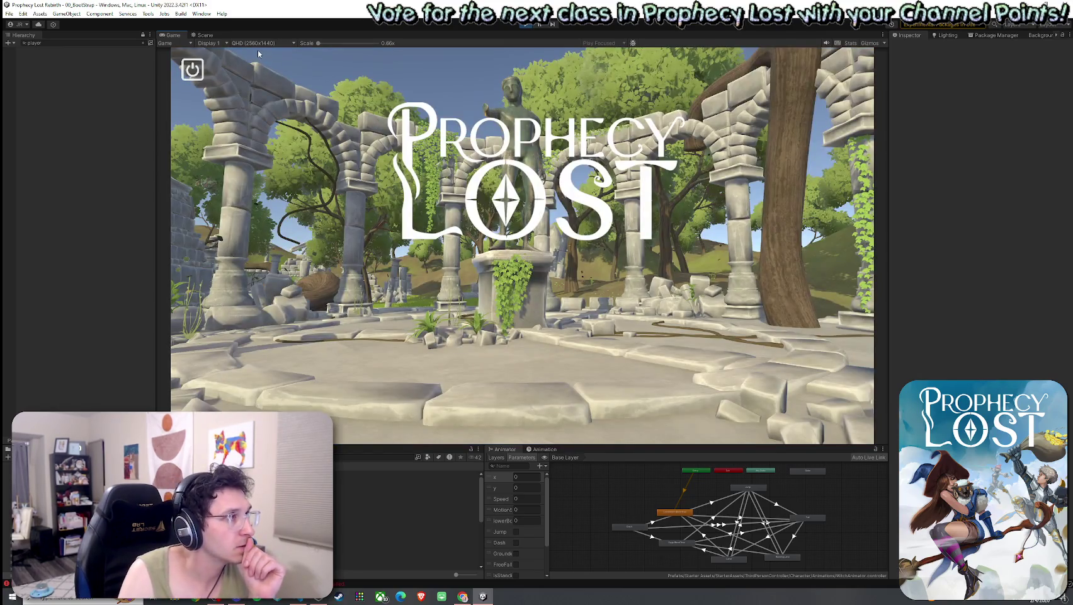
Check the encyclopedia lists the Knights Broadsword and Shield and the Broom, then exit play mode.
click(585, 71)
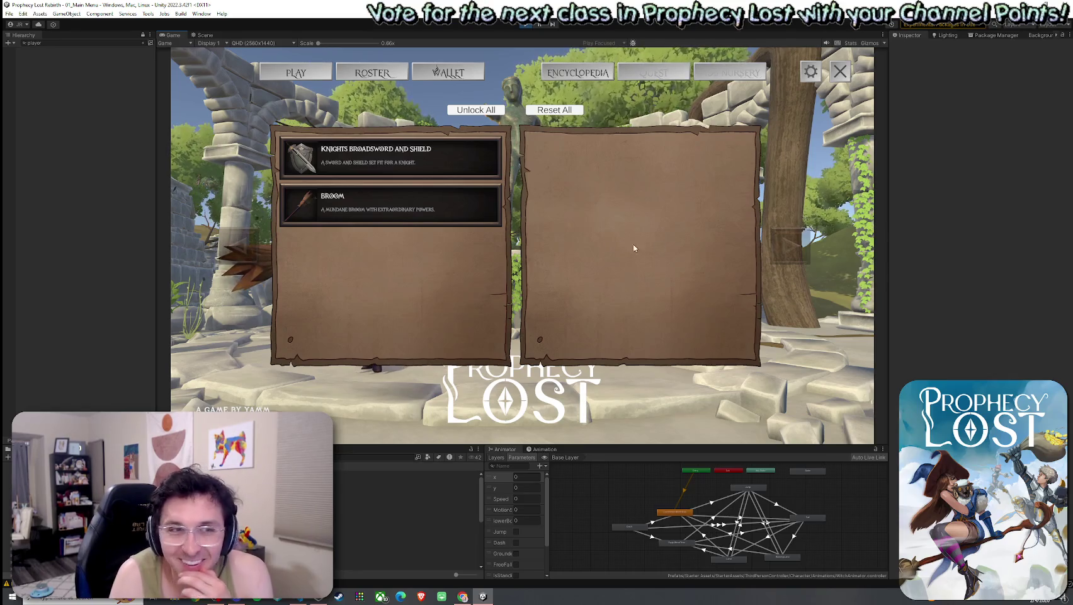
click(525, 24)
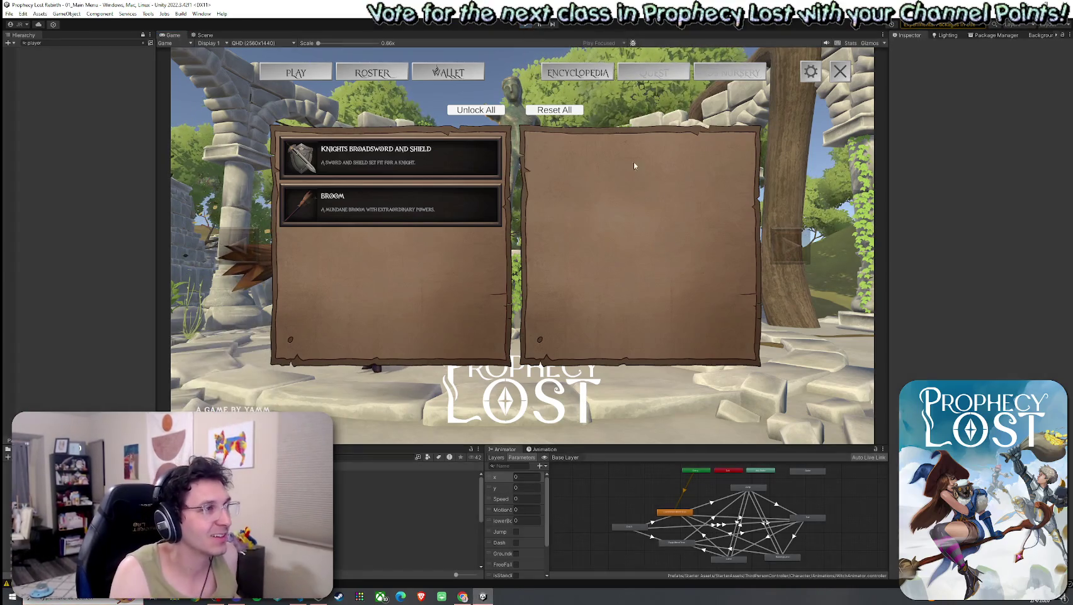